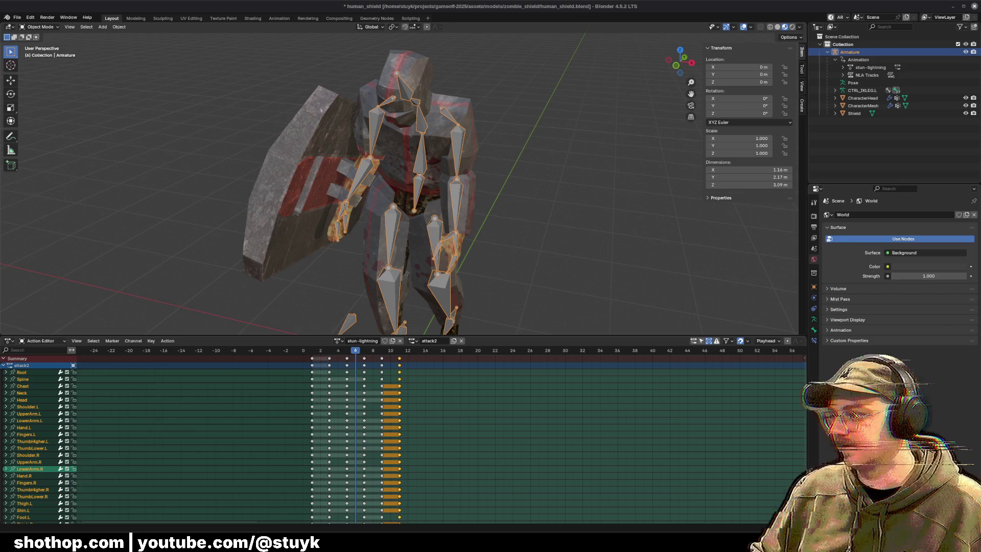
# Switch to the Chrome window showing Google results for 'golden visa spain cost'.
pyautogui.hotkey('alt', 'Tab')
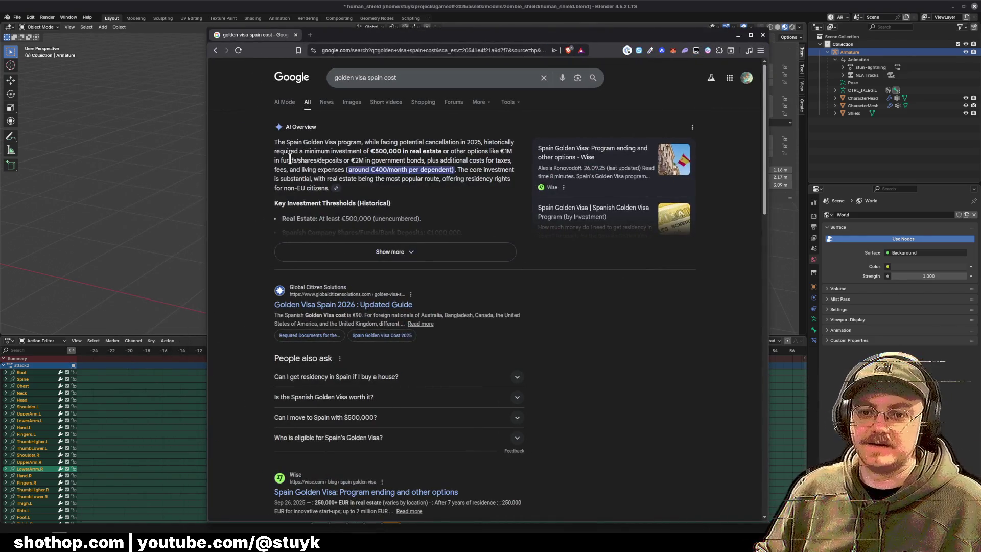
# Highlight passages of the AI Overview, including the €500,000 minimum investment figure and 'costs'.
pyautogui.moveTo(279, 143); pyautogui.dragTo(492, 153)
pyautogui.click(464, 154)
pyautogui.moveTo(364, 151)
pyautogui.mouseDown()
pyautogui.moveTo(408, 151)
pyautogui.moveTo(575, 245)
pyautogui.mouseUp()
pyautogui.doubleClick(477, 160)
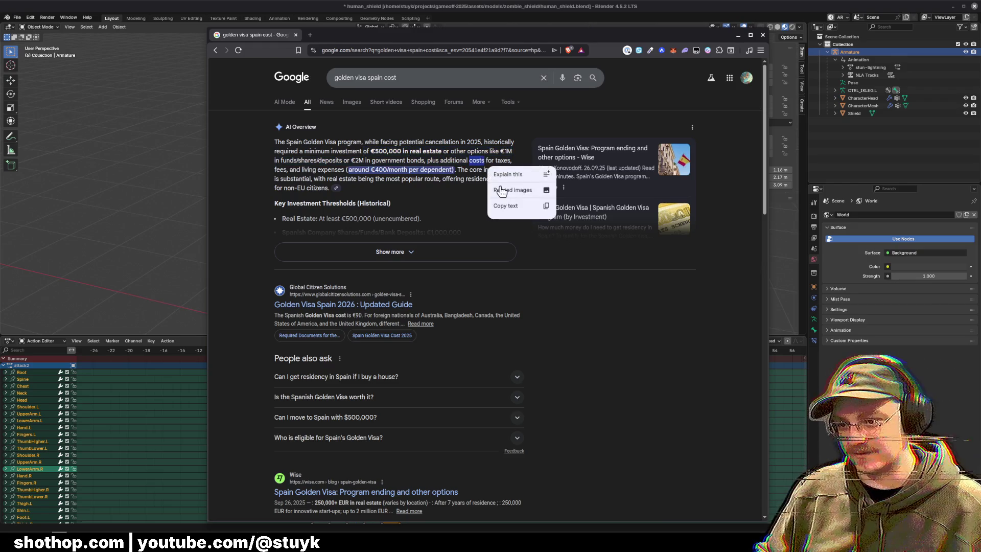
pyautogui.click(455, 145)
pyautogui.moveTo(469, 148); pyautogui.dragTo(503, 154)
pyautogui.click(315, 153)
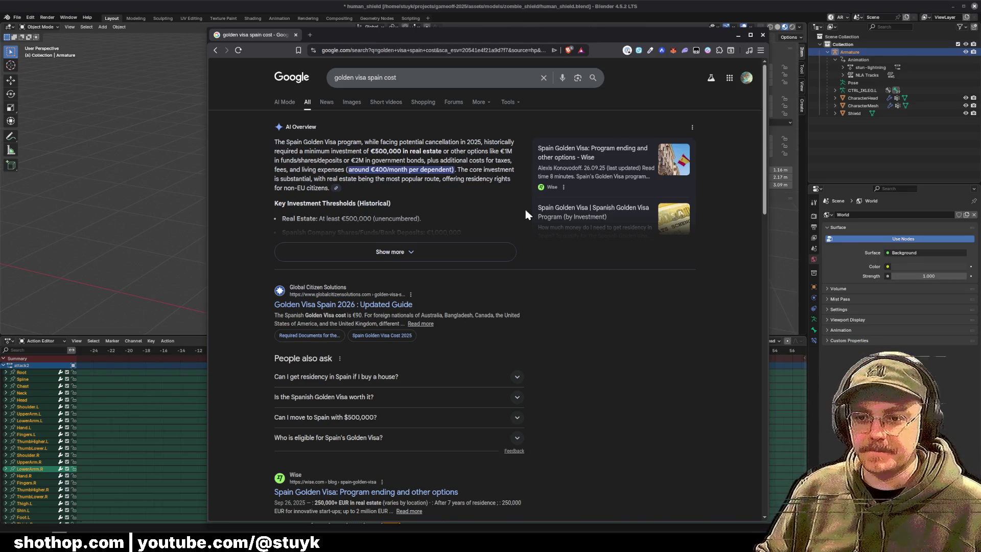
# Expand the full AI Overview, read down past the Spanish Public Debt line, and select 'spain' in the query.
pyautogui.click(406, 255)
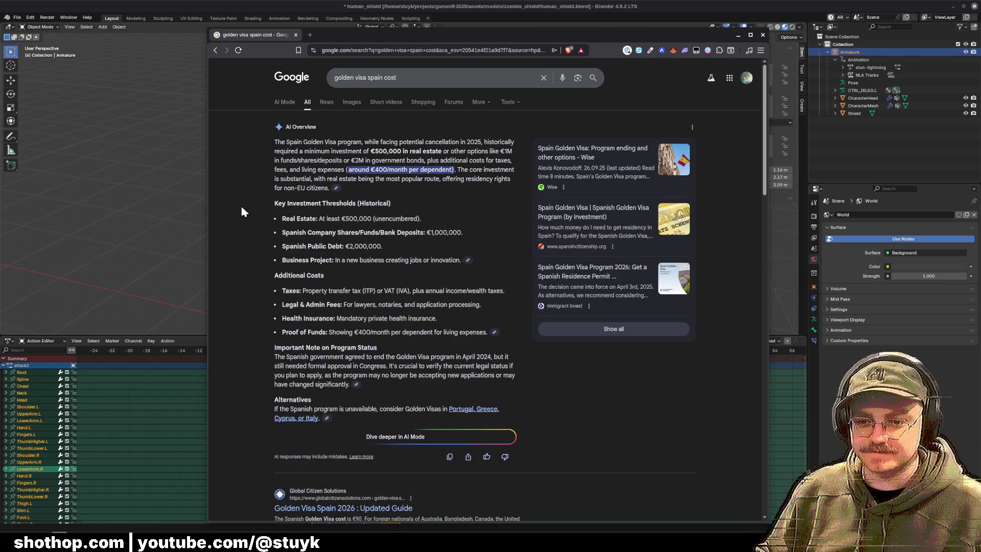
pyautogui.scroll(-1, 239, 209)
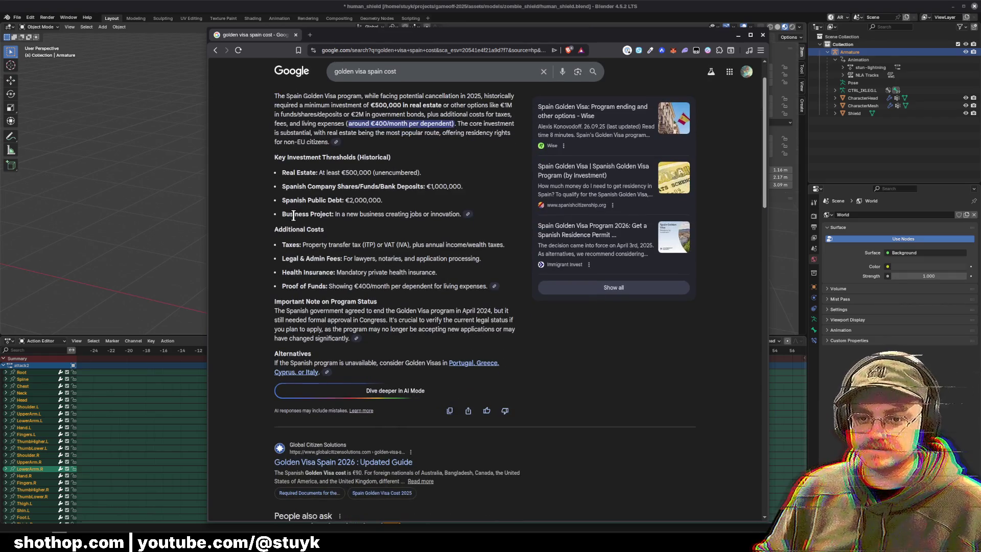
pyautogui.moveTo(281, 203); pyautogui.dragTo(397, 207)
pyautogui.click(397, 207)
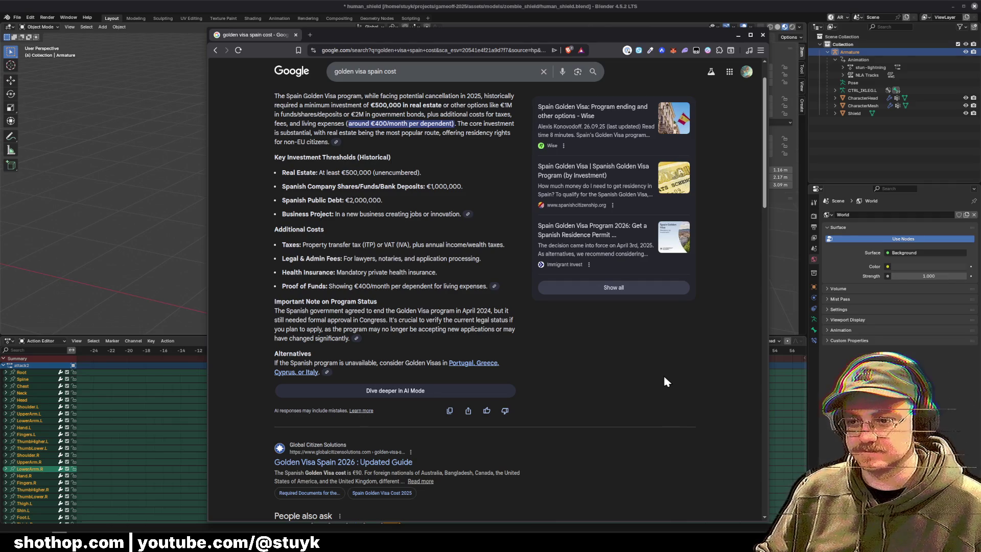
pyautogui.scroll(-5, 664, 381)
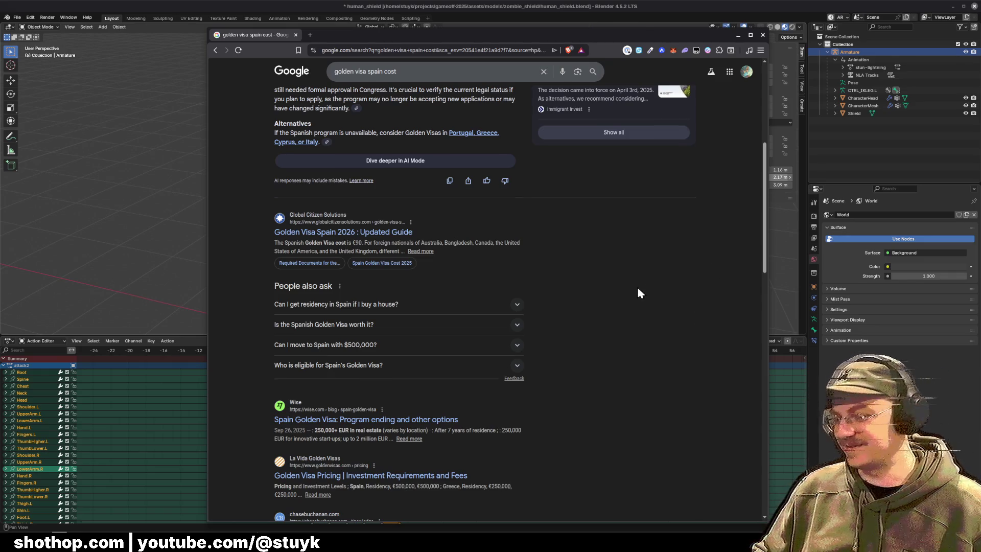
pyautogui.scroll(4, 639, 293)
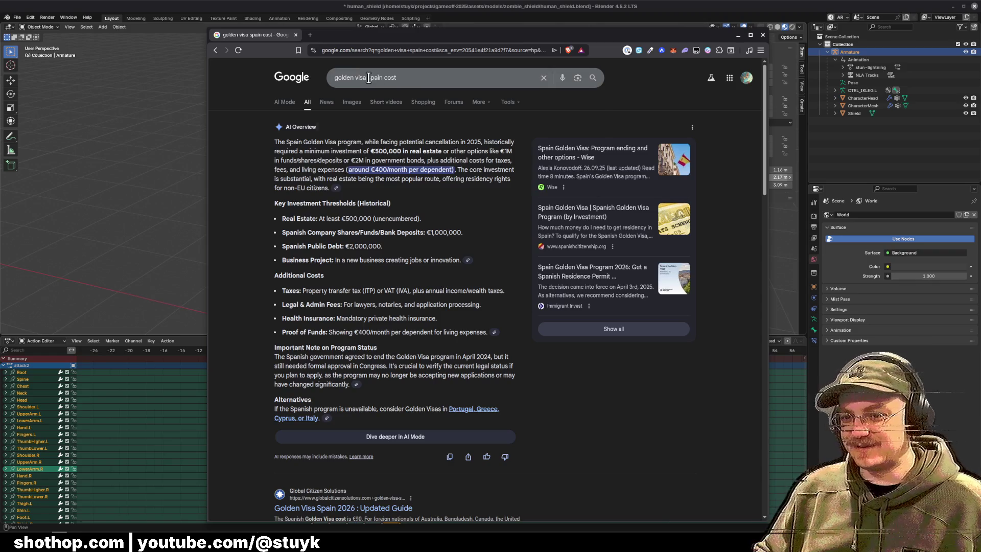
pyautogui.doubleClick(374, 79)
# Search 'golden visa france cost' and expand the full AI Overview.
pyautogui.write('france')
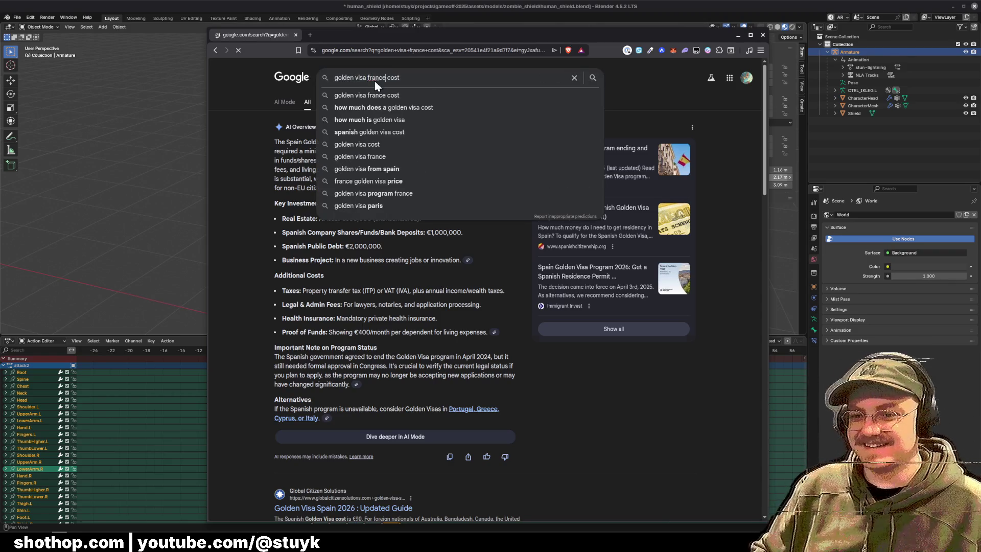
pyautogui.press('Return')
pyautogui.click(390, 252)
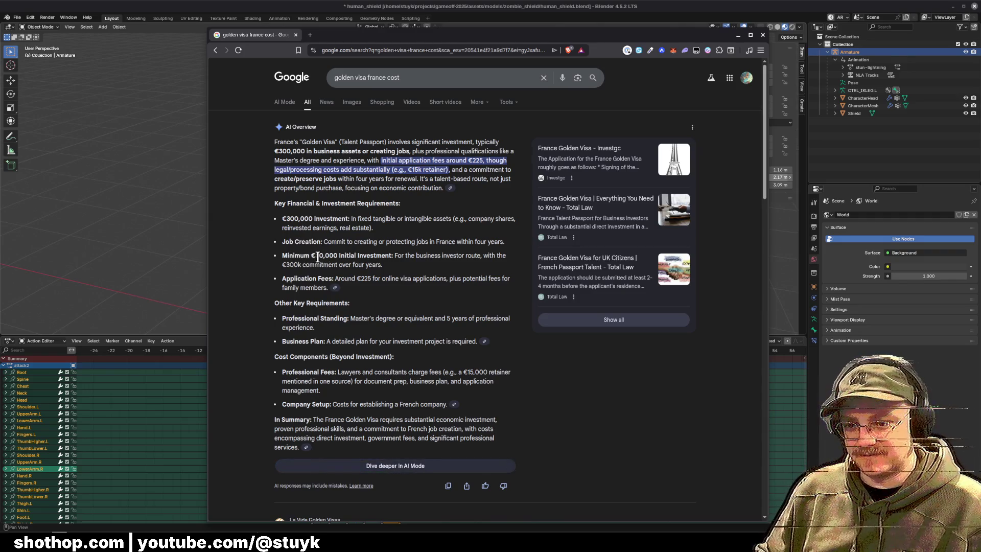
# Highlight the €50,000 figure and the €300,000 investment commitment in the France overview.
pyautogui.moveTo(311, 256); pyautogui.dragTo(338, 257)
pyautogui.click(452, 276)
pyautogui.moveTo(414, 255); pyautogui.dragTo(476, 256)
pyautogui.click(436, 270)
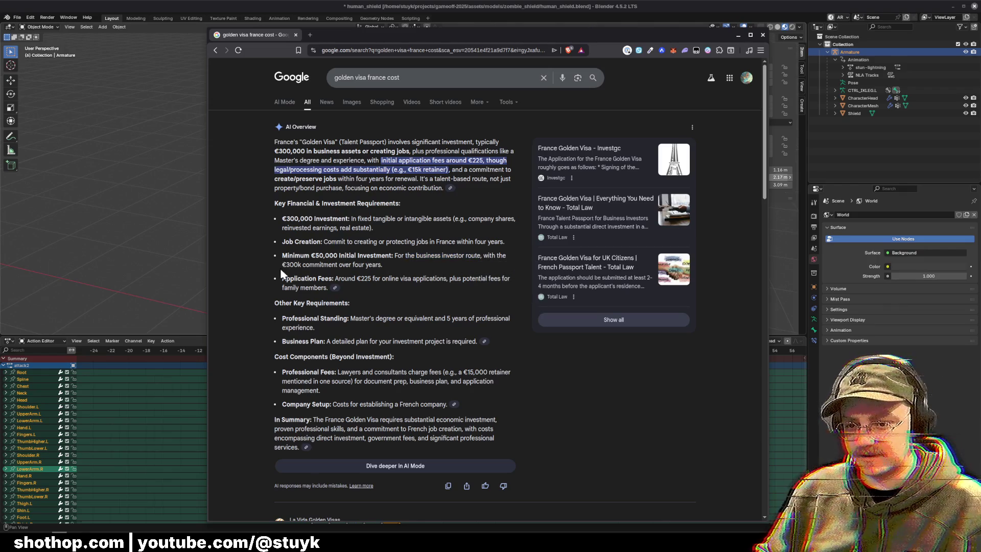
pyautogui.moveTo(282, 265); pyautogui.dragTo(388, 266)
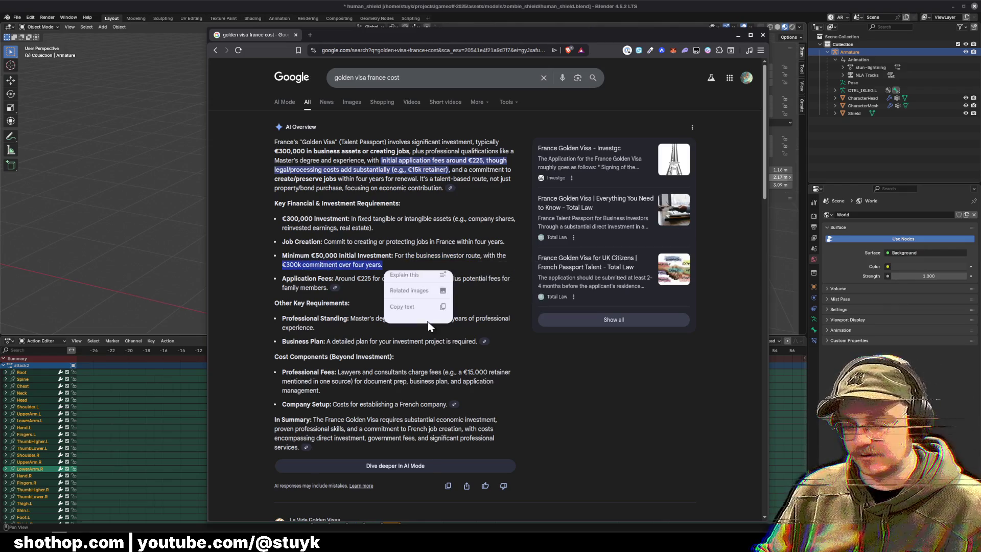
pyautogui.click(405, 269)
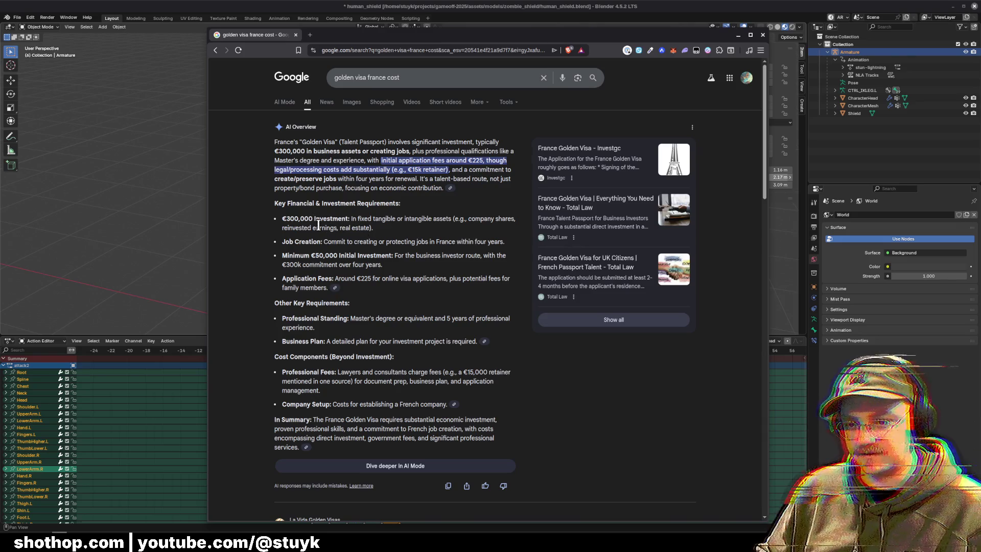
pyautogui.moveTo(284, 219); pyautogui.dragTo(313, 219)
pyautogui.rightClick(309, 223)
pyautogui.click(457, 235)
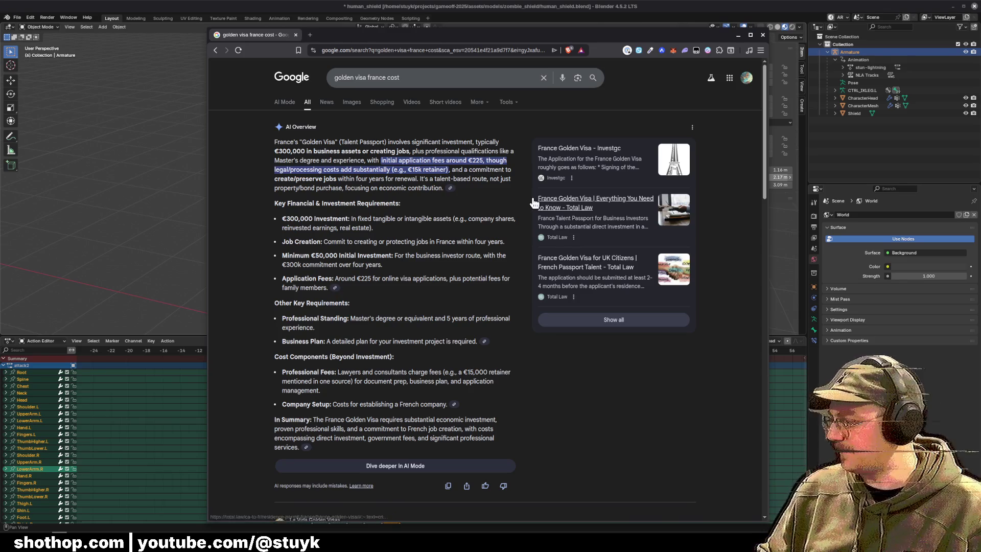
# Read further down the France results, then close the browser to return to Blender.
pyautogui.scroll(-5, 534, 203)
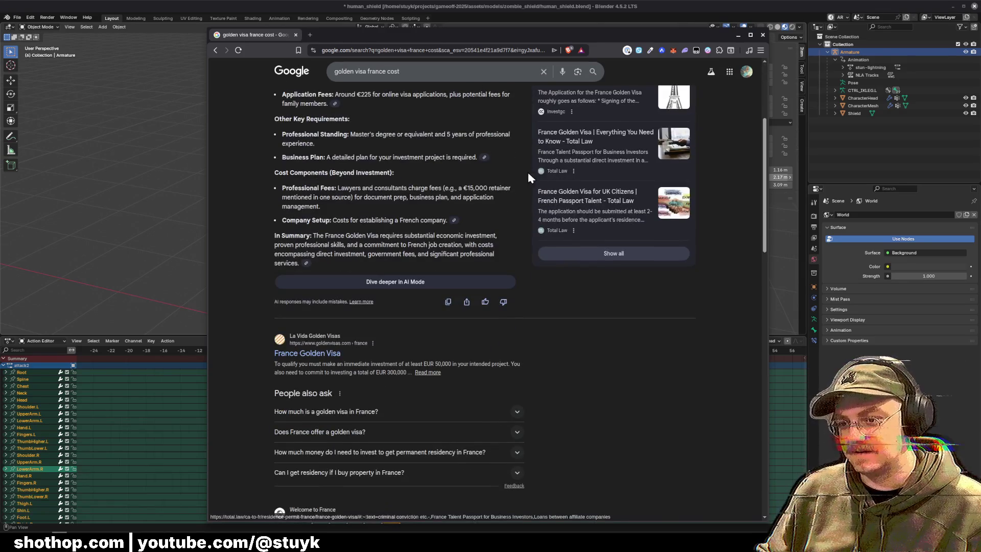
pyautogui.scroll(-5, 545, 192)
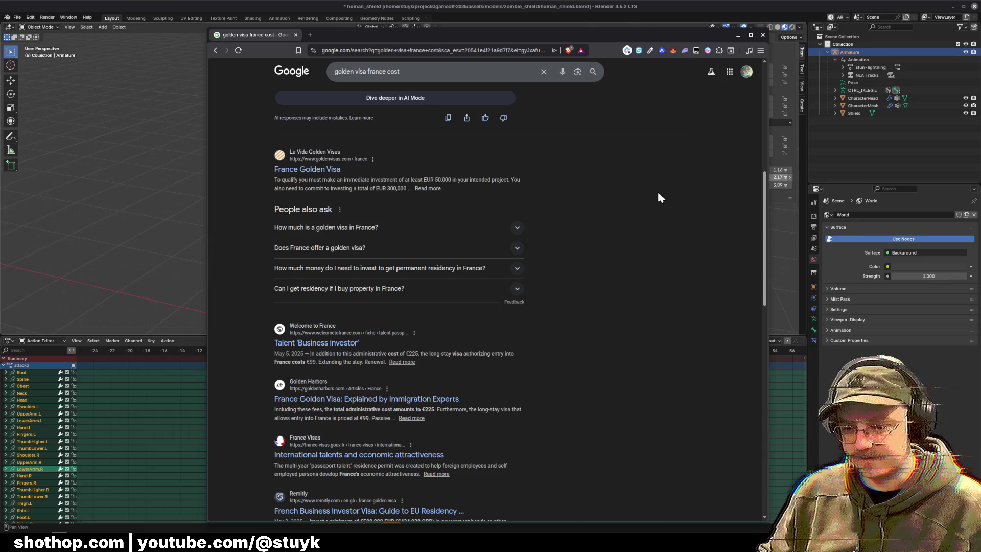
pyautogui.scroll(-3, 662, 192)
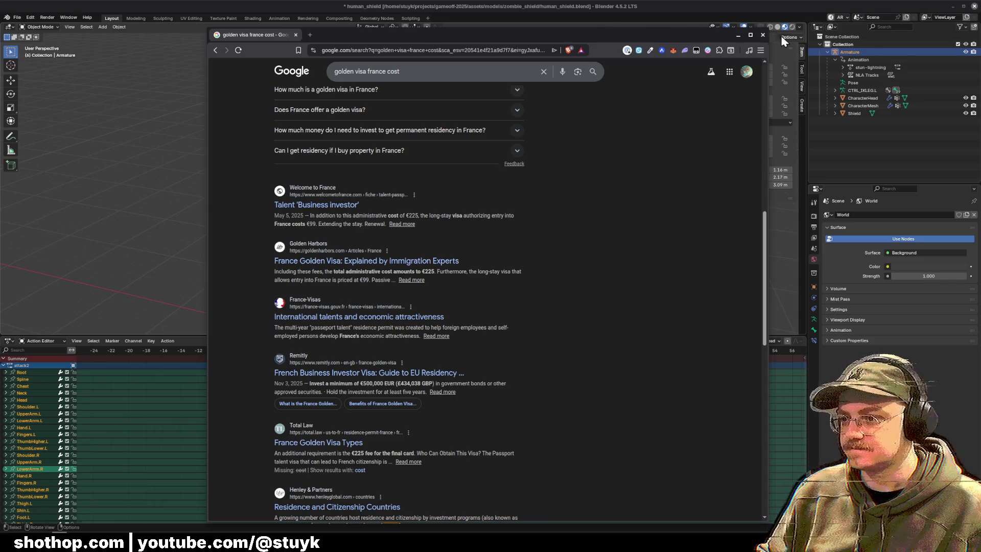
pyautogui.click(763, 36)
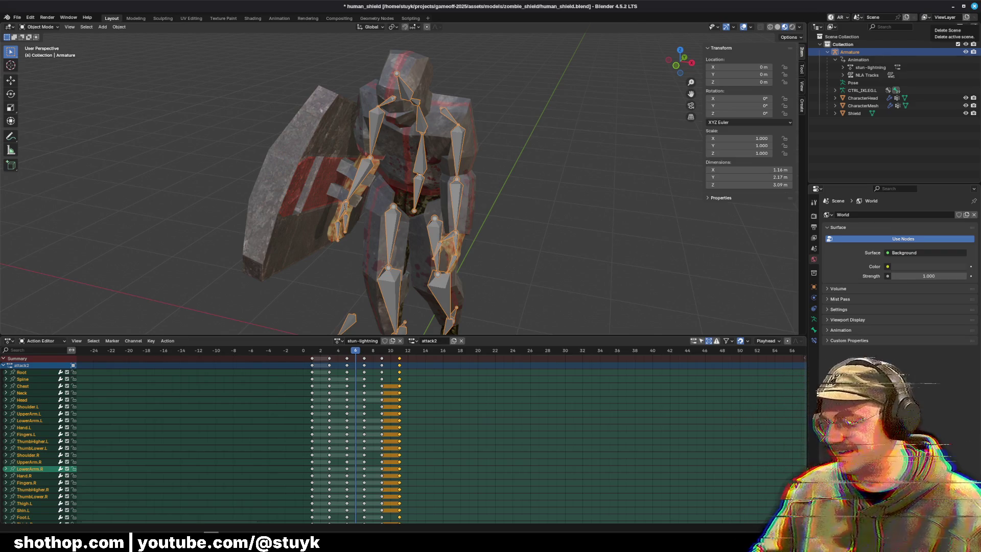
# Save human_shield.blend and scrub the attack2 action through its frames, stopping at frame 3.
pyautogui.scroll(-2, 519, 180)
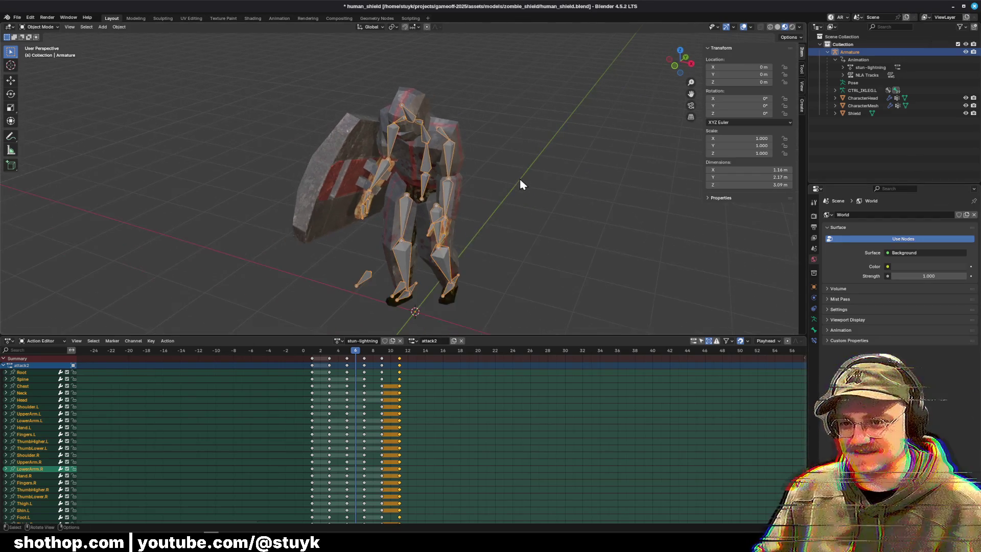
pyautogui.scroll(3, 520, 179)
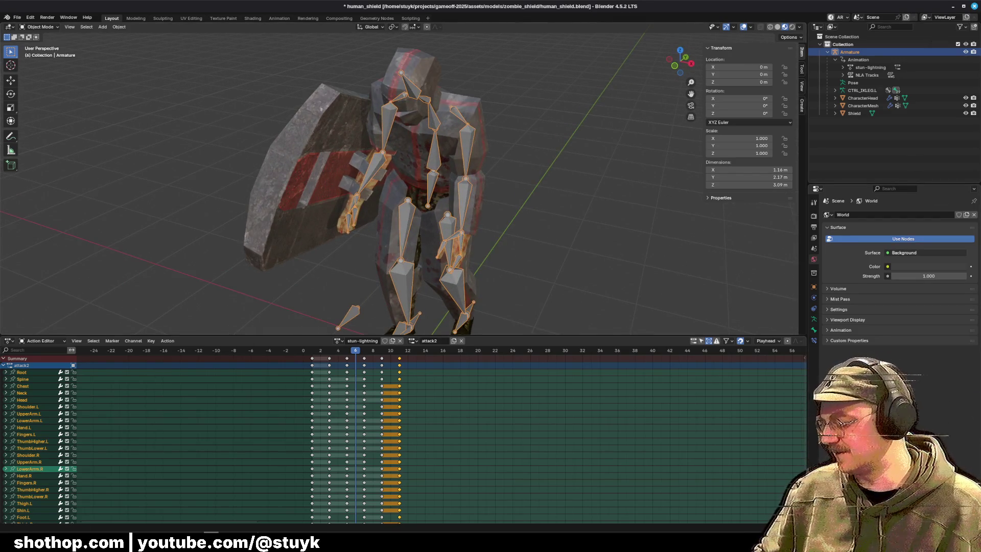
pyautogui.hotkey('ctrl', 's')
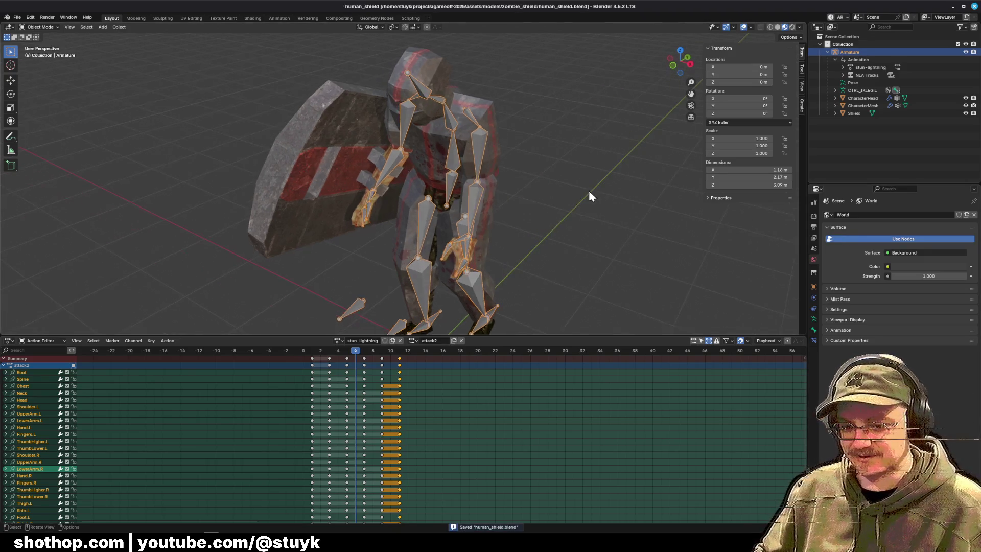
pyautogui.moveTo(326, 354)
pyautogui.mouseDown()
pyautogui.moveTo(411, 357)
pyautogui.moveTo(331, 364)
pyautogui.moveTo(348, 356)
pyautogui.moveTo(330, 354)
pyautogui.mouseUp()
pyautogui.click(357, 362)
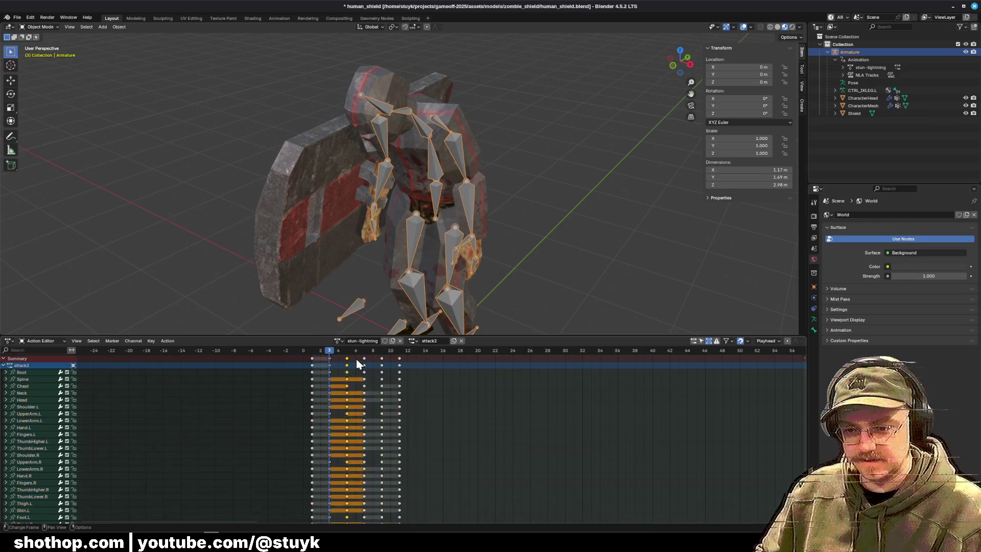
# Remove the attack2 keyframes after frame 2, keeping only the opening keys.
pyautogui.click(383, 365)
pyautogui.press('g')
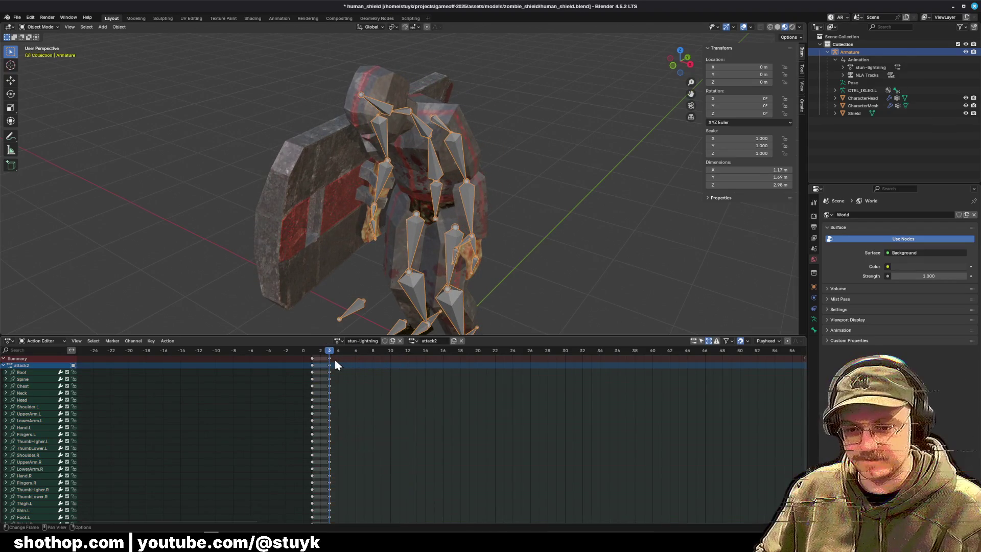
pyautogui.click(327, 360)
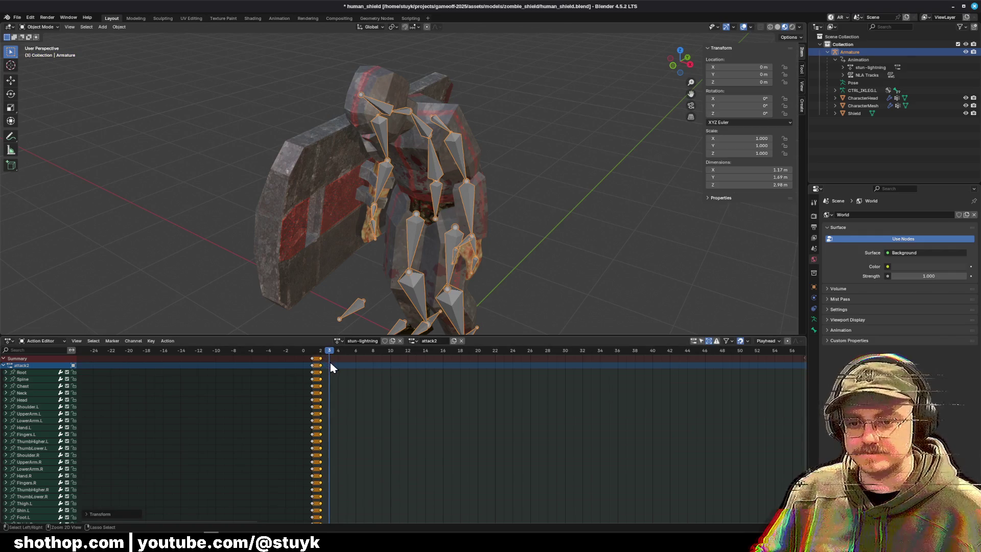
# Switch to an orthographic front view and put the armature in Pose Mode.
pyautogui.press('KP_1')
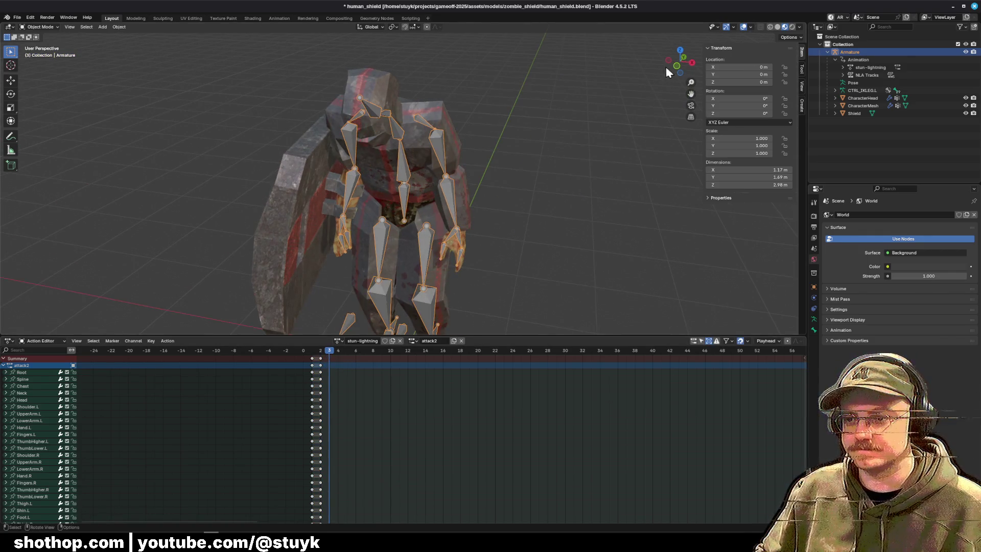
pyautogui.press('KP_5')
pyautogui.click(39, 27)
pyautogui.click(41, 58)
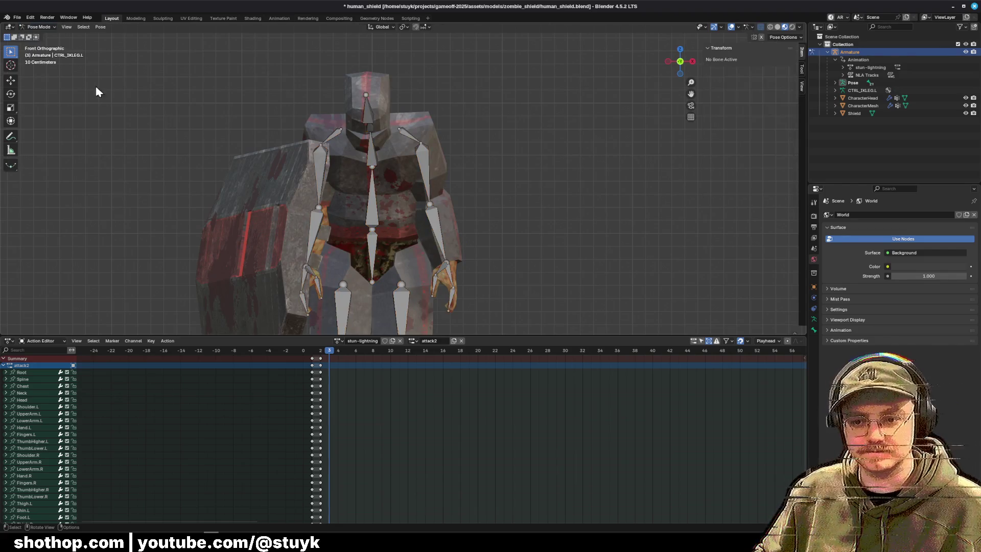
# Lean the Spine bone forward about 40° around the X axis.
pyautogui.press('KP_Decimal')
pyautogui.click(385, 175)
pyautogui.click(387, 191)
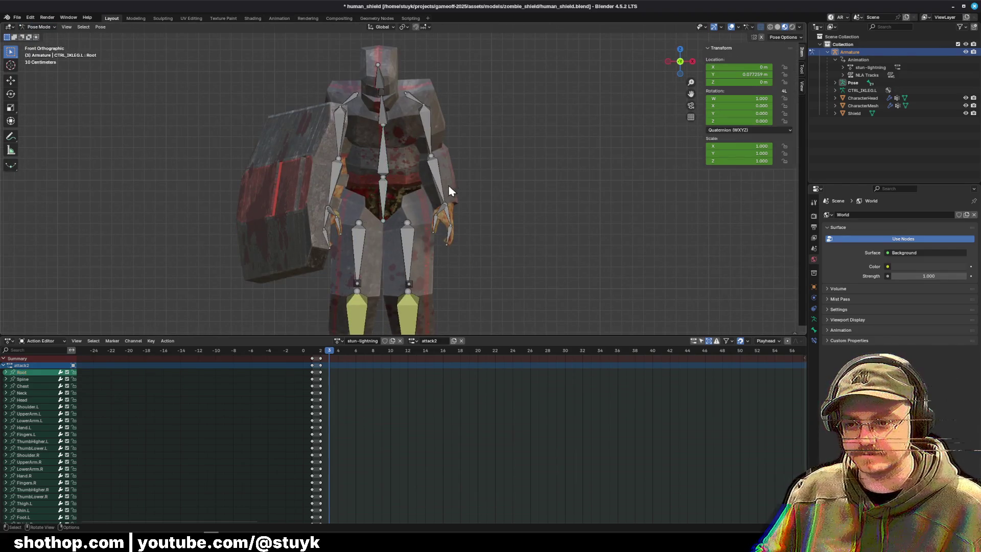
pyautogui.click(389, 168)
pyautogui.moveTo(390, 167)
pyautogui.mouseDown()
pyautogui.moveTo(439, 163)
pyautogui.moveTo(416, 175)
pyautogui.moveTo(514, 149)
pyautogui.mouseUp()
pyautogui.press('r')
pyautogui.press('x')
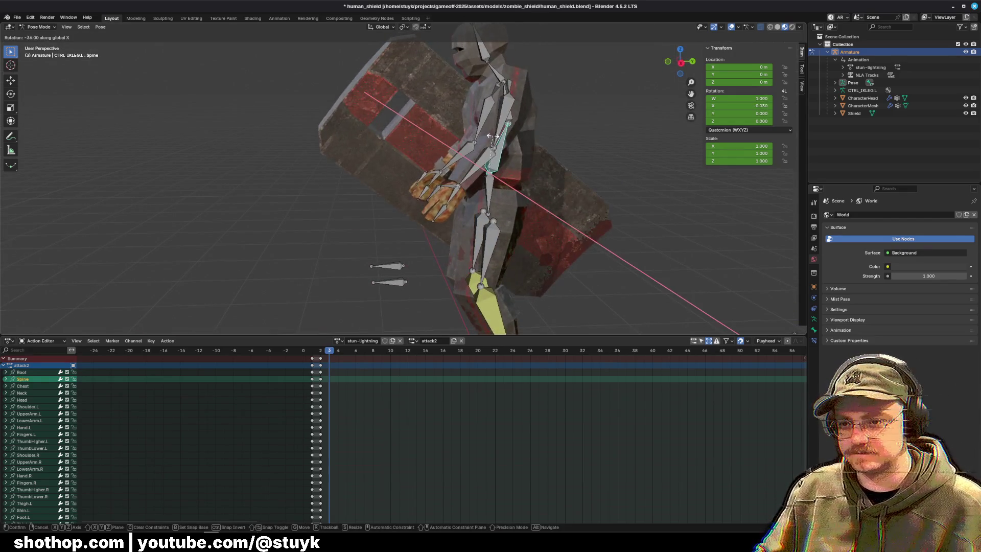
pyautogui.press('Return')
pyautogui.moveTo(542, 184)
pyautogui.mouseDown()
pyautogui.moveTo(504, 149)
pyautogui.moveTo(540, 155)
pyautogui.mouseUp()
# Rotate UpperArm.L slightly and UpperArm.R about 13° around the Y axis.
pyautogui.click(504, 148)
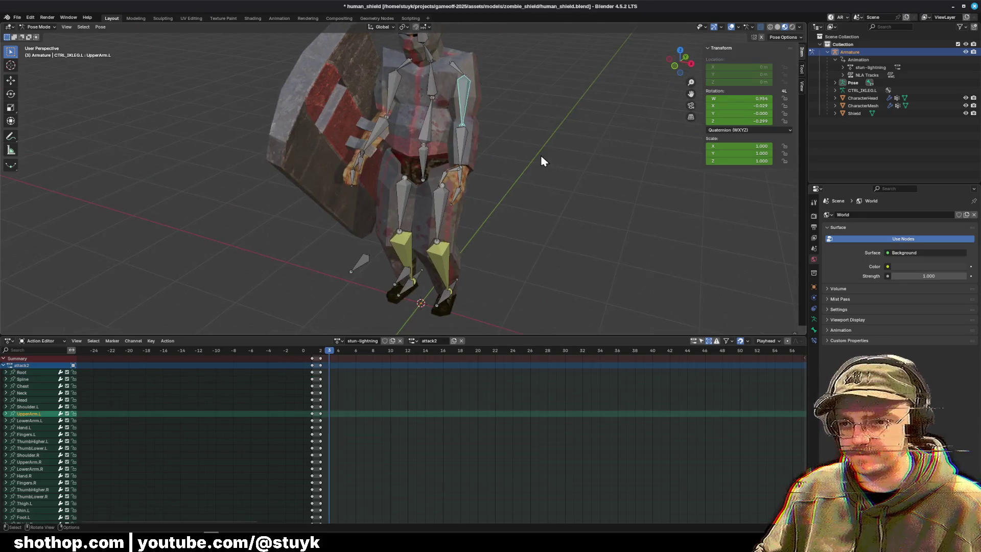
pyautogui.press('r')
pyautogui.press('x')
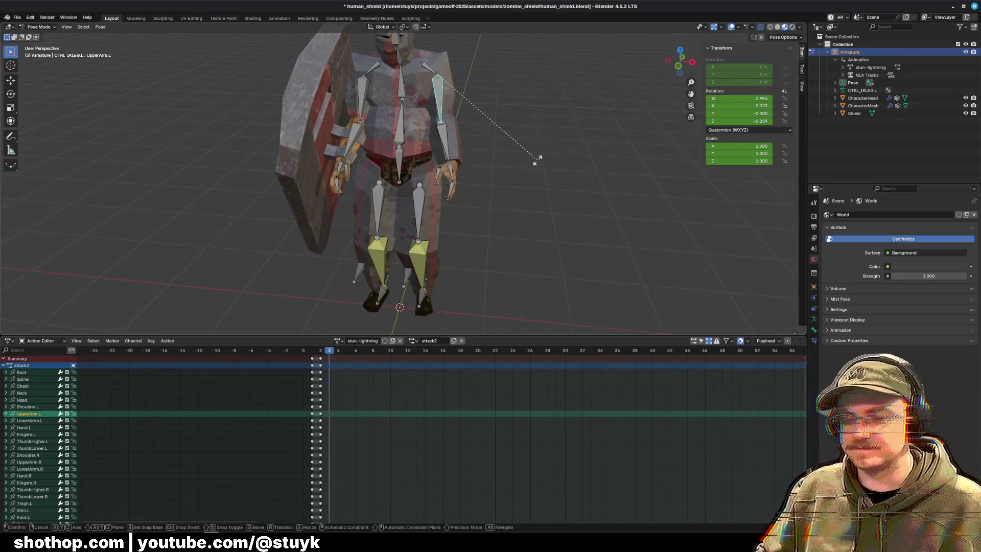
pyautogui.press('y')
pyautogui.click(564, 158)
pyautogui.click(361, 103)
pyautogui.press('r')
pyautogui.press('y')
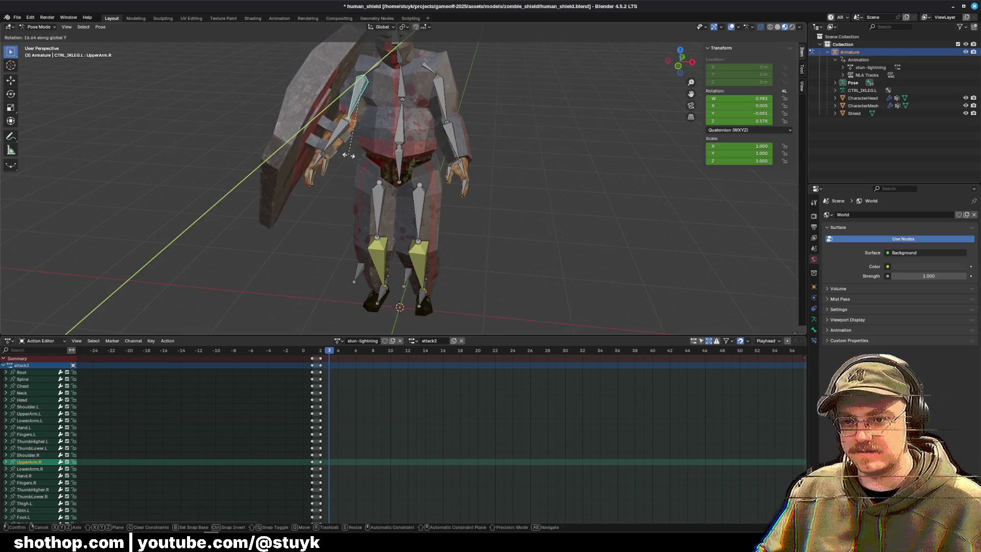
pyautogui.click(521, 156)
# Select all bones and keyframe the whole pose at frame 3.
pyautogui.moveTo(521, 156); pyautogui.dragTo(542, 146)
pyautogui.press('a')
pyautogui.press('i')
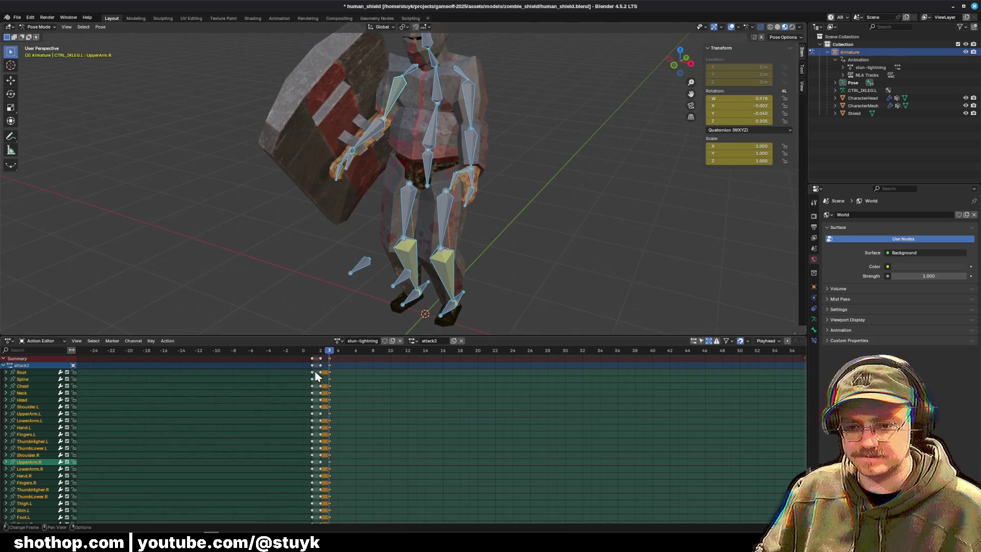
pyautogui.click(321, 365)
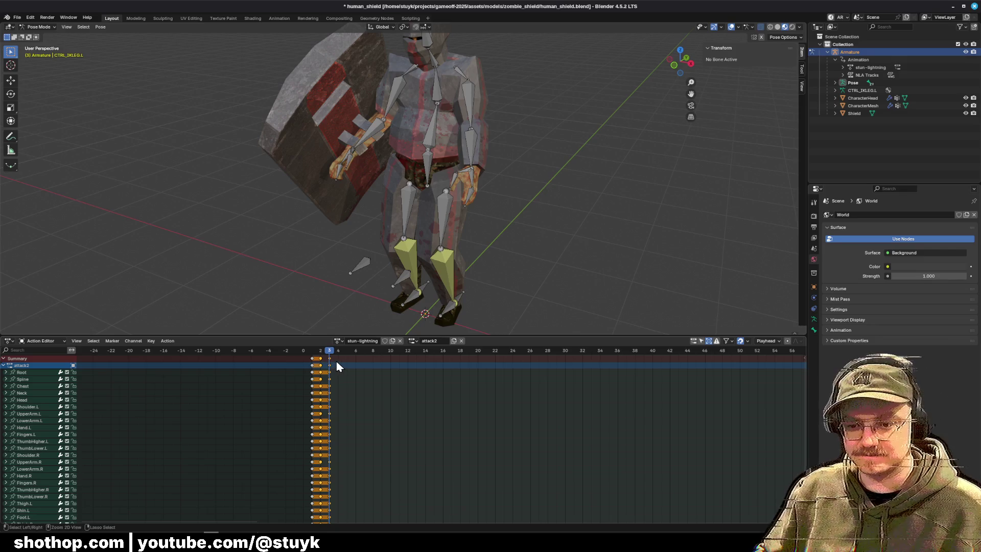
# Copy the keyed pose and paste it along frames 4 to 14, plus the first-frame pose at 17.
pyautogui.hotkey('ctrl', 'c')
pyautogui.click(339, 351)
pyautogui.hotkey('ctrl', 'v')
pyautogui.click(356, 351)
pyautogui.hotkey('ctrl', 'v')
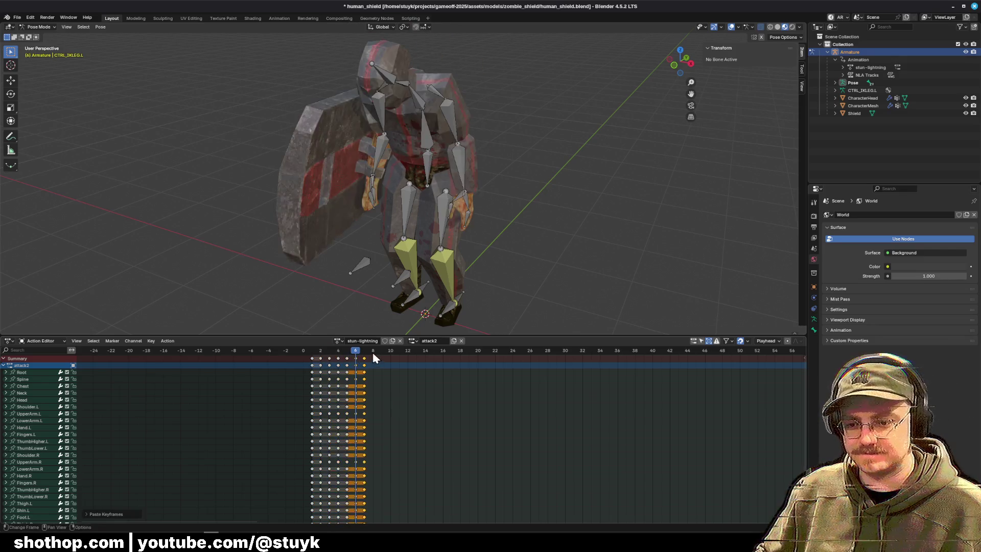
pyautogui.click(373, 351)
pyautogui.hotkey('ctrl', 'v')
pyautogui.click(392, 352)
pyautogui.hotkey('ctrl', 'v')
pyautogui.click(409, 352)
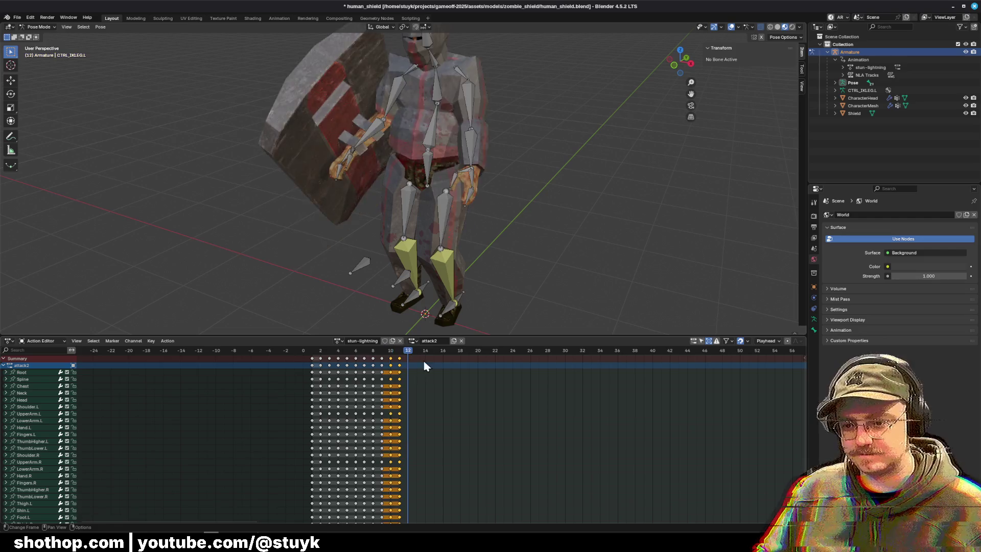
pyautogui.hotkey('ctrl', 'v')
pyautogui.click(426, 352)
pyautogui.moveTo(437, 354); pyautogui.dragTo(447, 353)
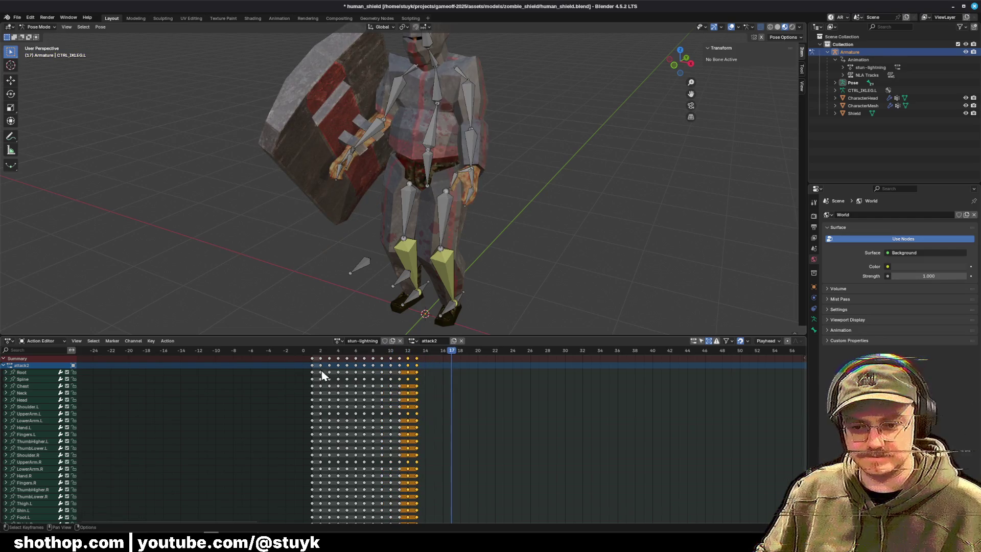
pyautogui.click(312, 358)
pyautogui.click(452, 354)
pyautogui.hotkey('ctrl', 'v')
# Box-select and delete the trial keyframes from frame 4 onward, returning to frame 3.
pyautogui.click(322, 352)
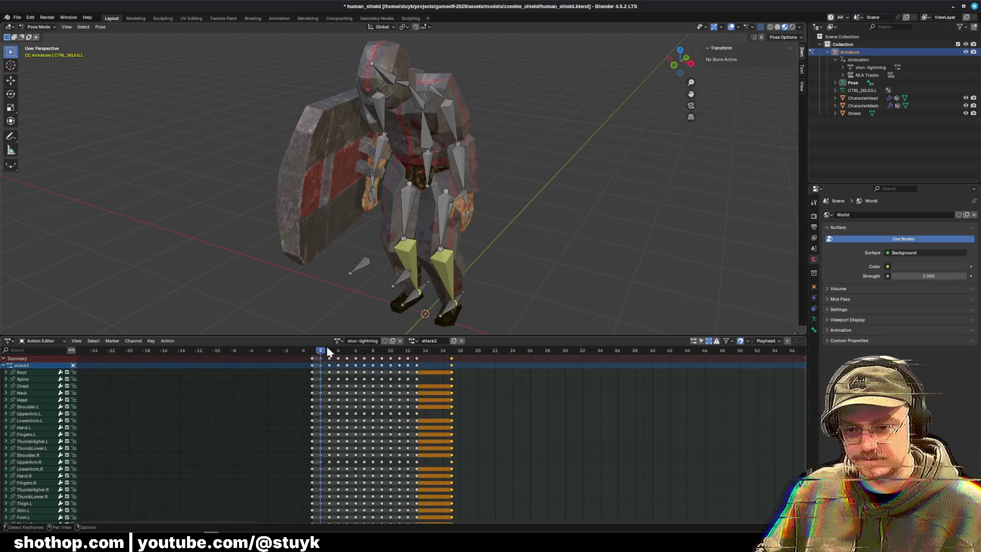
pyautogui.scroll(-7, 311, 355)
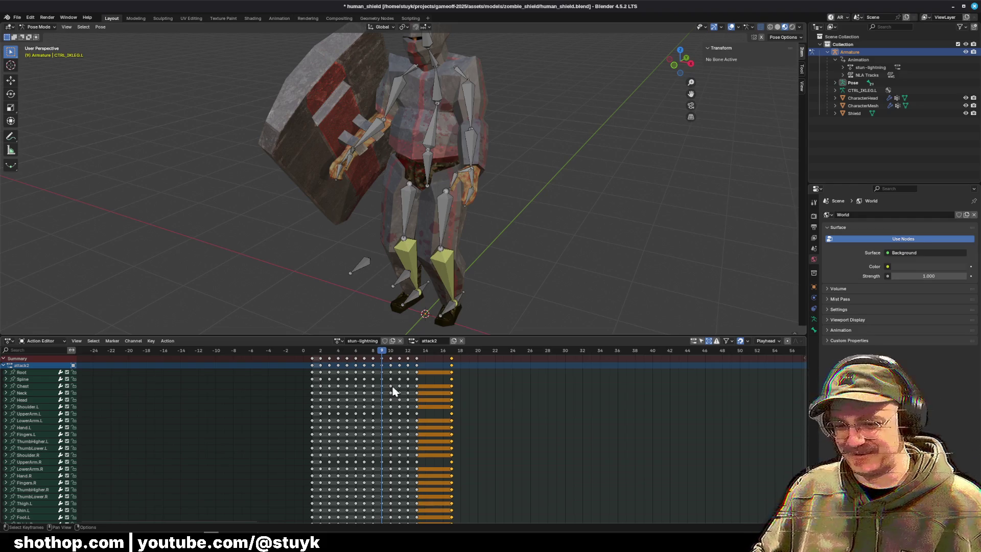
pyautogui.moveTo(335, 361); pyautogui.dragTo(462, 364)
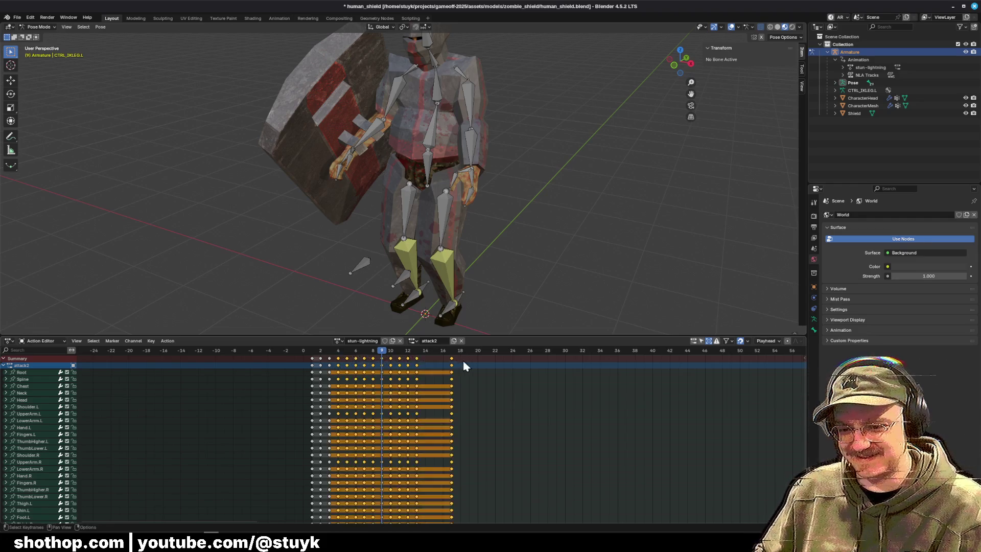
pyautogui.press('Delete')
pyautogui.moveTo(382, 352)
pyautogui.mouseDown()
pyautogui.moveTo(320, 350)
pyautogui.moveTo(335, 364)
pyautogui.mouseUp()
# Copy all remaining keyframes and paste them at frame 4.
pyautogui.press('a')
pyautogui.hotkey('ctrl', 'c')
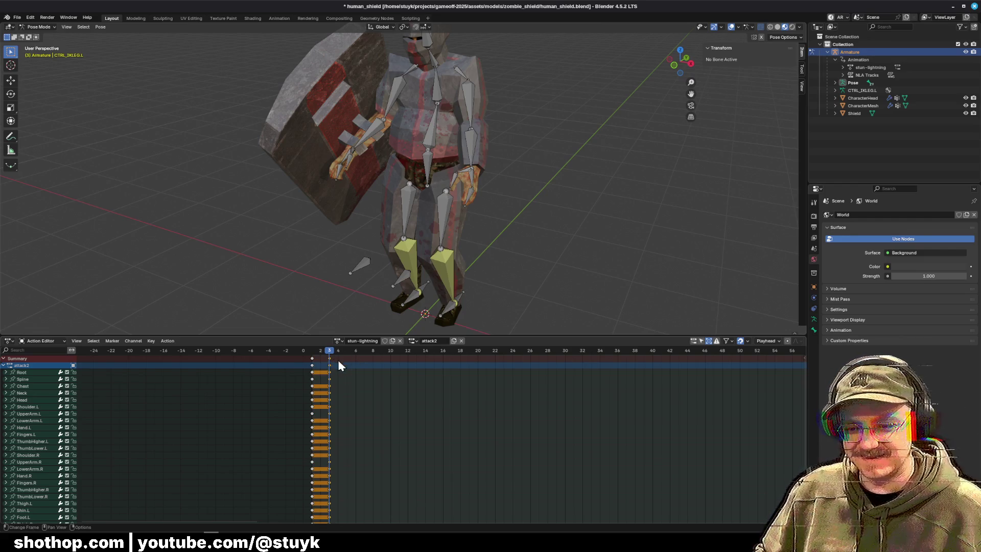
pyautogui.press('Right')
pyautogui.hotkey('ctrl', 'v')
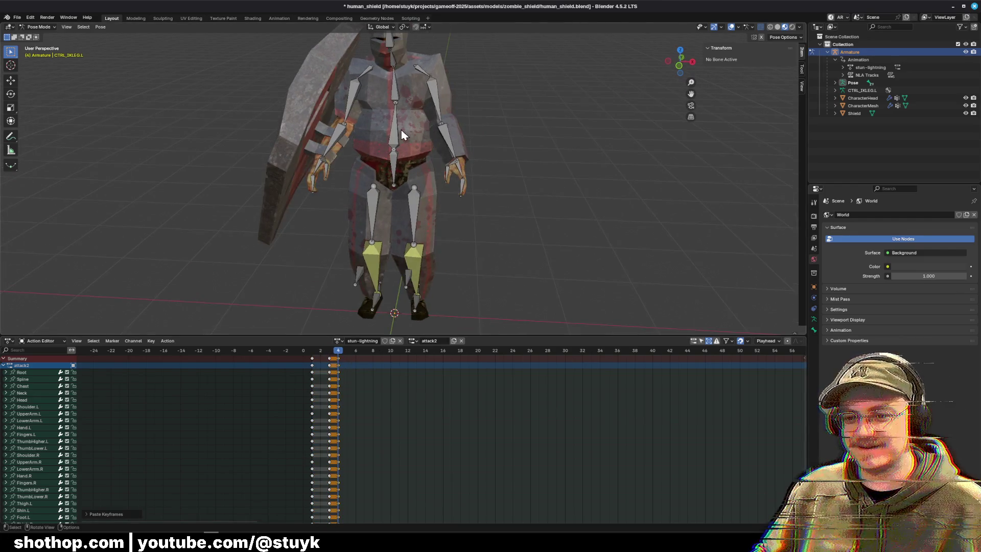
pyautogui.click(401, 138)
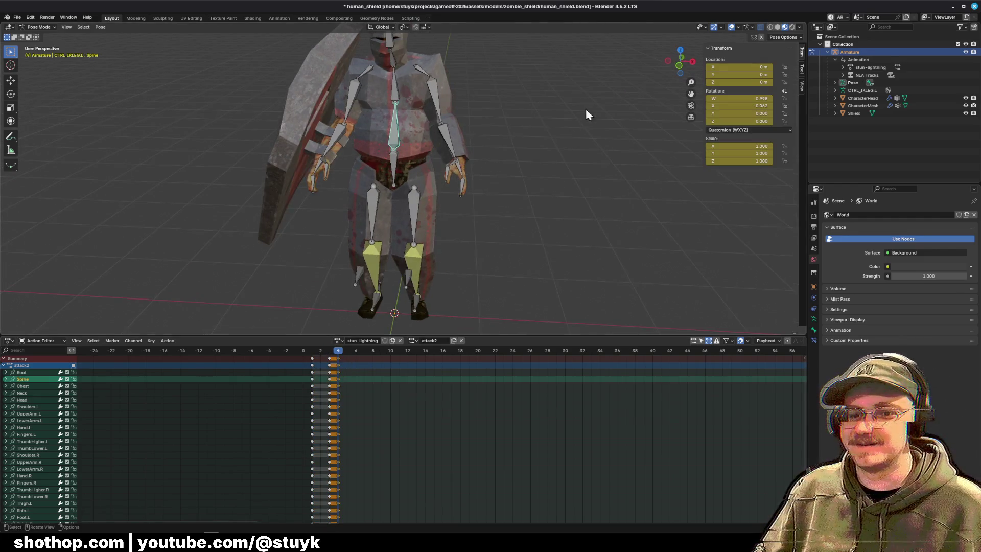
# Twist the Spine and Chest bones around the Y axis at frame 4.
pyautogui.click(679, 63)
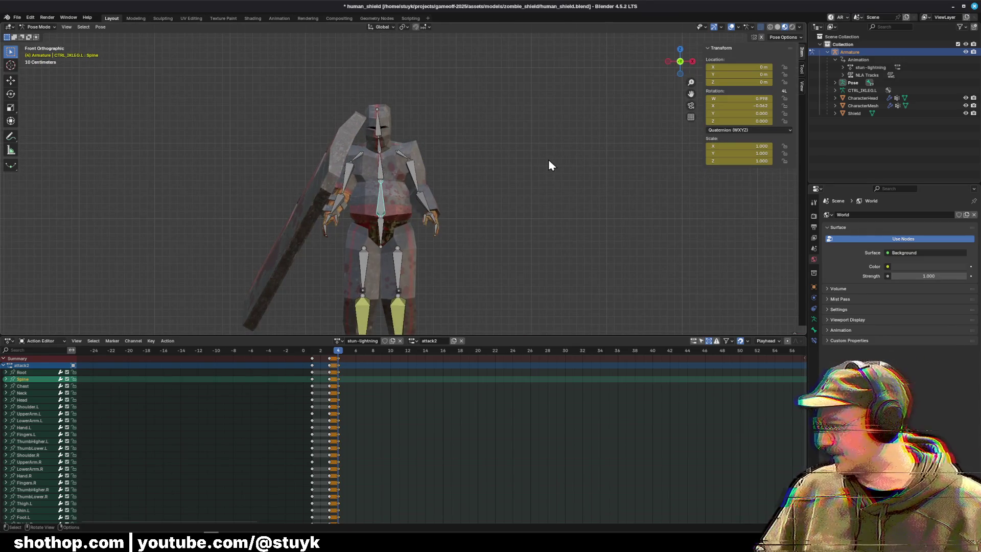
pyautogui.scroll(3, 440, 184)
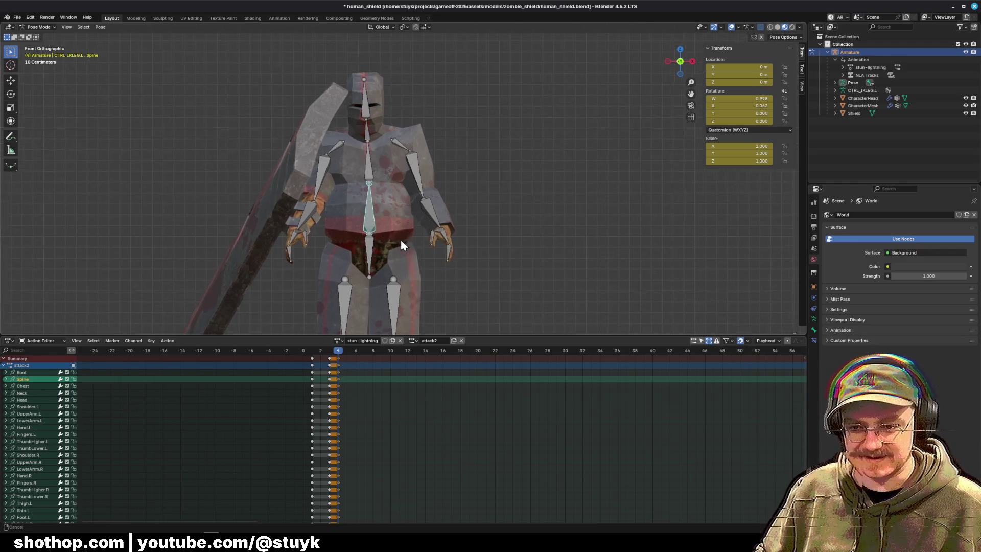
pyautogui.moveTo(435, 183)
pyautogui.mouseDown()
pyautogui.moveTo(363, 177)
pyautogui.moveTo(396, 162)
pyautogui.moveTo(380, 191)
pyautogui.mouseUp()
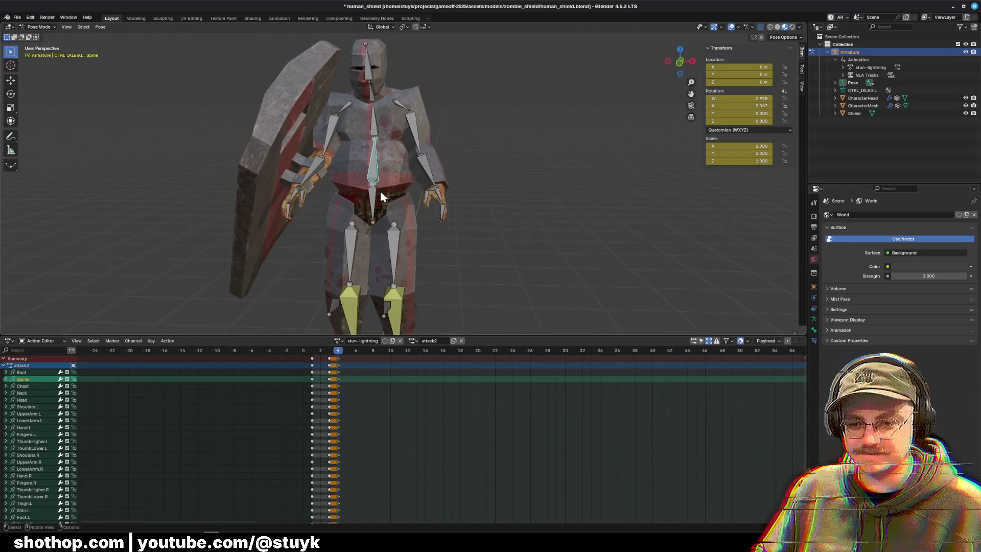
pyautogui.press('r')
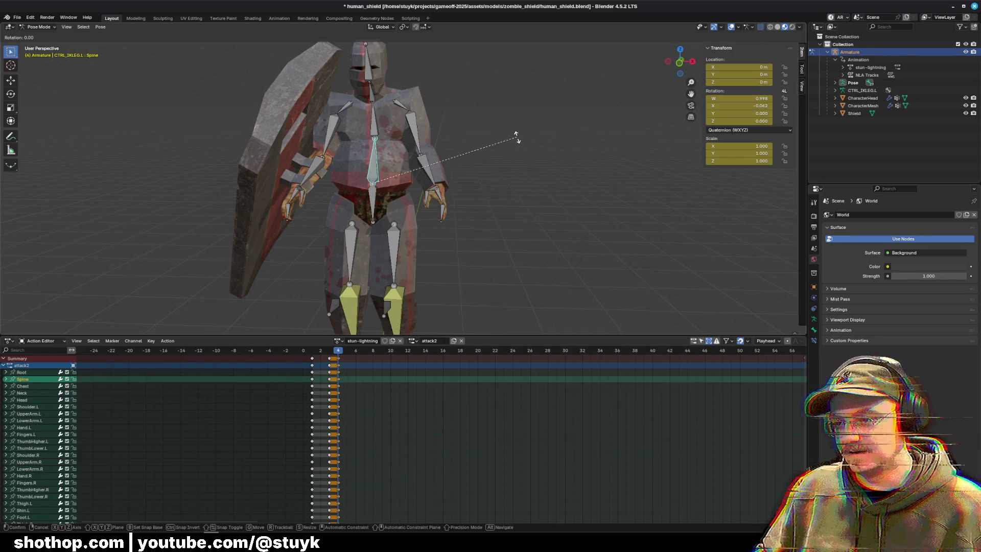
pyautogui.press('x')
pyautogui.click(511, 124)
pyautogui.hotkey('ctrl', 'z')
pyautogui.press('r')
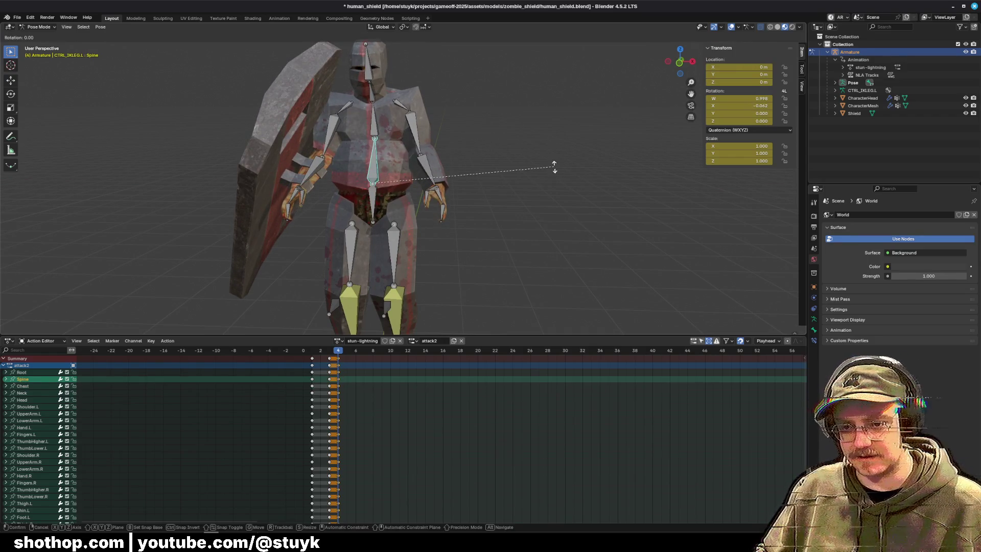
pyautogui.press('y')
pyautogui.click(540, 138)
pyautogui.press(']')
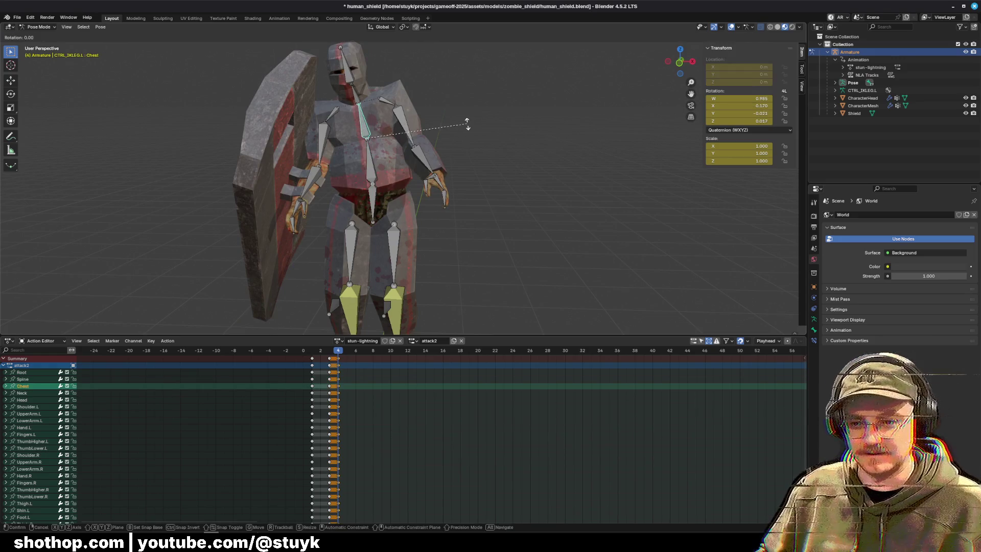
pyautogui.hotkey('shift', 'r')
# Swing both upper arms outward around Y, the left arm about -9.64°.
pyautogui.click(322, 148)
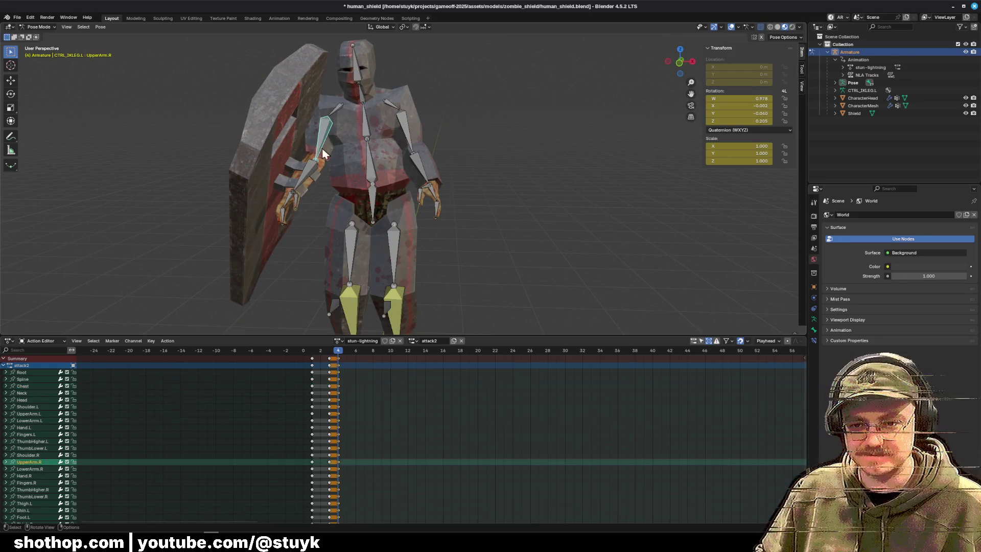
pyautogui.press('r')
pyautogui.press('x')
pyautogui.press('Escape')
pyautogui.press('r')
pyautogui.press('y')
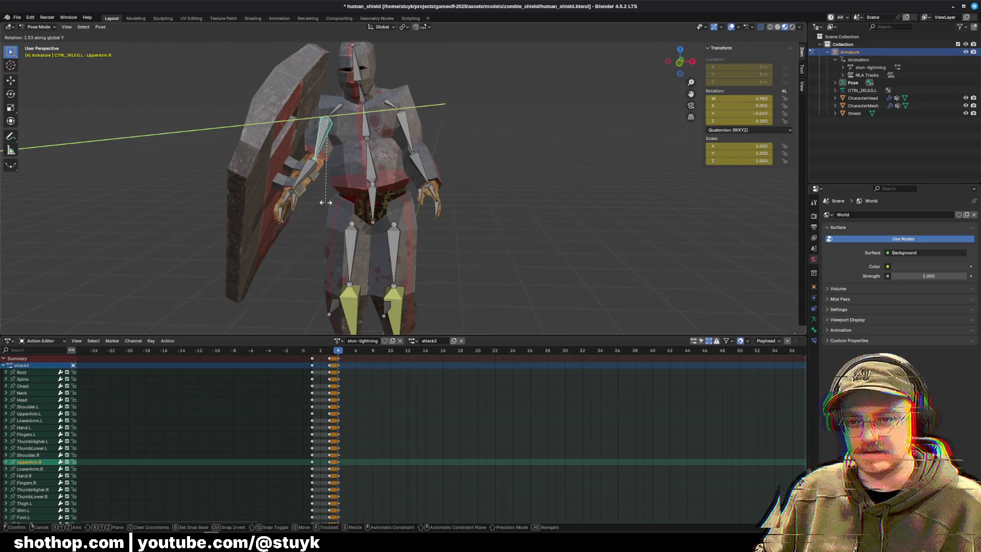
pyautogui.click(332, 184)
pyautogui.click(407, 130)
pyautogui.press('r')
pyautogui.press('y')
pyautogui.click(518, 204)
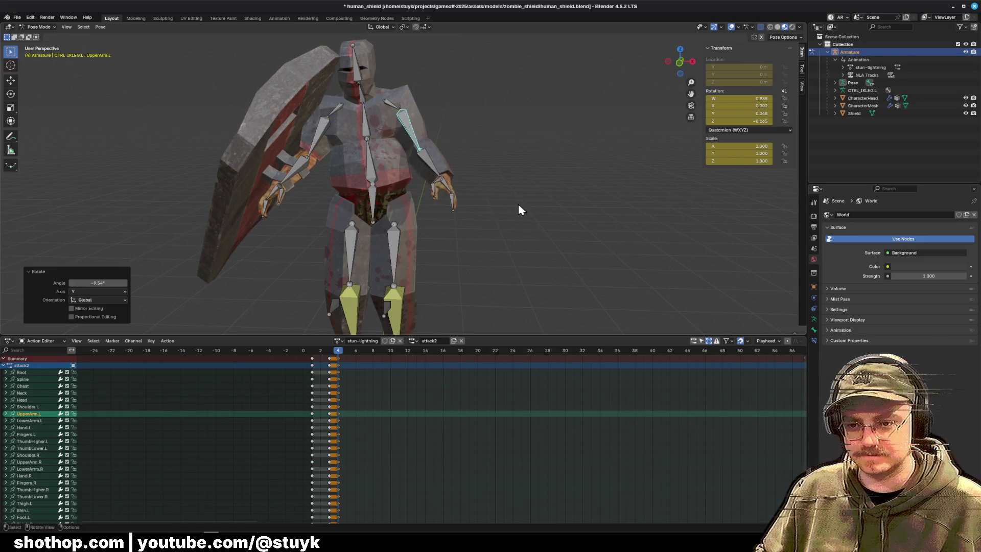
# Select all bones and paste the pose keyframes at frames 5, 7 and 9.
pyautogui.press('a')
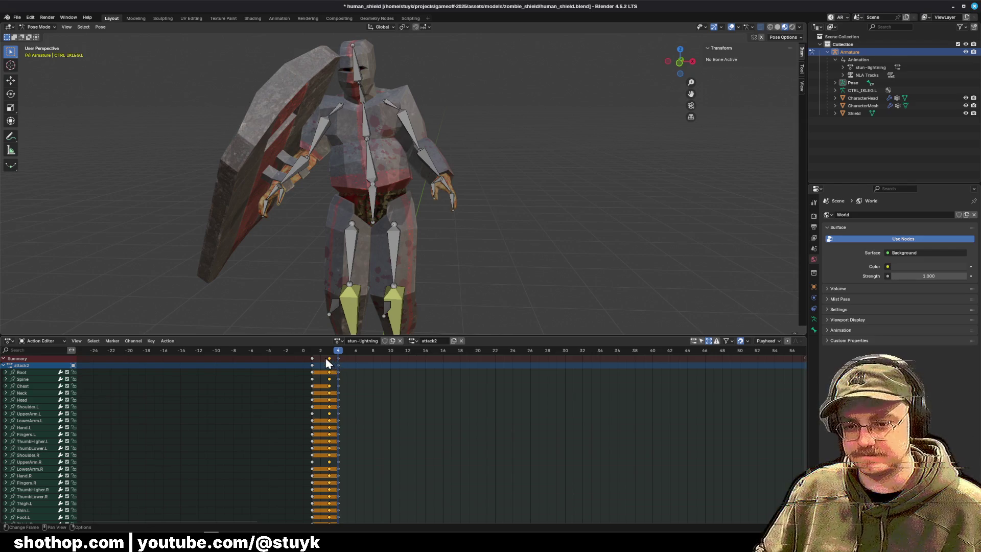
pyautogui.moveTo(330, 362); pyautogui.dragTo(340, 359)
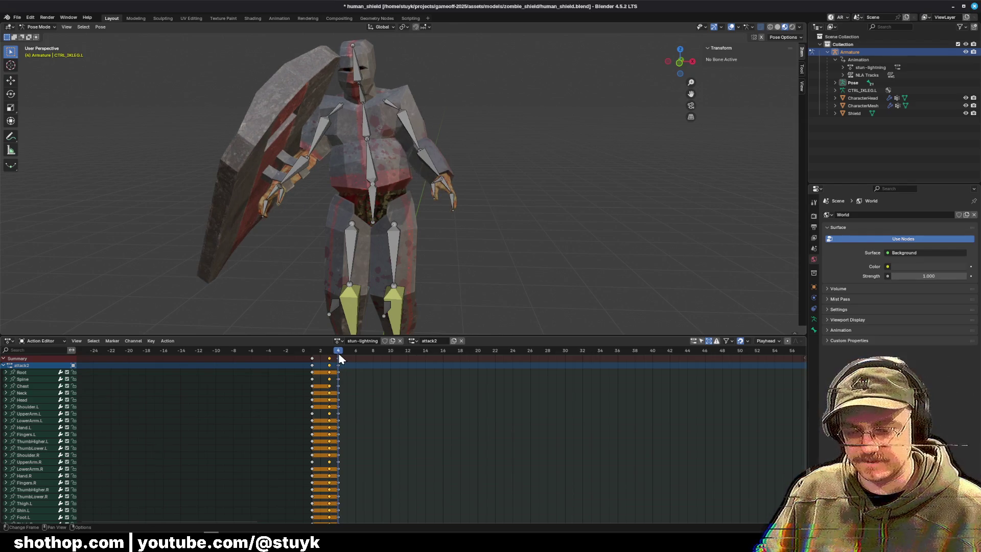
pyautogui.click(348, 354)
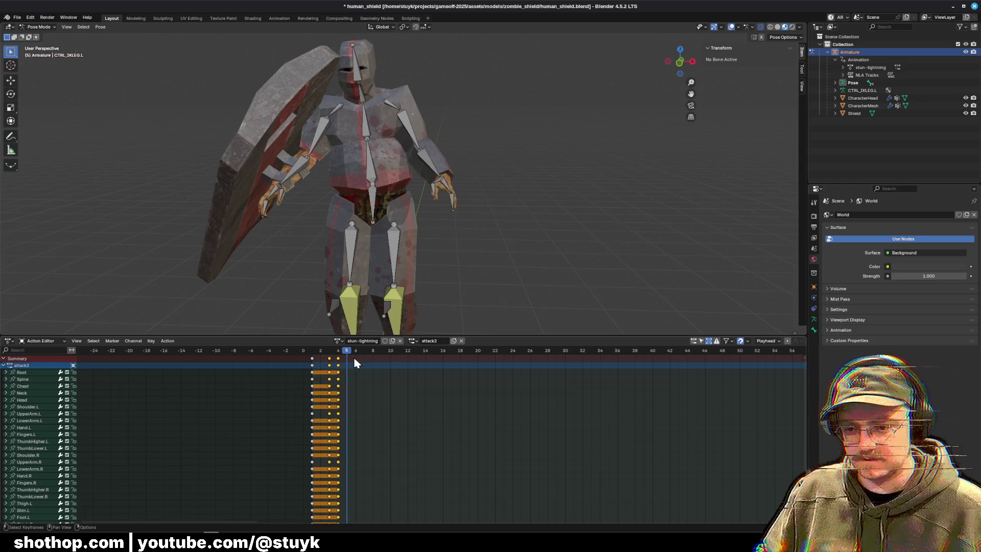
pyautogui.hotkey('ctrl', 'v')
pyautogui.click(365, 353)
pyautogui.hotkey('ctrl', 'v')
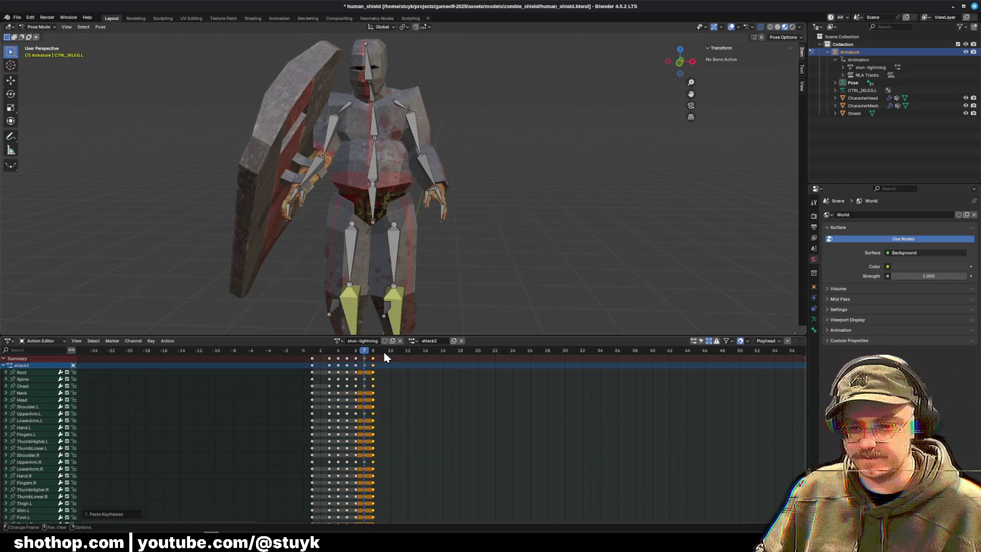
pyautogui.click(384, 353)
pyautogui.hotkey('ctrl', 'v')
# Paste the pose at frames 11 and 17, then bring up the 'black paintings' search results.
pyautogui.click(398, 351)
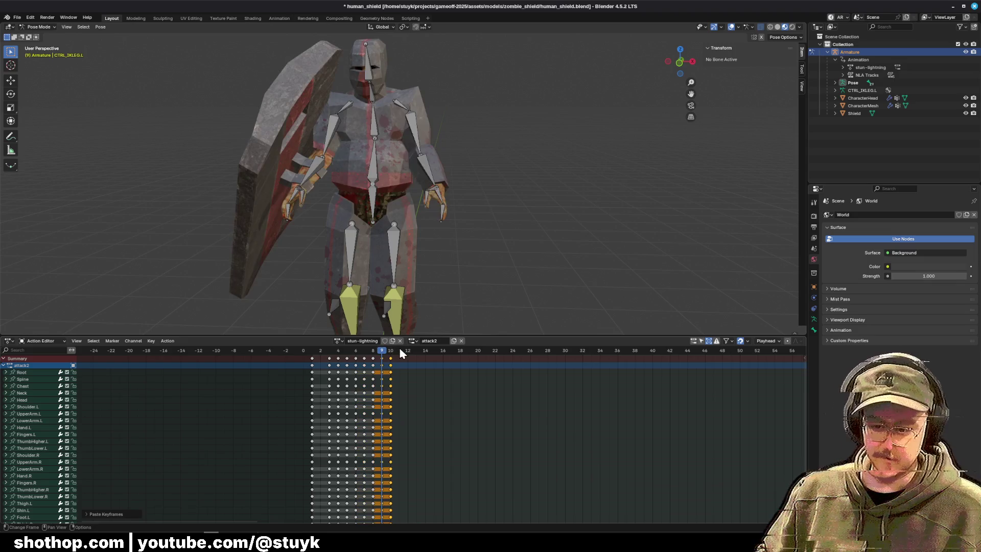
pyautogui.hotkey('ctrl', 'v')
pyautogui.click(417, 353)
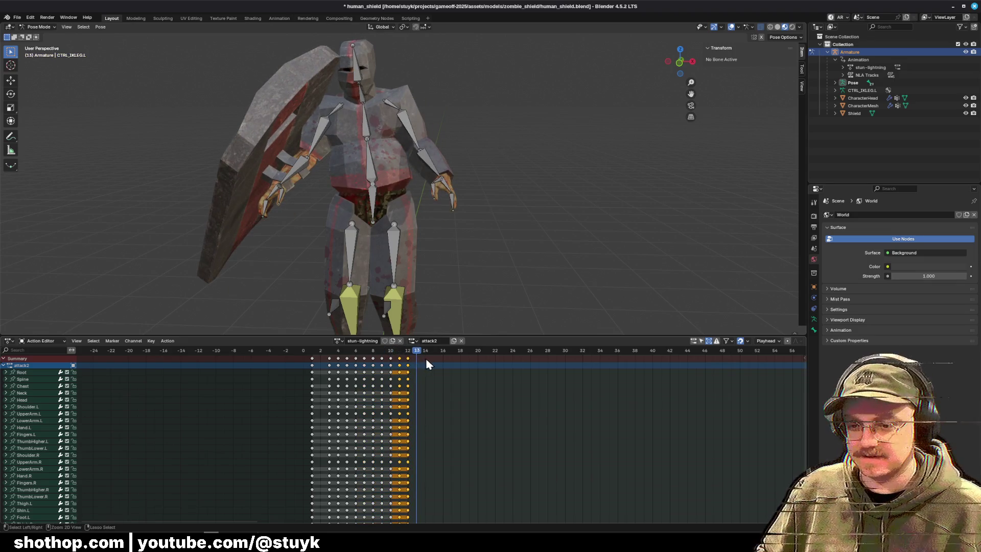
pyautogui.moveTo(412, 351); pyautogui.dragTo(450, 350)
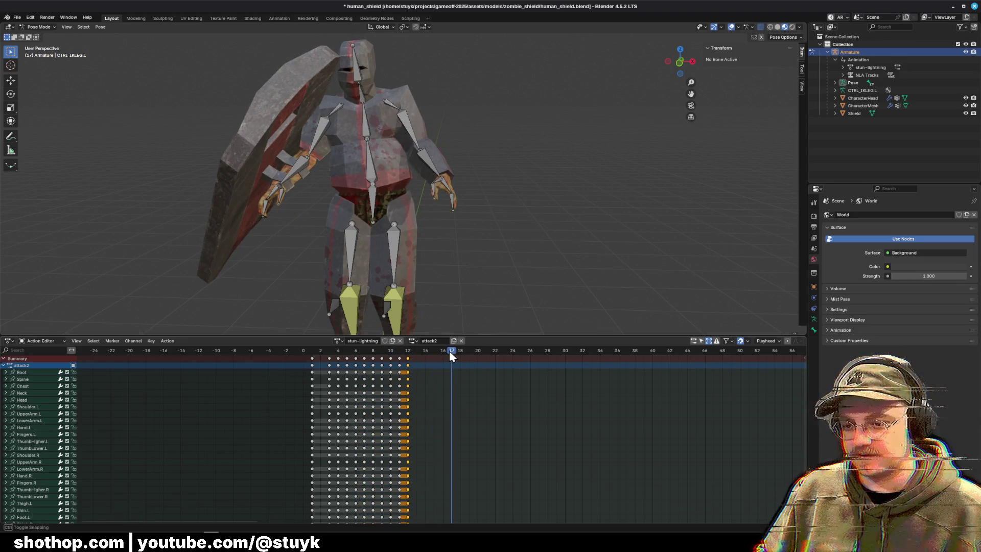
pyautogui.hotkey('ctrl', 'v')
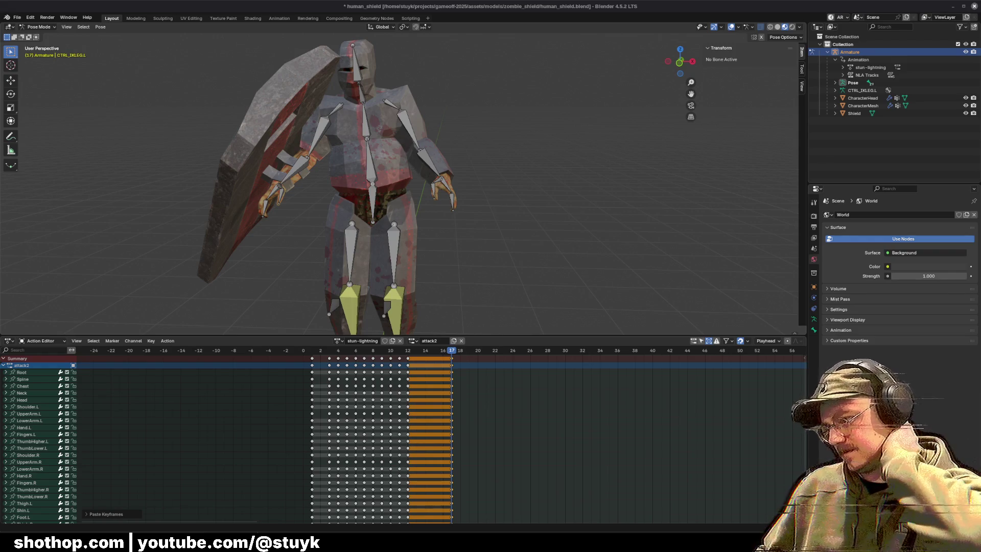
pyautogui.hotkey('alt', 'Tab')
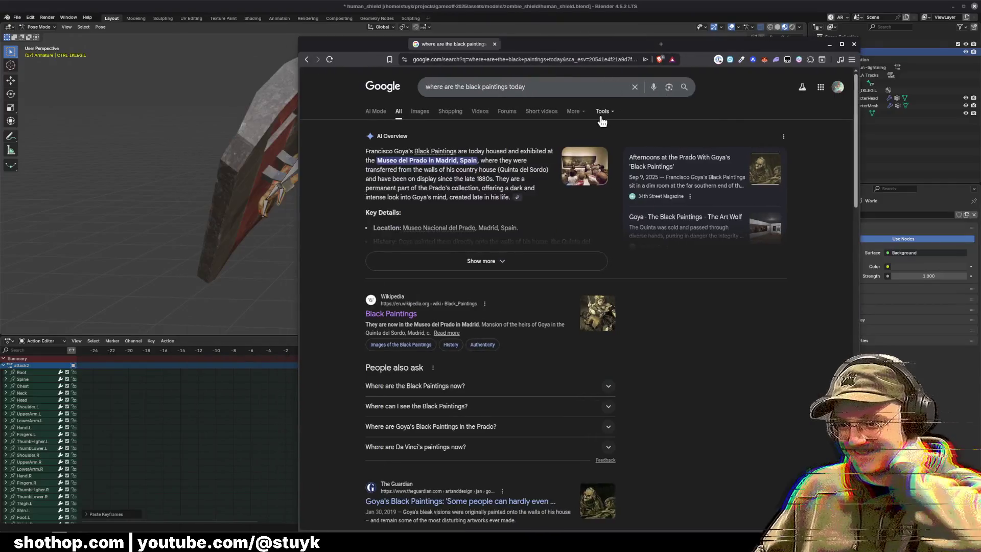
# Highlight the Museo del Prado sentence, then shrink and move the Goya image window aside.
pyautogui.moveTo(398, 161); pyautogui.dragTo(511, 161)
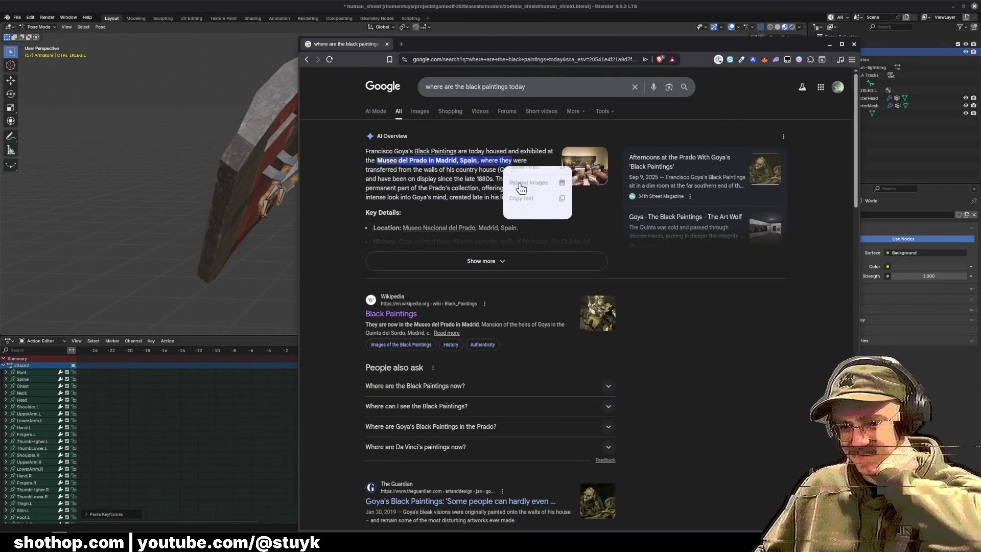
pyautogui.hotkey('alt', 'Tab')
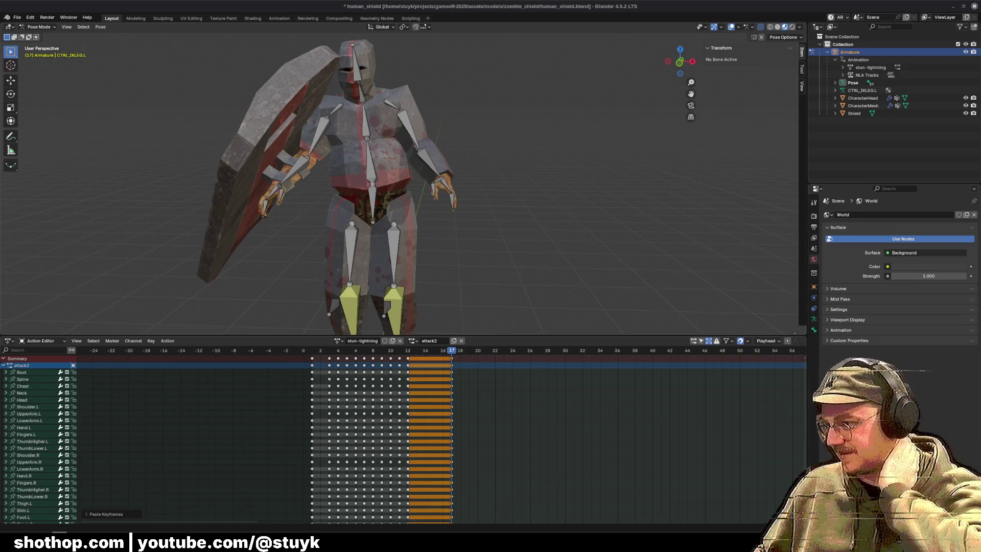
pyautogui.hotkey('alt', 'Tab')
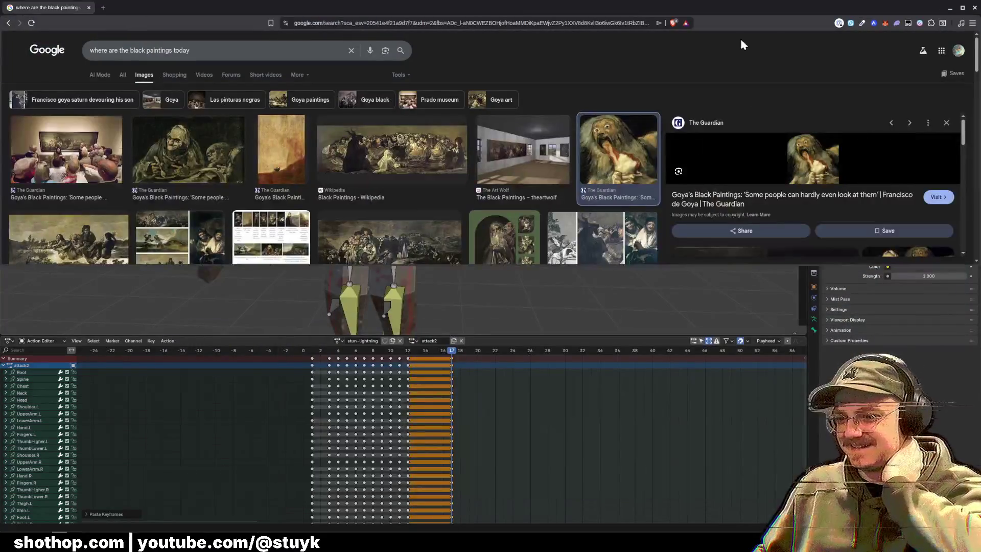
pyautogui.doubleClick(587, 12)
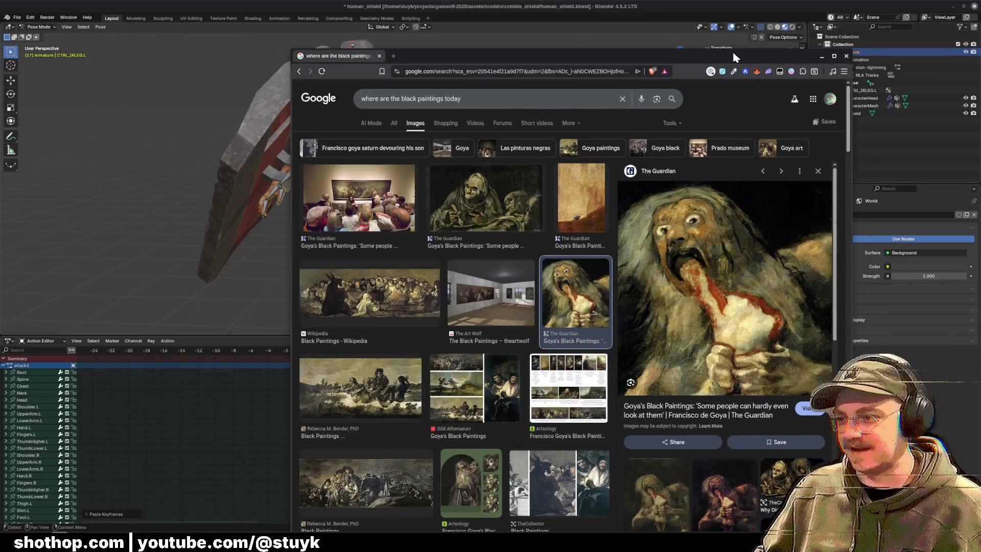
pyautogui.moveTo(761, 51); pyautogui.dragTo(633, 24)
pyautogui.hotkey('alt', 'Tab')
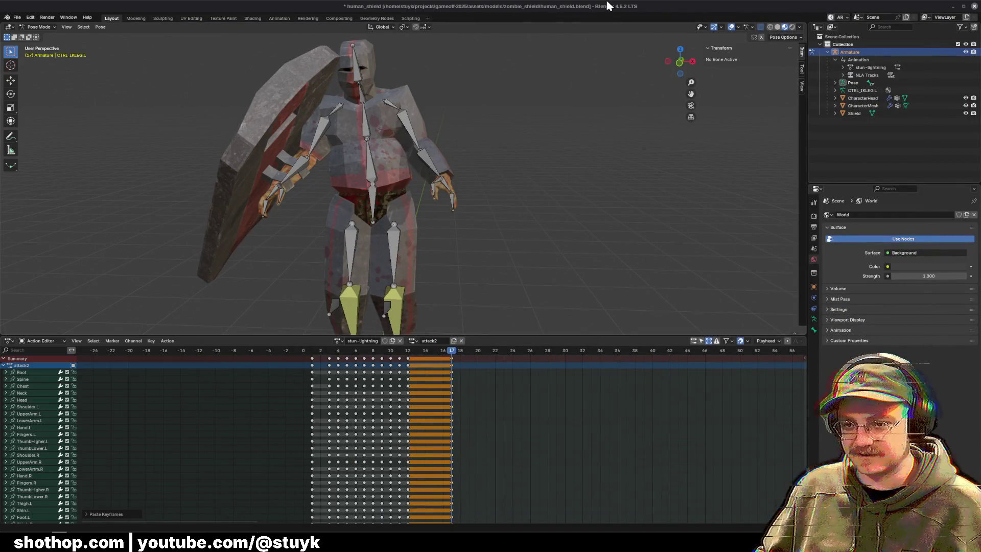
# Scrub back to frame 12 to check the pose, save human_shield.blend, and bring Godot forward.
pyautogui.moveTo(350, 352)
pyautogui.mouseDown()
pyautogui.moveTo(326, 351)
pyautogui.moveTo(408, 353)
pyautogui.moveTo(416, 361)
pyautogui.mouseUp()
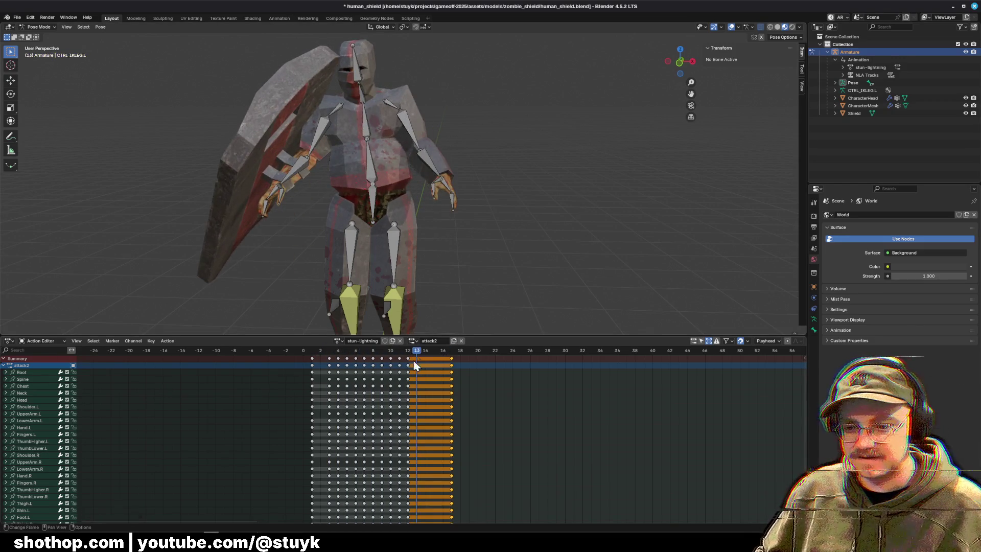
pyautogui.hotkey('ctrl', 's')
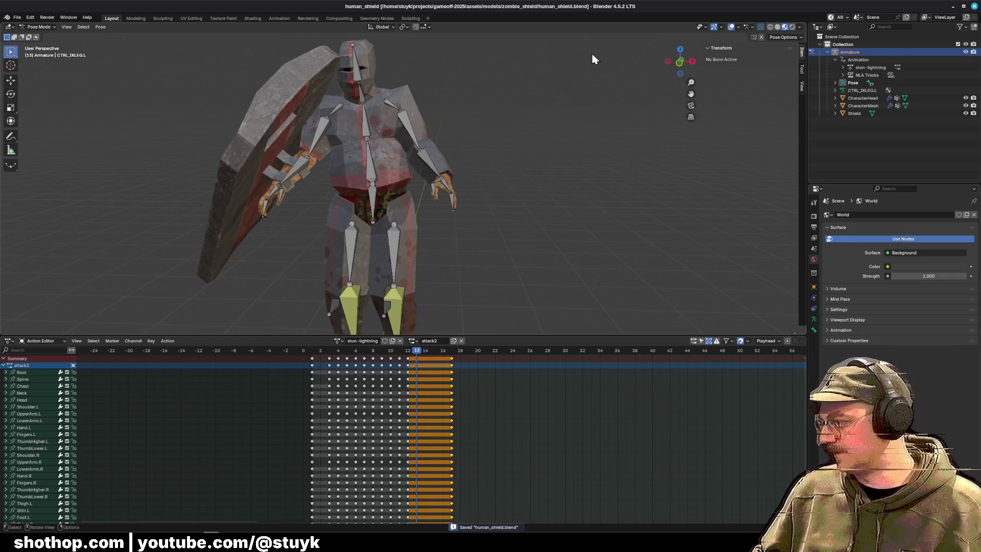
pyautogui.click(245, 534)
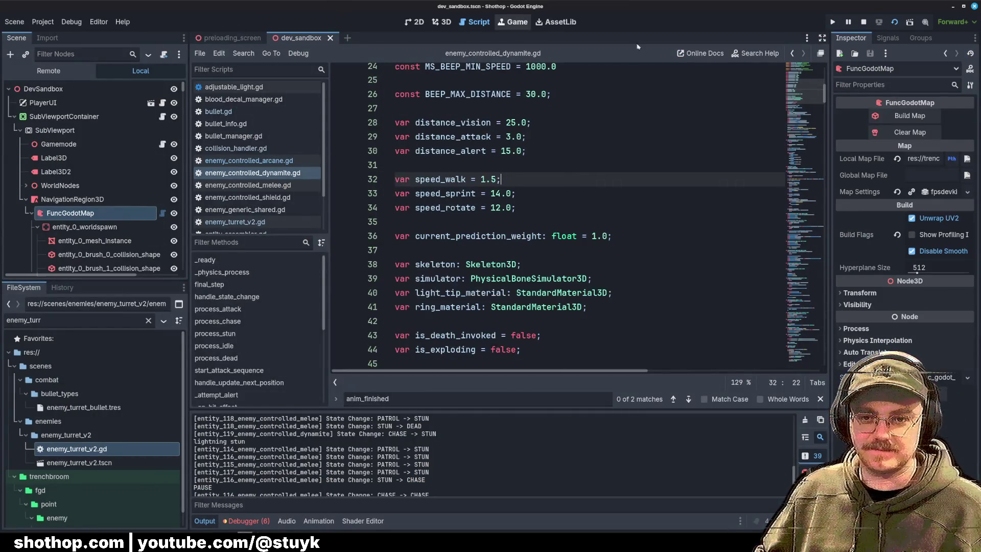
# Run the Shothop project, playtest the level switching weapons 2 and 1 and firing, then pause.
pyautogui.click(833, 21)
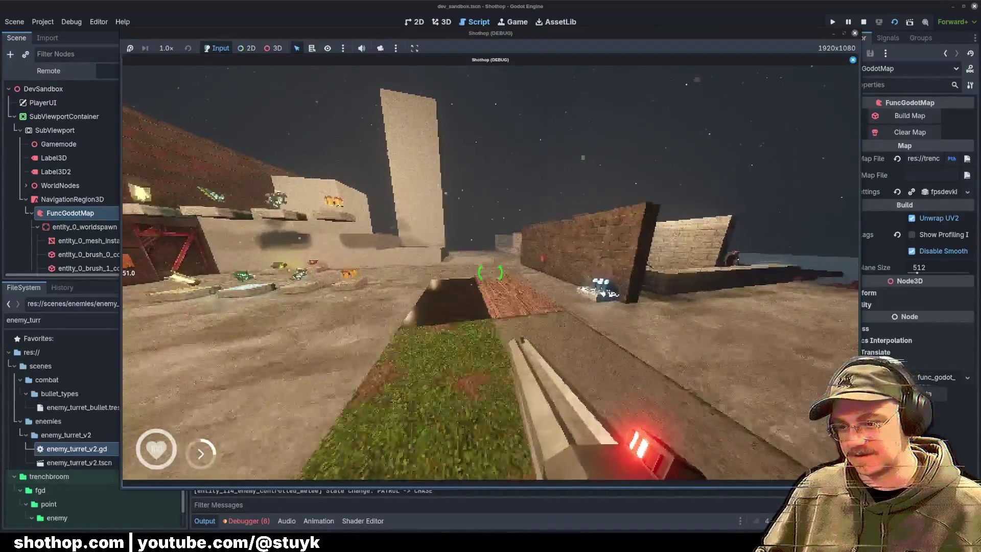
pyautogui.press('w')
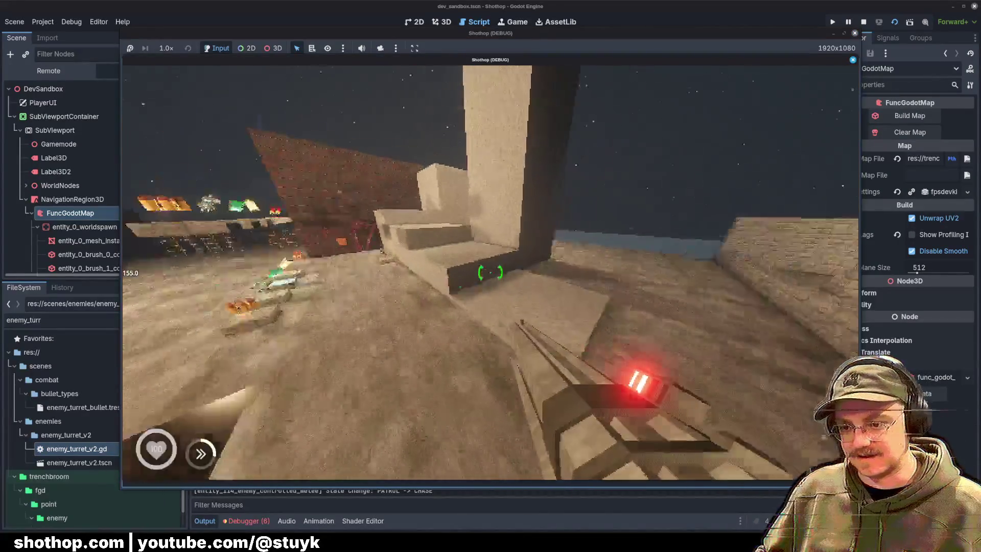
pyautogui.click(491, 273)
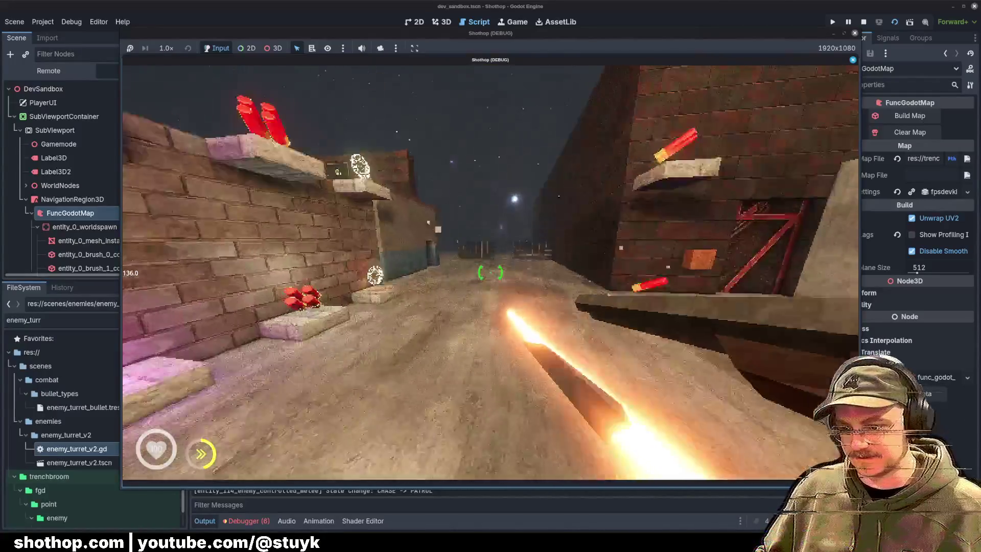
pyautogui.press('2')
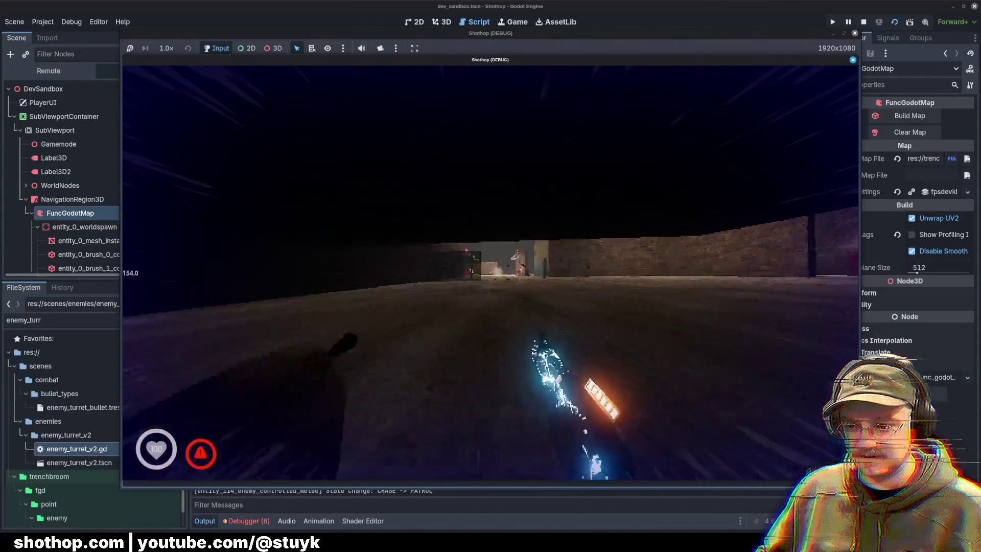
pyautogui.press('1')
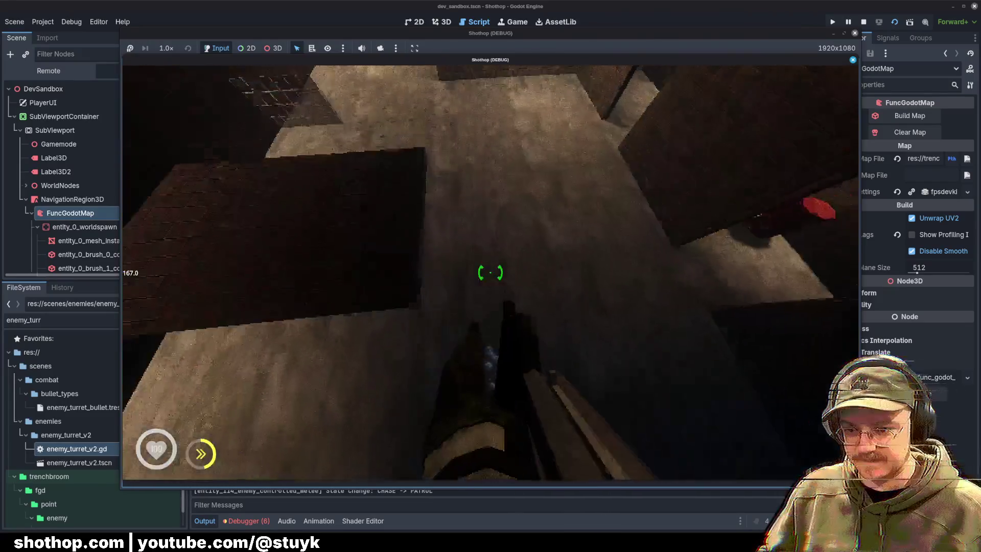
pyautogui.click(491, 272)
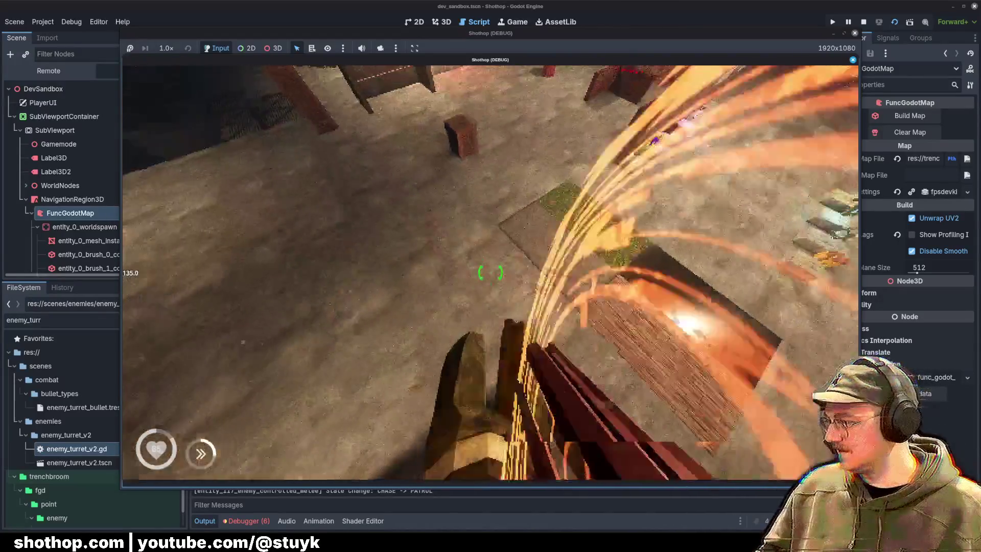
pyautogui.press('Escape')
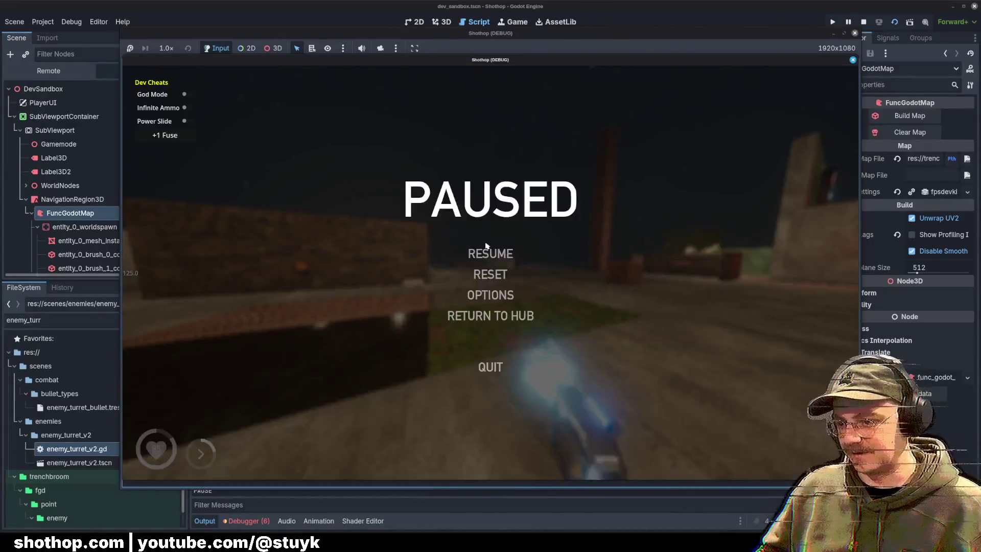
# Stop the paused game, place the caret on script lines 34 and 28, then relaunch and immediately stop.
pyautogui.click(863, 21)
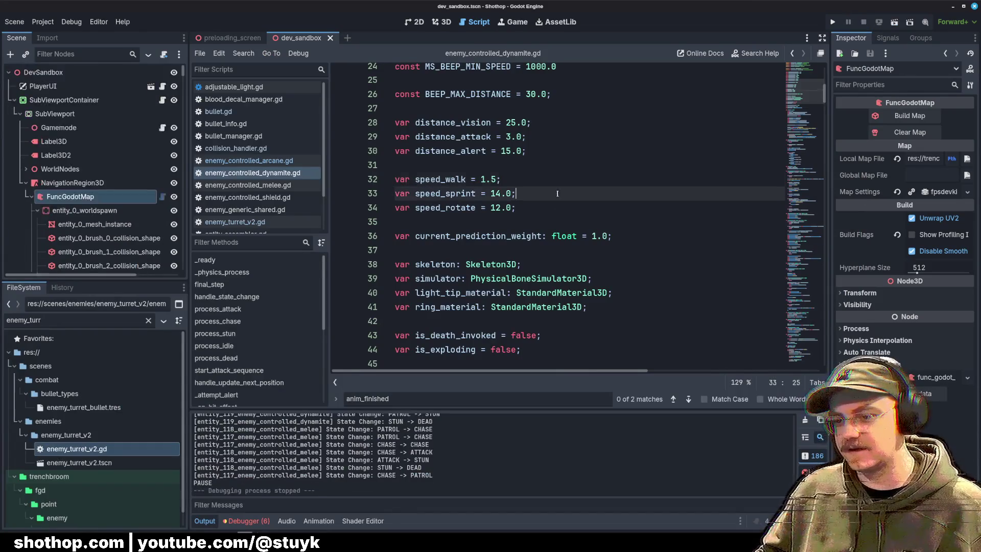
pyautogui.click(592, 209)
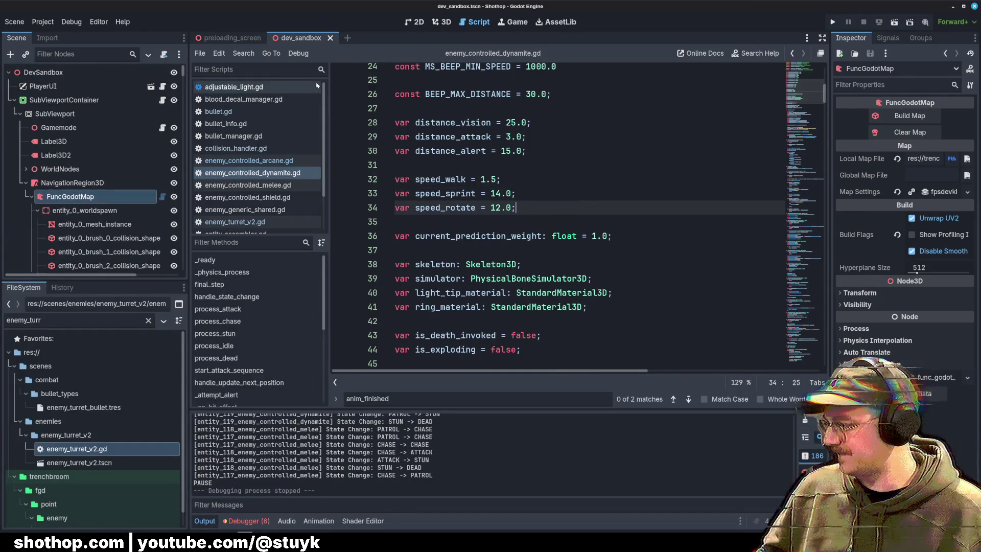
pyautogui.click(564, 128)
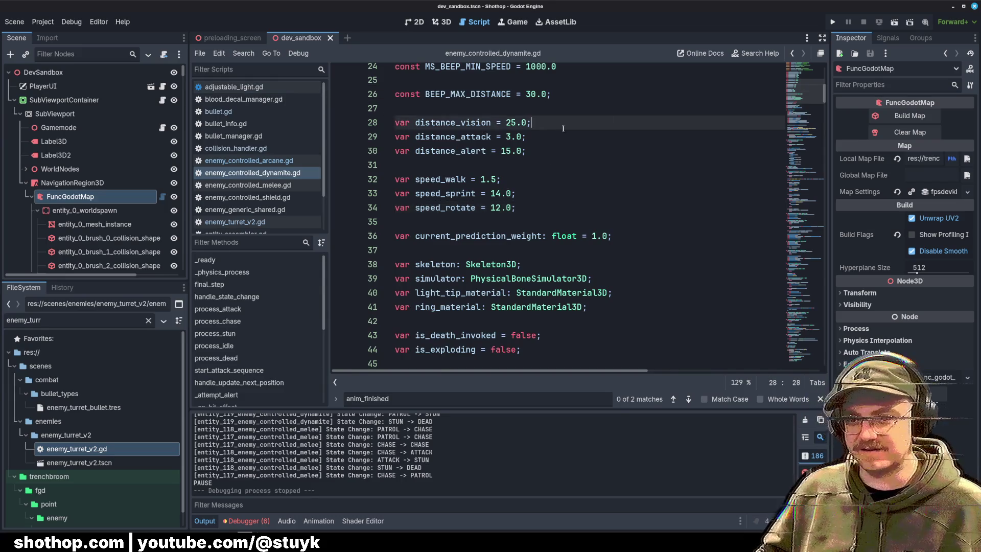
pyautogui.press('F6')
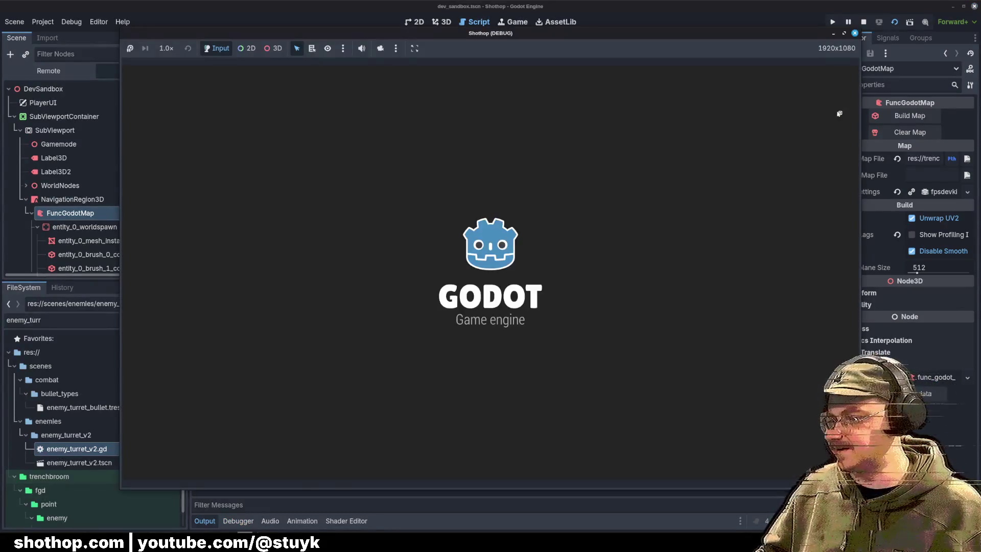
pyautogui.click(864, 22)
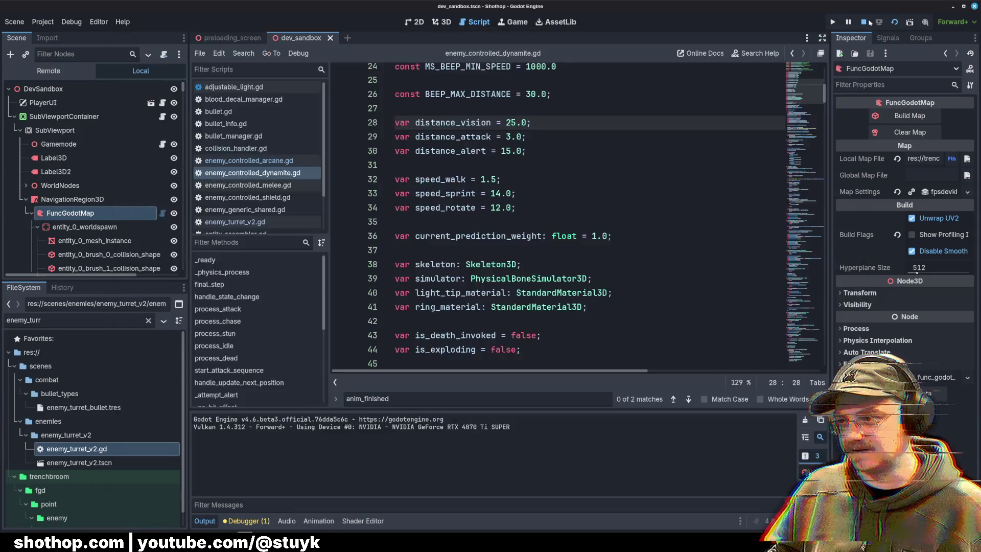
# Filter the FileSystem dock for 'dev', open dev_test_enemy_map.tscn, and run it as the current scene.
pyautogui.doubleClick(77, 320)
pyautogui.write('dev')
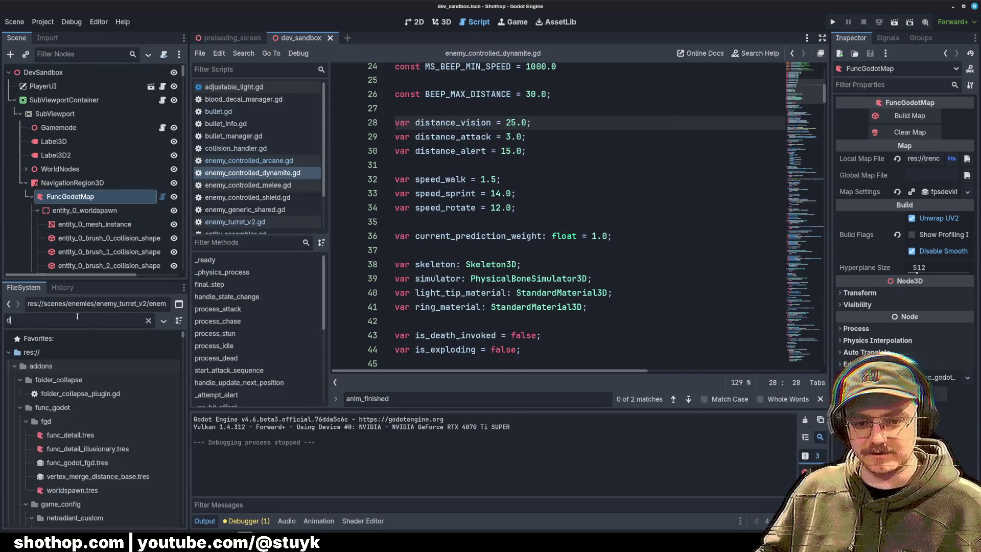
pyautogui.scroll(-5, 97, 371)
pyautogui.scroll(5, 103, 414)
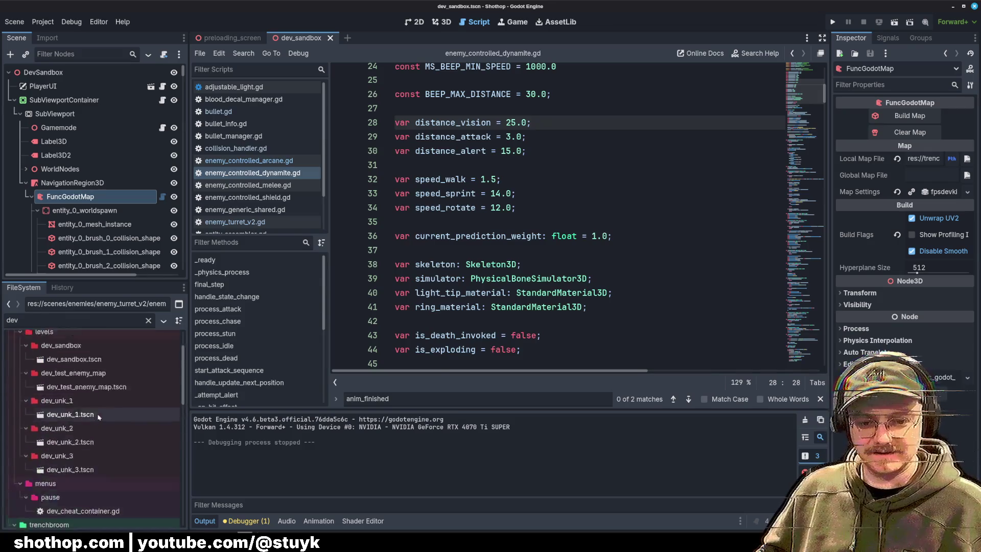
pyautogui.doubleClick(84, 435)
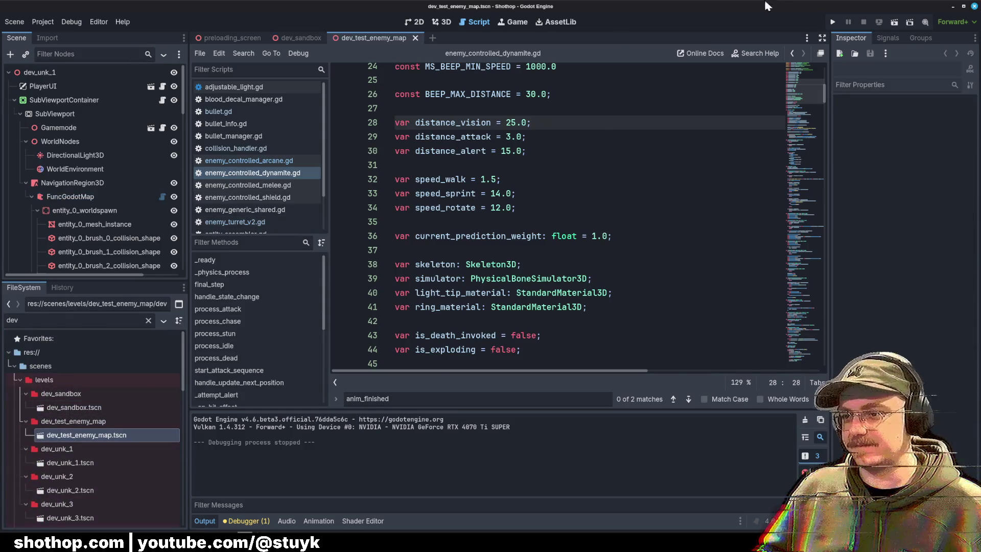
pyautogui.click(893, 22)
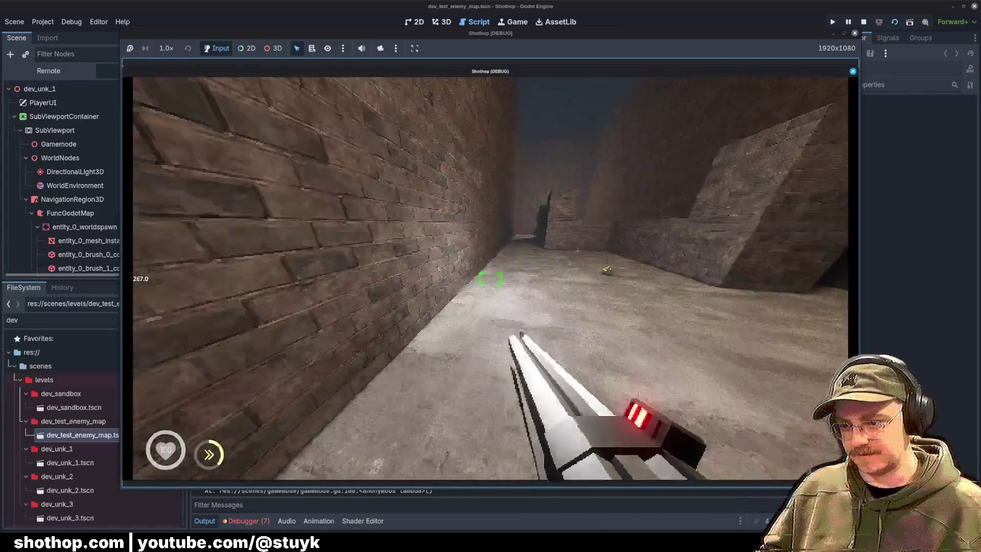
# Cycle weapons with keys 2 and 1, advance into the lit room, then pause and stop the run.
pyautogui.press('2')
pyautogui.press('1')
pyautogui.press('2')
pyautogui.press('1')
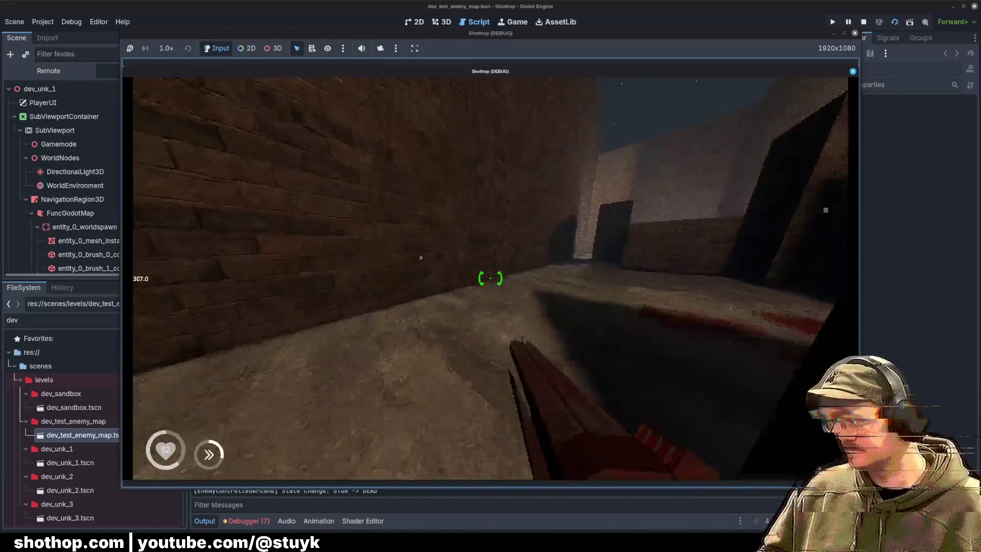
pyautogui.press('w')
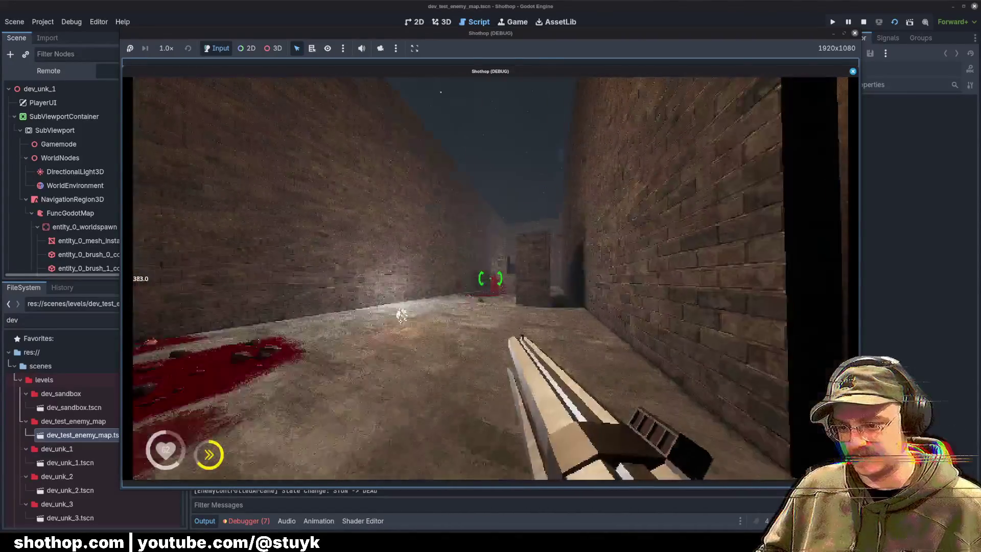
pyautogui.press('Escape')
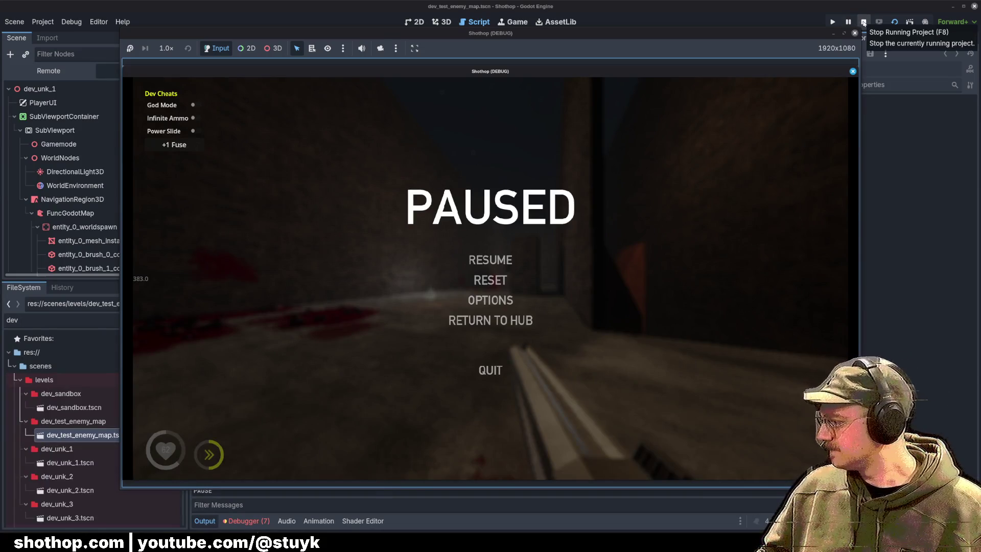
pyautogui.click(864, 23)
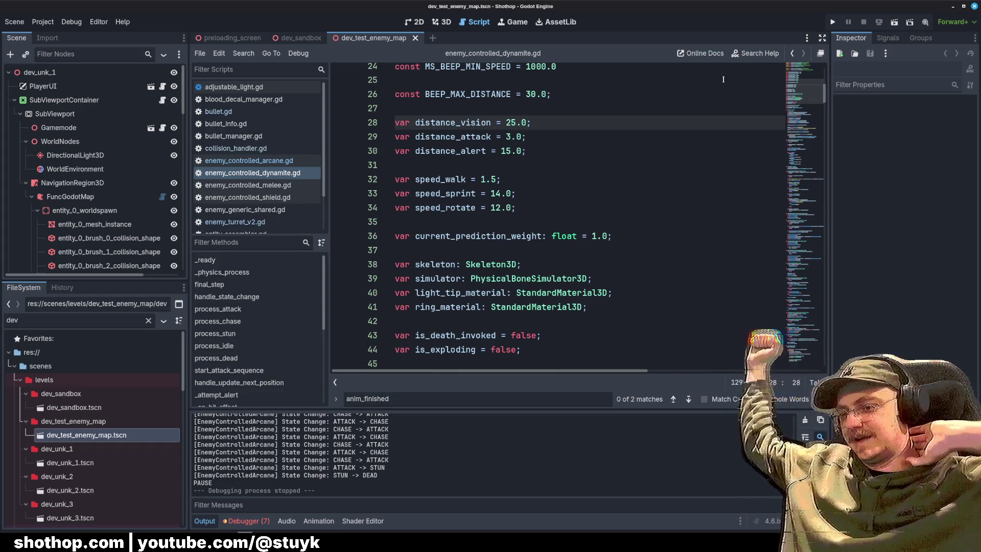
# Relaunch the project, load the custom map user://maps/unnamed.map, then stop and return to script line 36.
pyautogui.click(833, 22)
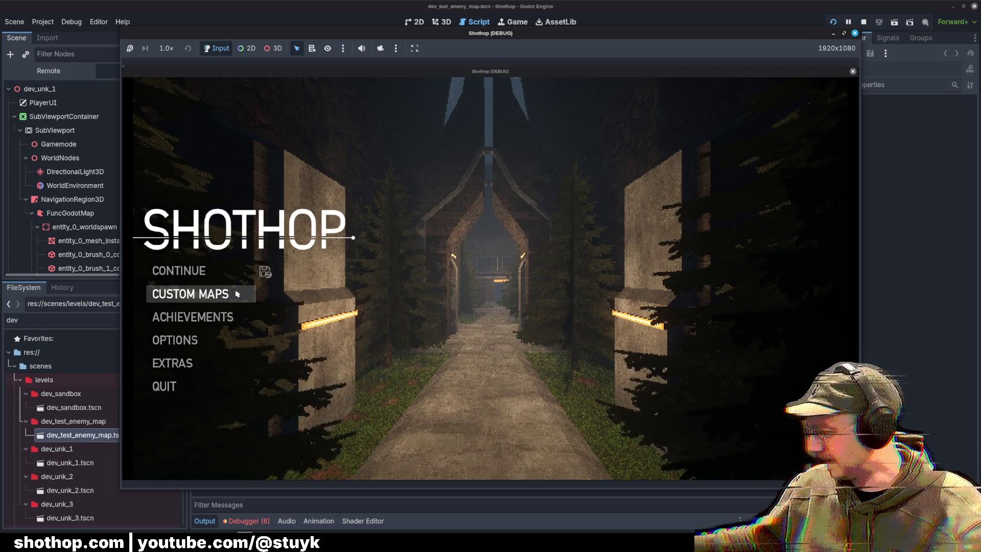
pyautogui.click(238, 294)
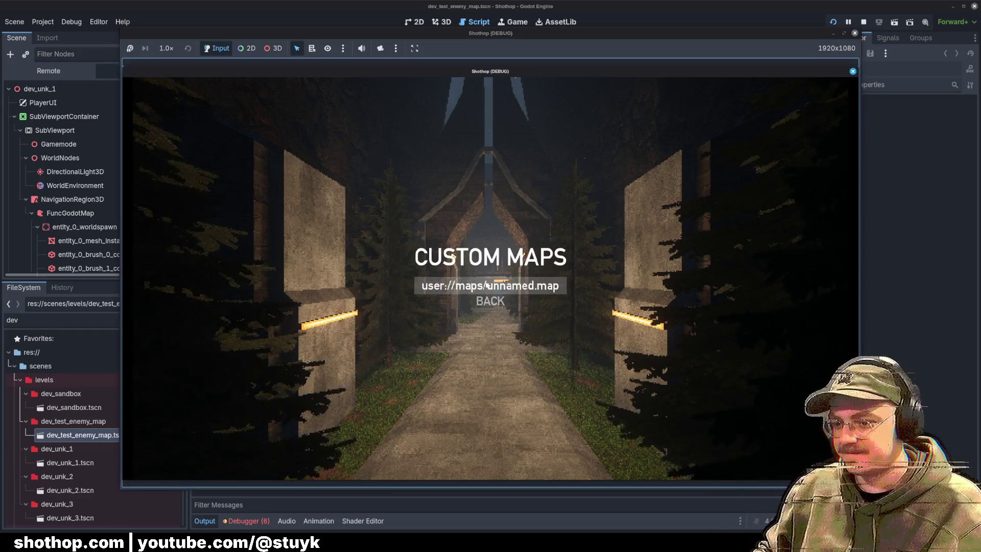
pyautogui.click(483, 287)
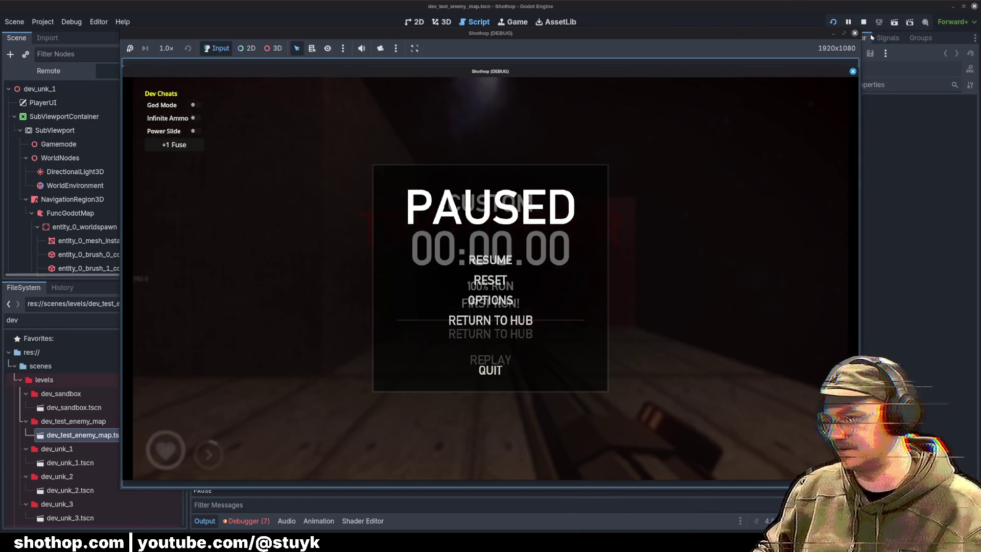
pyautogui.click(863, 21)
pyautogui.click(652, 236)
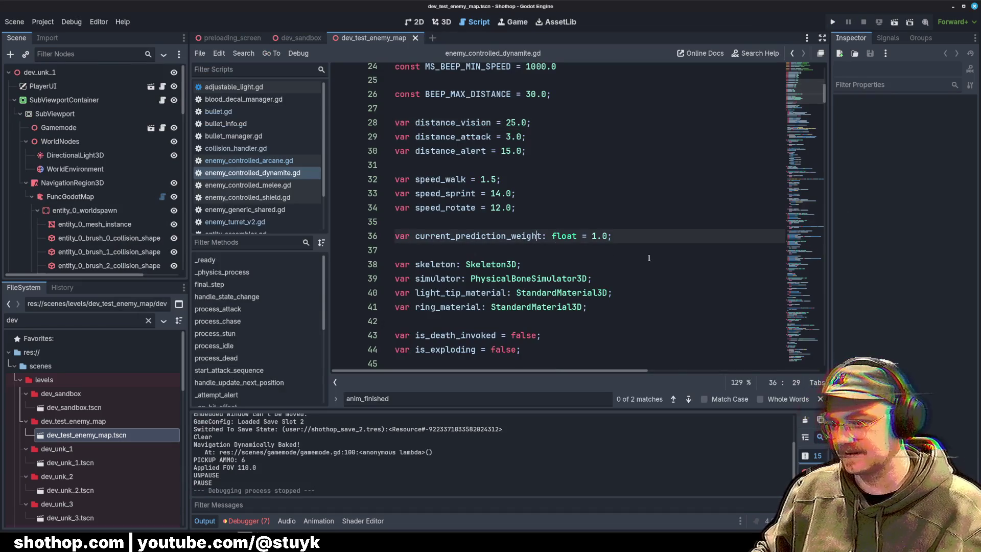
# Place the caret on script line 35, then switch from Godot to TrenchBroom.
pyautogui.click(652, 222)
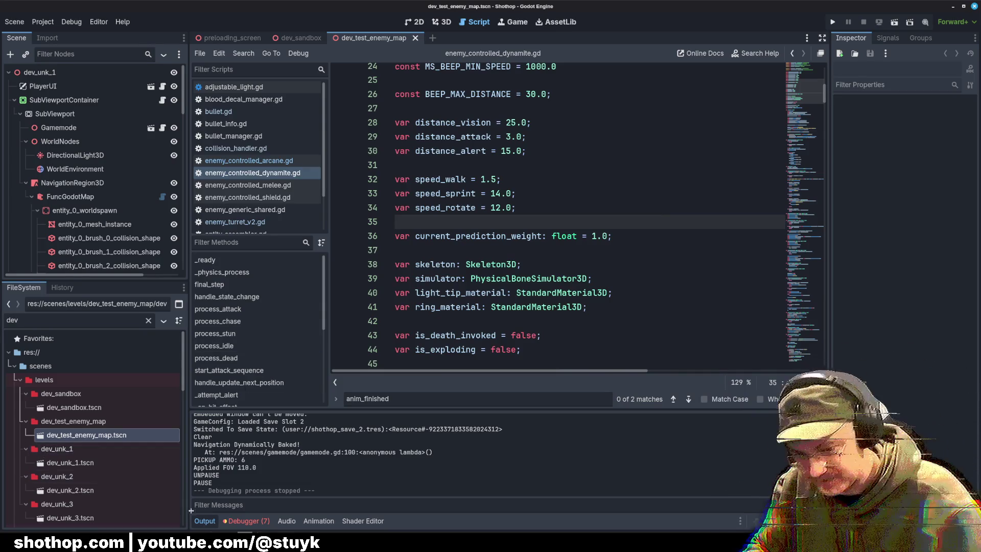
pyautogui.hotkey('alt', 'Tab')
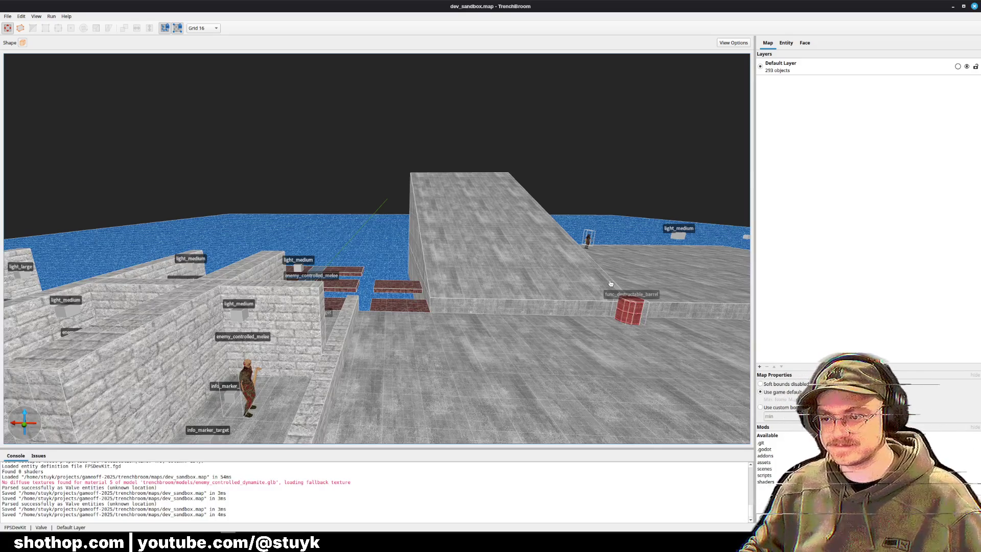
# Fly the camera over the dev_sandbox map, then minimize and restore the TrenchBroom window.
pyautogui.press('w')
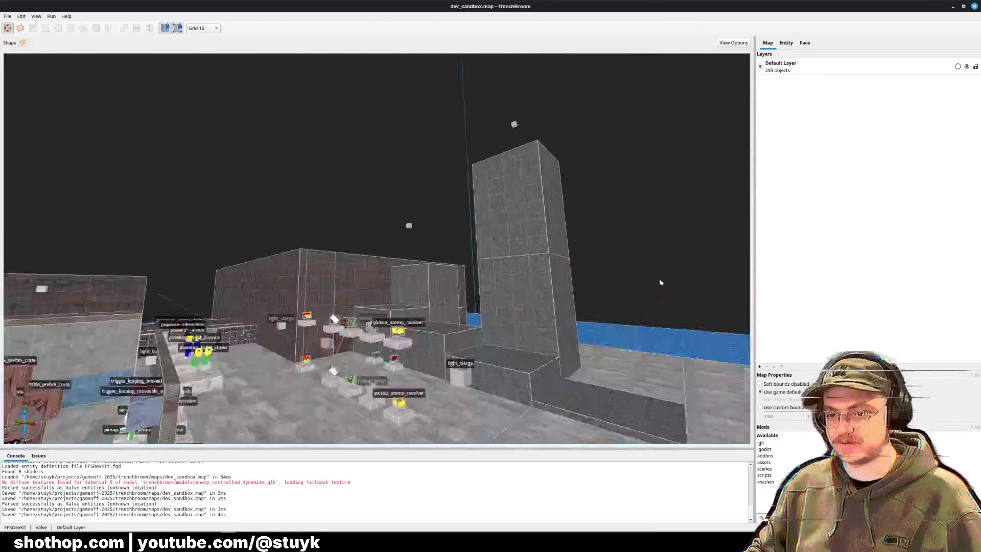
pyautogui.press('w')
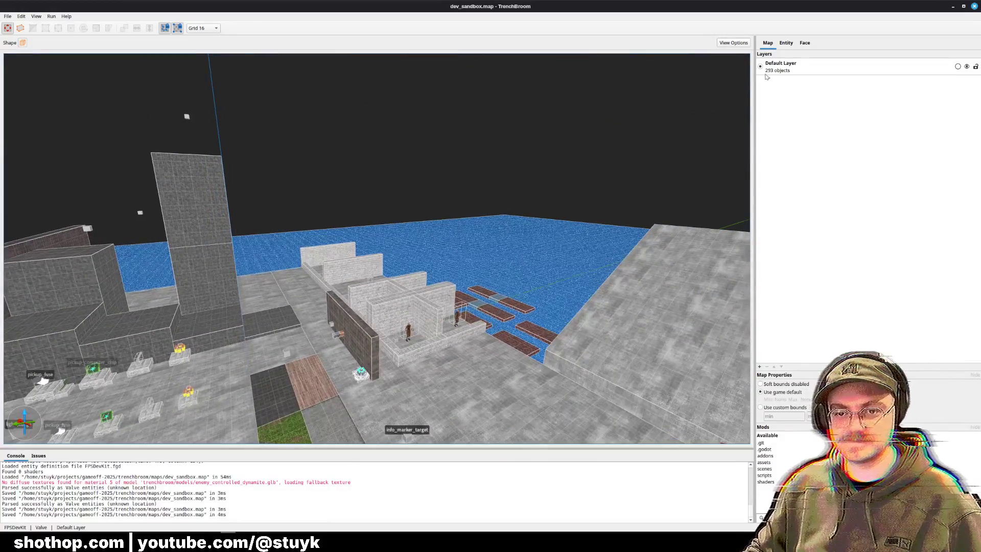
pyautogui.click(953, 6)
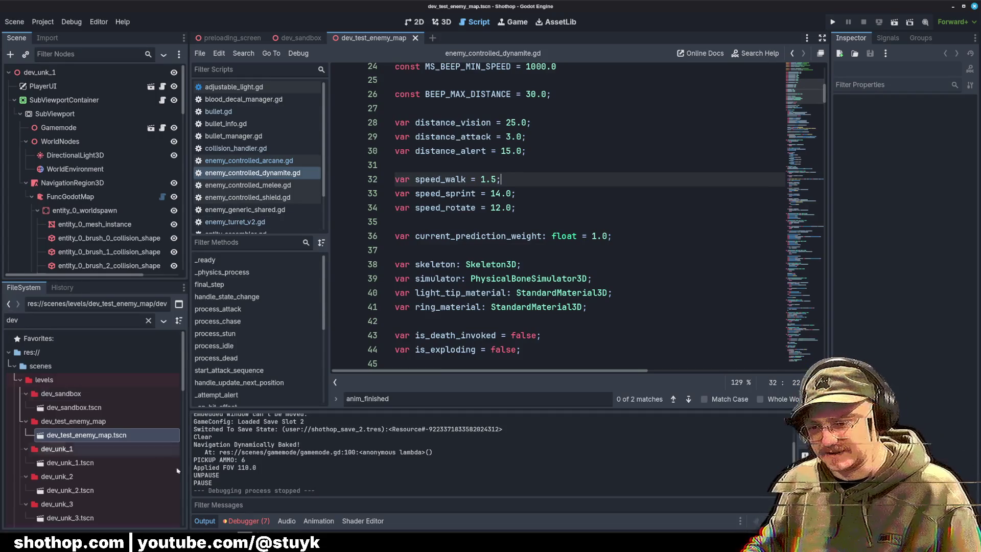
pyautogui.hotkey('alt', 'Tab')
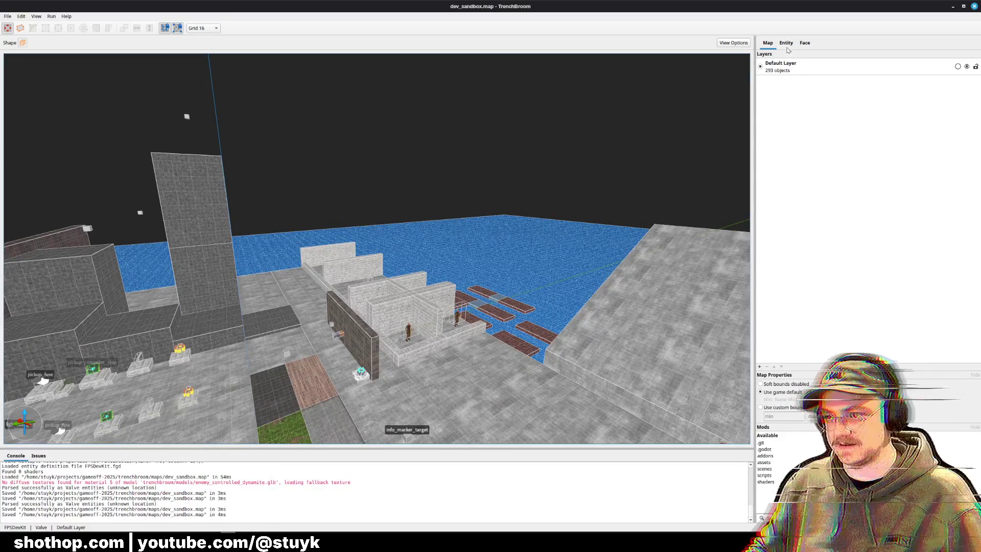
# Show the Entity tab, resize and maximize the TrenchBroom window, then close it.
pyautogui.click(788, 45)
pyautogui.scroll(5, 866, 409)
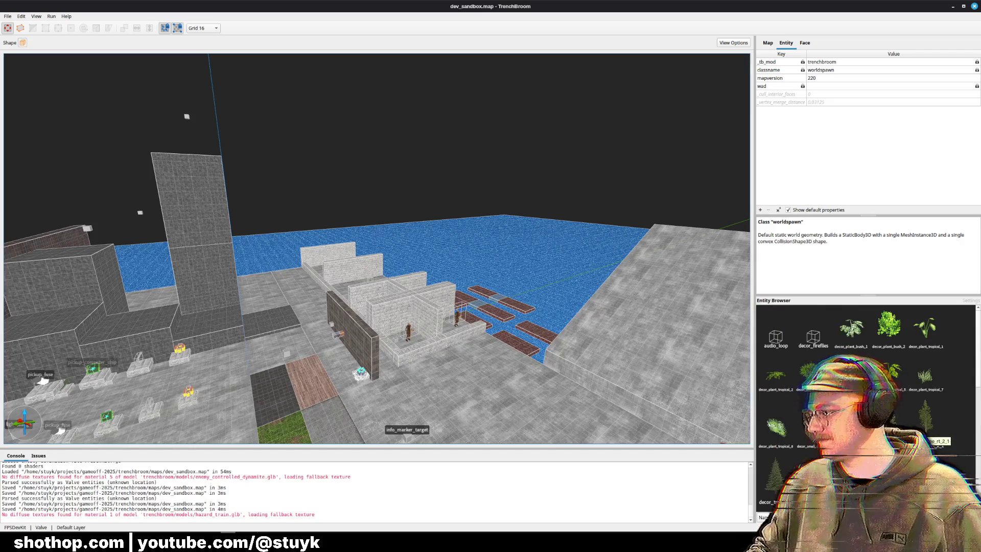
pyautogui.doubleClick(730, 7)
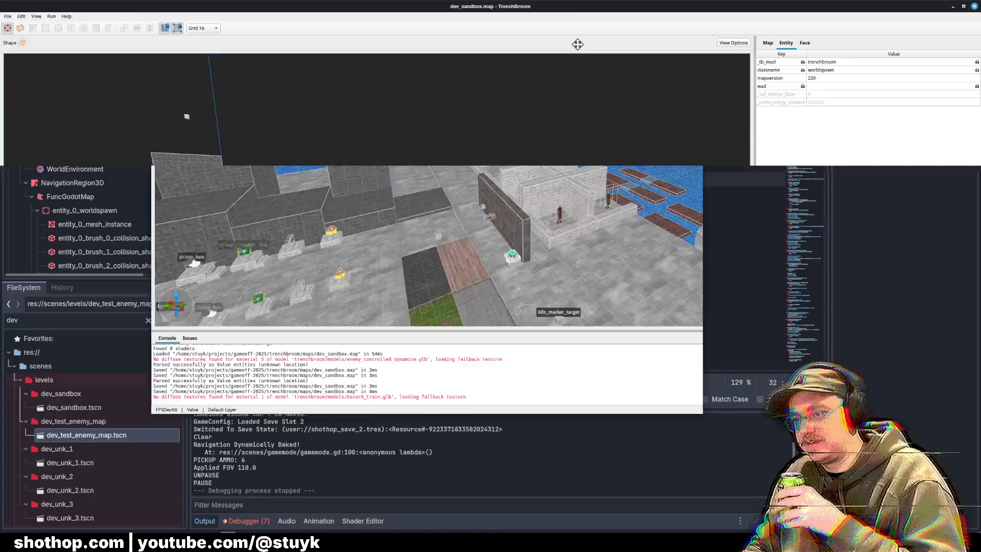
pyautogui.moveTo(536, 40); pyautogui.dragTo(536, 2)
pyautogui.moveTo(507, 422); pyautogui.dragTo(509, 532)
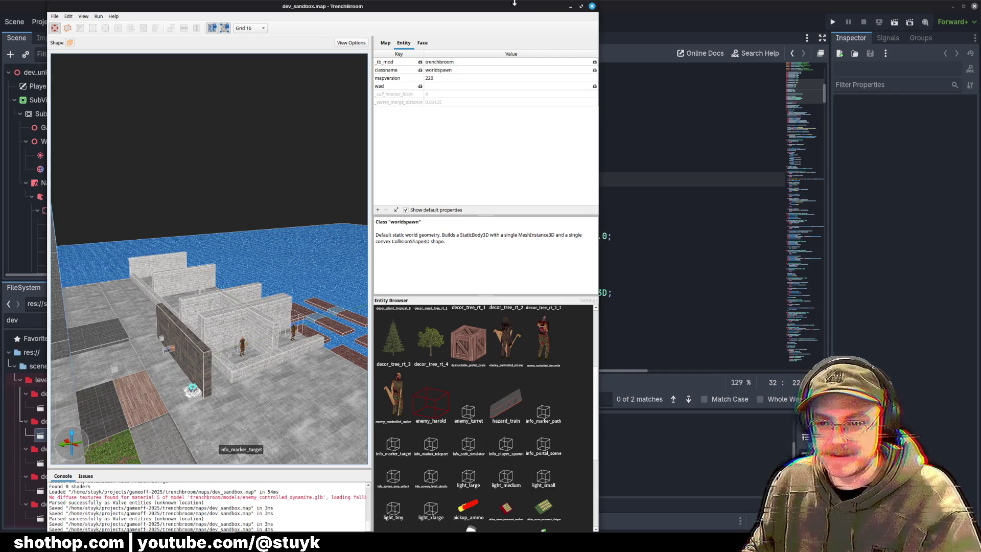
pyautogui.click(582, 6)
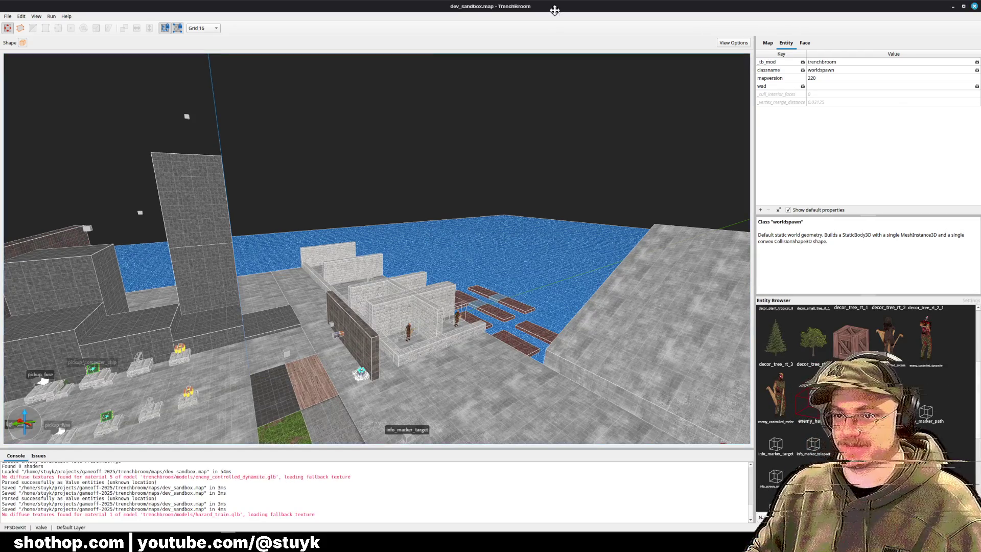
pyautogui.doubleClick(554, 6)
pyautogui.click(769, 54)
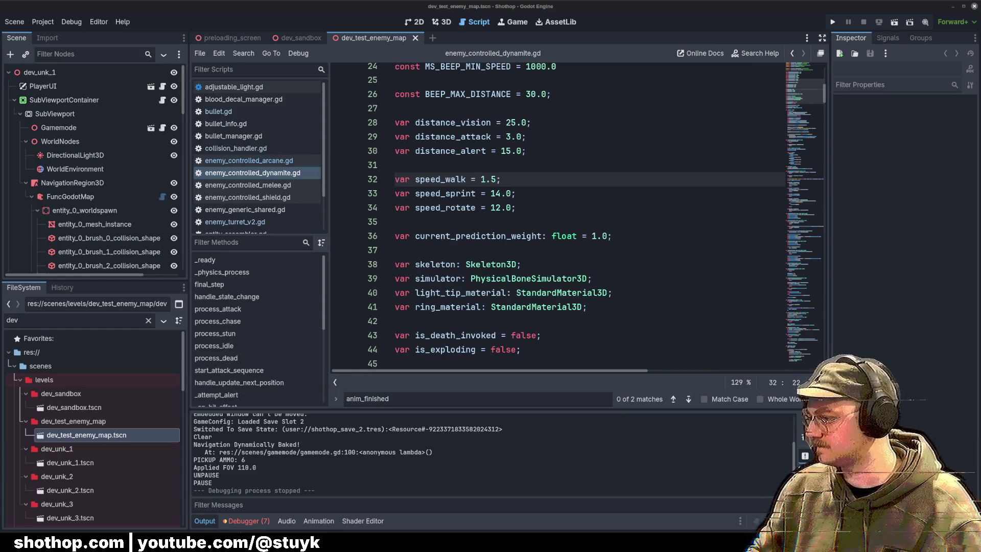
# Check script lines 34 and 30, then scrub the Blender timeline to preview the pose at frame 13.
pyautogui.click(573, 214)
pyautogui.scroll(-3, 255, 154)
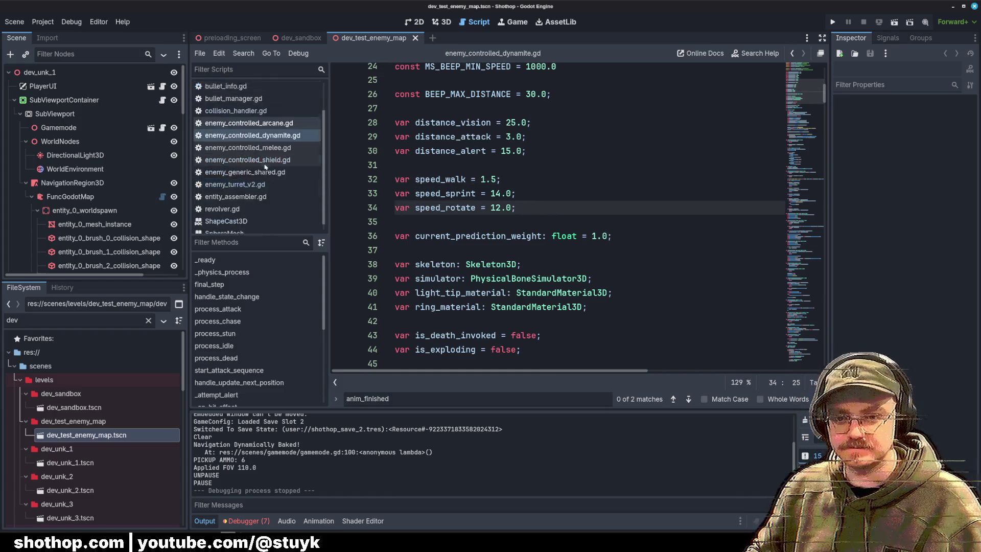
pyautogui.click(549, 152)
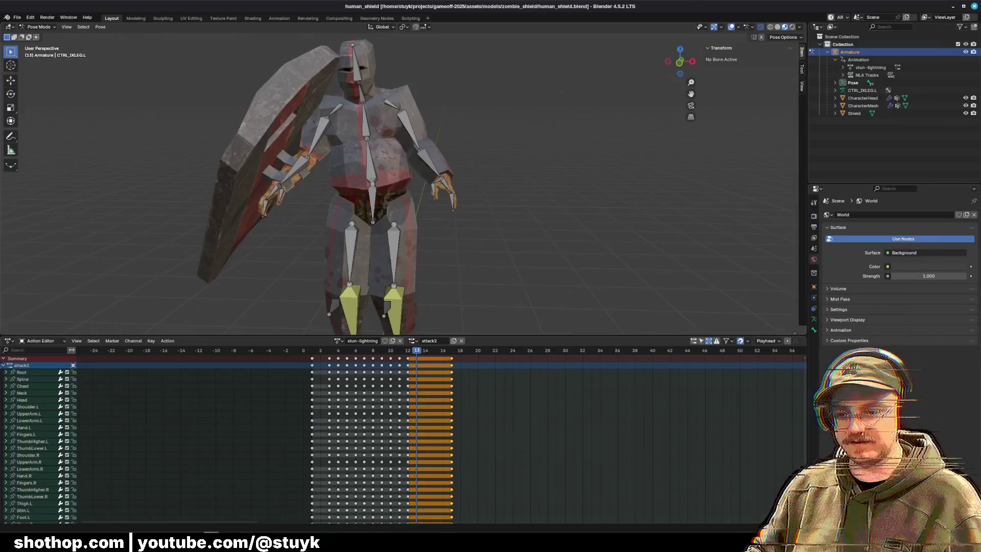
pyautogui.moveTo(415, 347)
pyautogui.mouseDown()
pyautogui.moveTo(324, 350)
pyautogui.moveTo(434, 351)
pyautogui.moveTo(417, 351)
pyautogui.mouseUp()
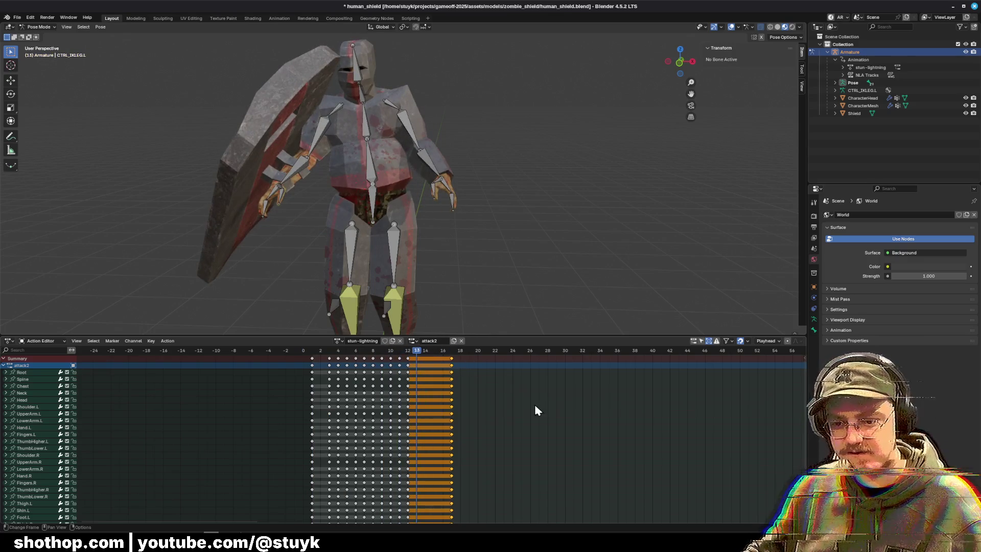
pyautogui.click(17, 18)
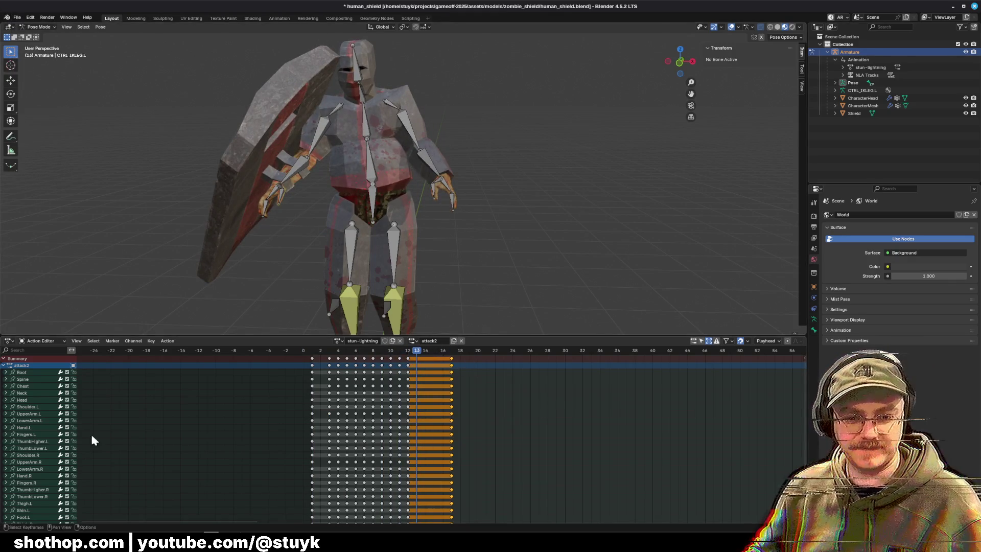
# Push the stun-lightning action down into an NLA track, save human_shield.blend, and minimize Blender.
pyautogui.click(9, 341)
pyautogui.click(135, 396)
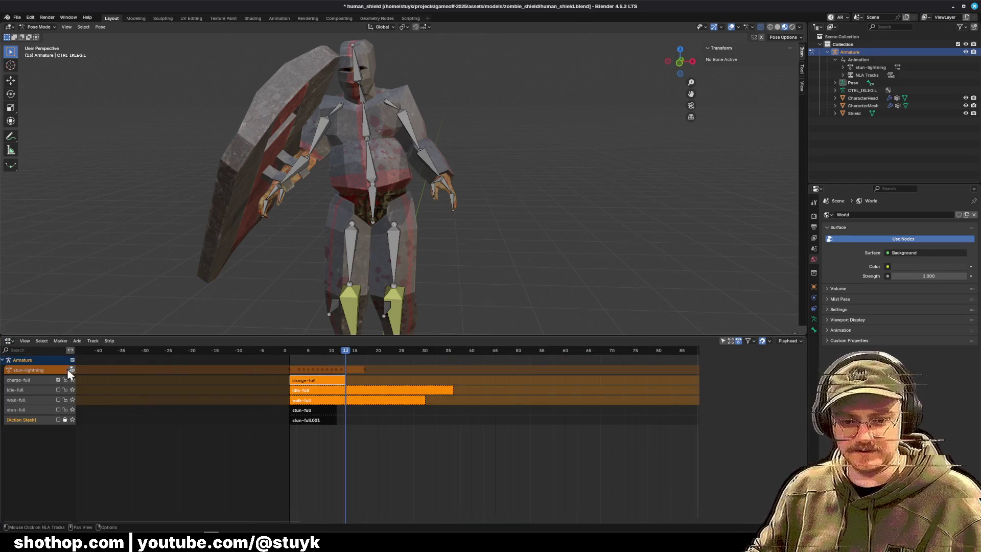
pyautogui.moveTo(355, 350); pyautogui.dragTo(365, 351)
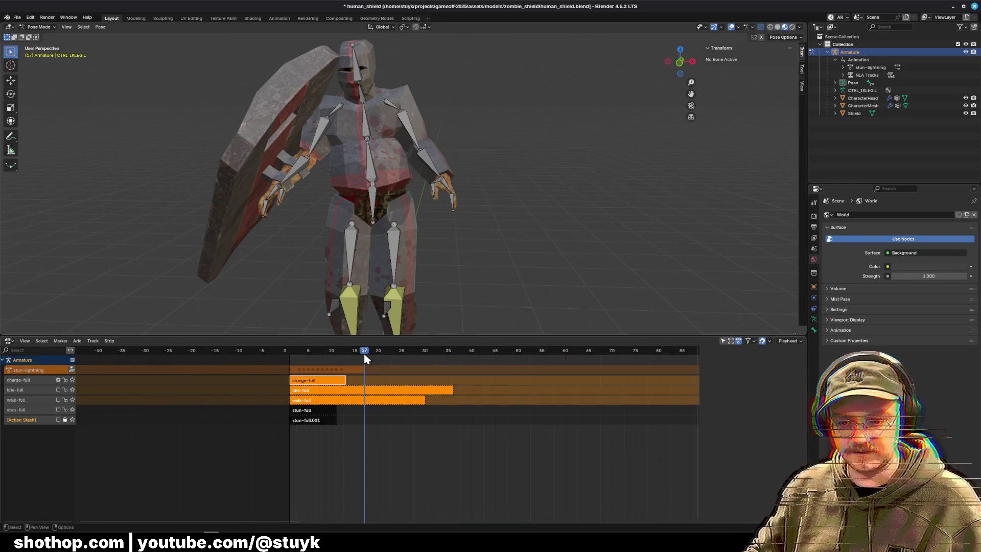
pyautogui.click(72, 370)
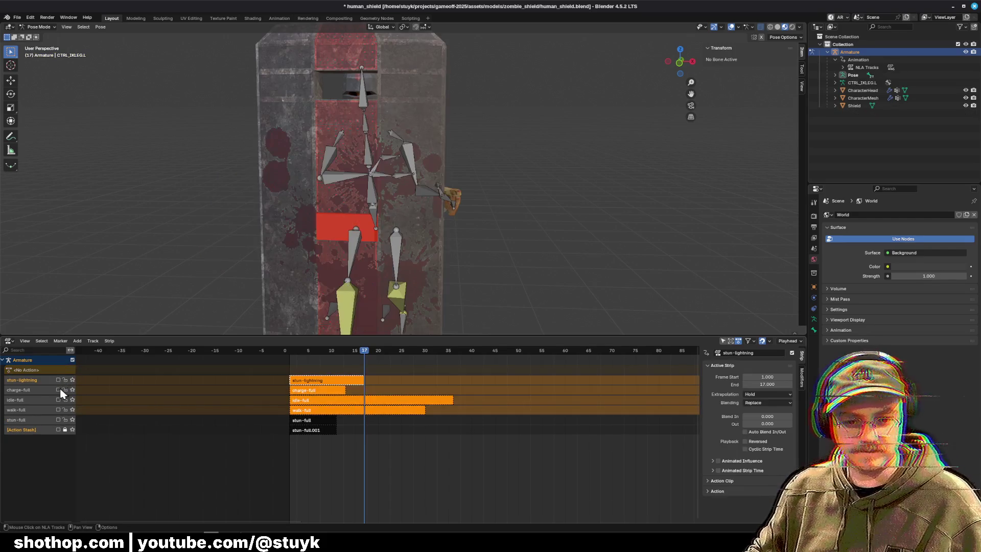
pyautogui.hotkey('ctrl', 's')
pyautogui.click(954, 7)
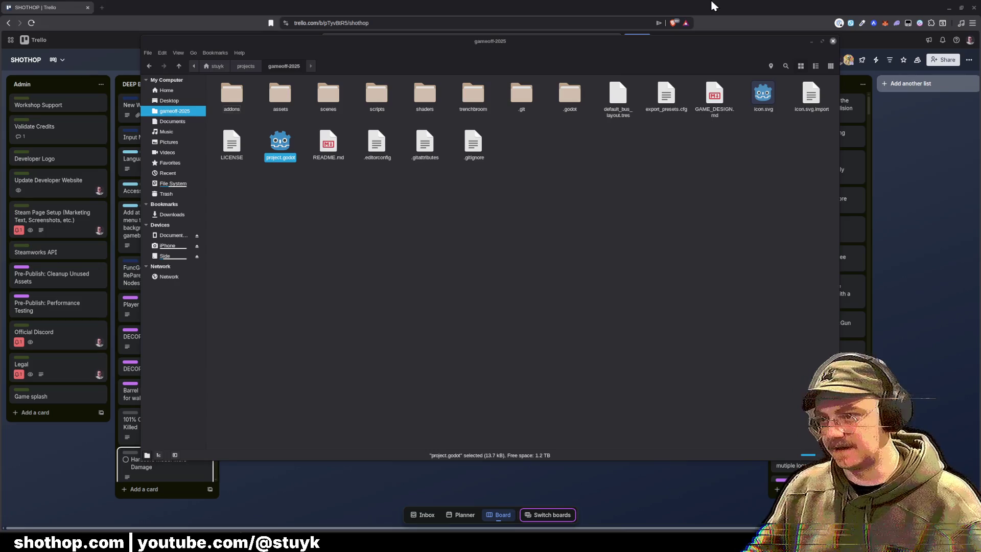
# Close the file manager and Trello windows, quit Godot, and reopen the gameoff-2025 project.godot.
pyautogui.click(951, 11)
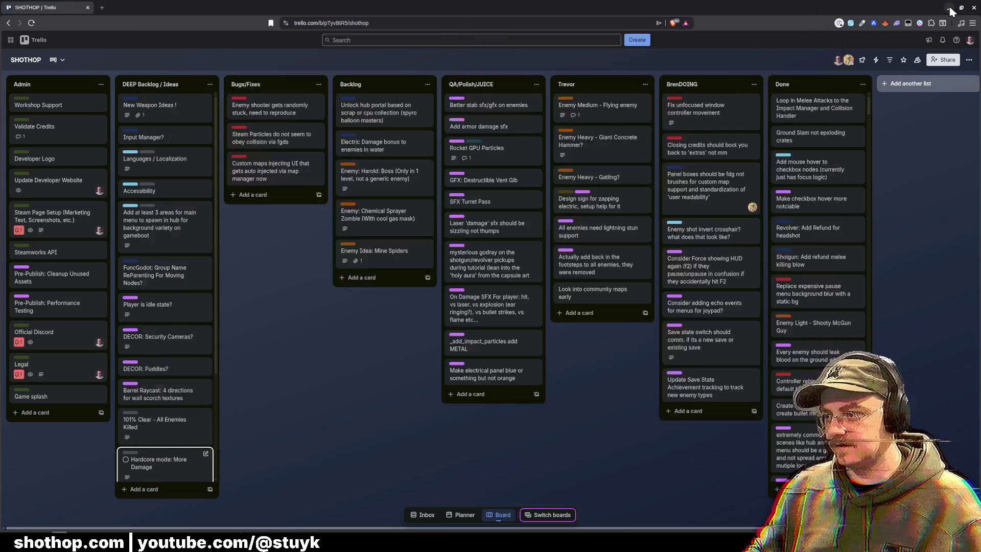
pyautogui.click(950, 8)
pyautogui.hotkey('alt', 'Tab')
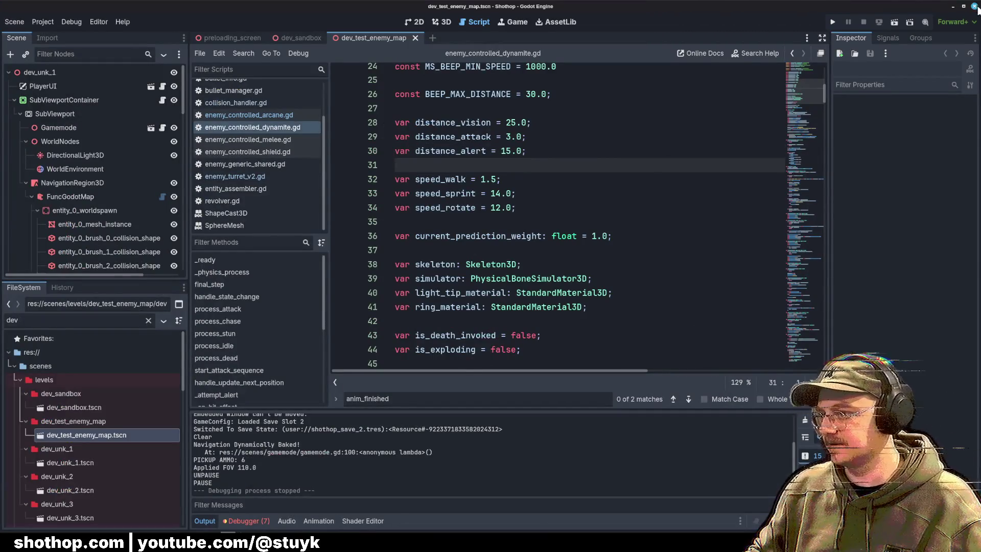
pyautogui.hotkey('alt', 'F9')
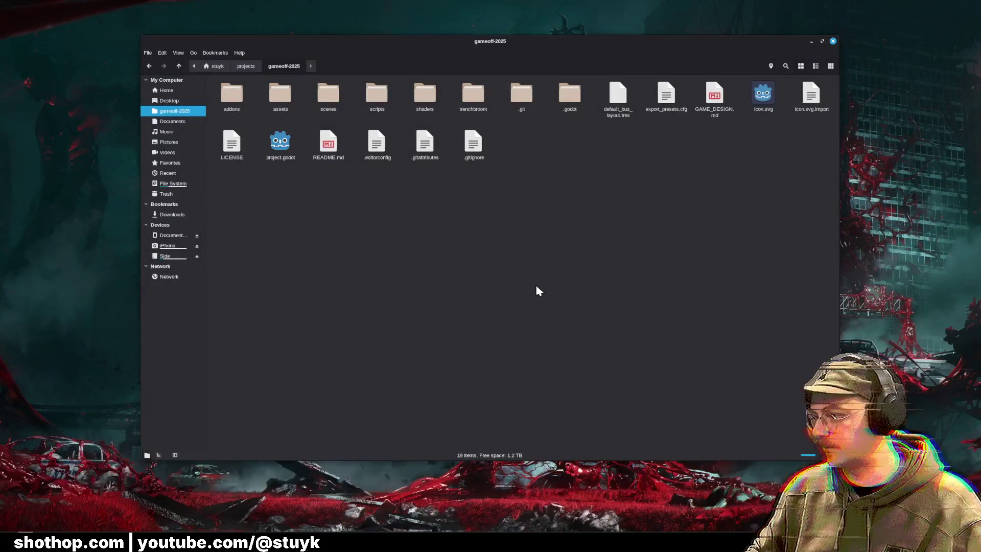
pyautogui.doubleClick(280, 141)
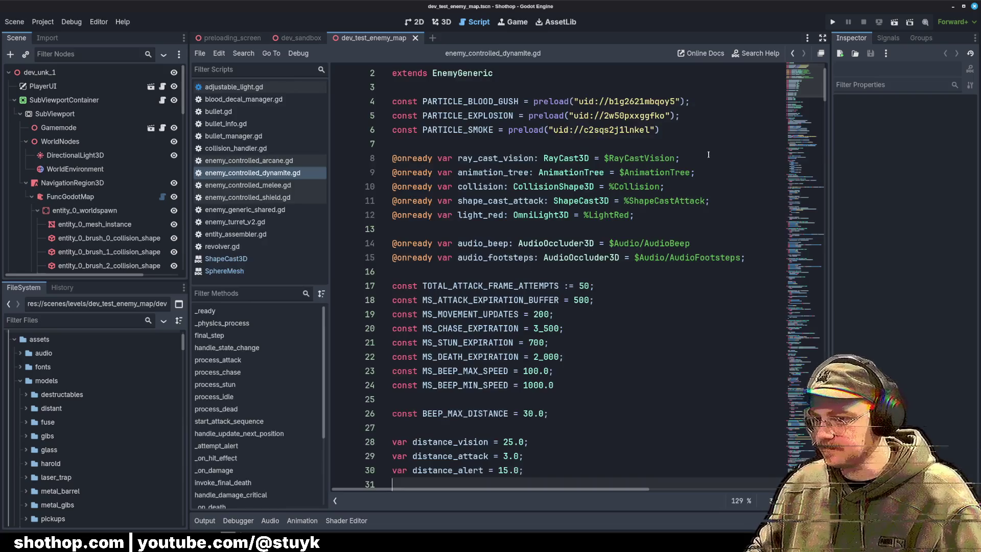
# Narrow the left docks and review the declarations on lines 10-18, including the audio node path.
pyautogui.click(640, 186)
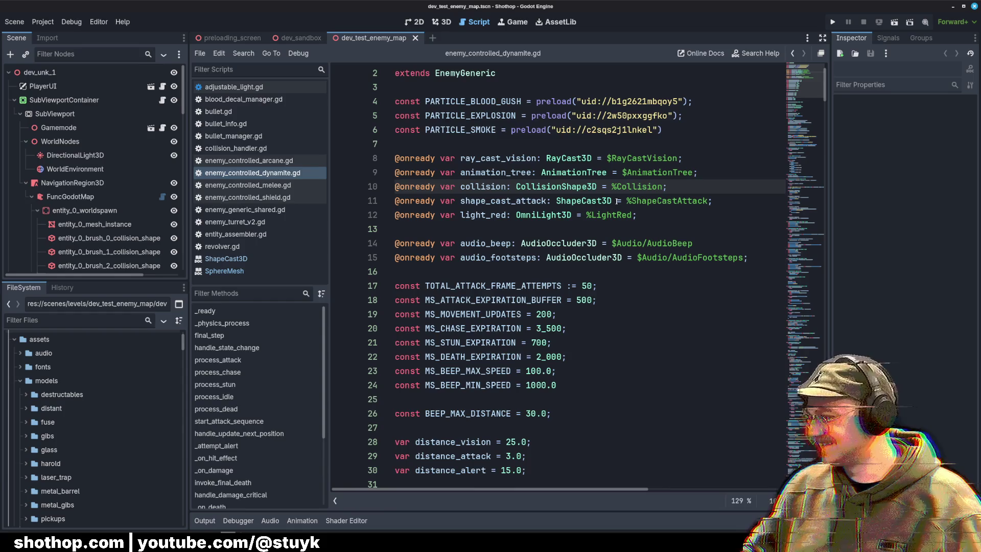
pyautogui.click(629, 200)
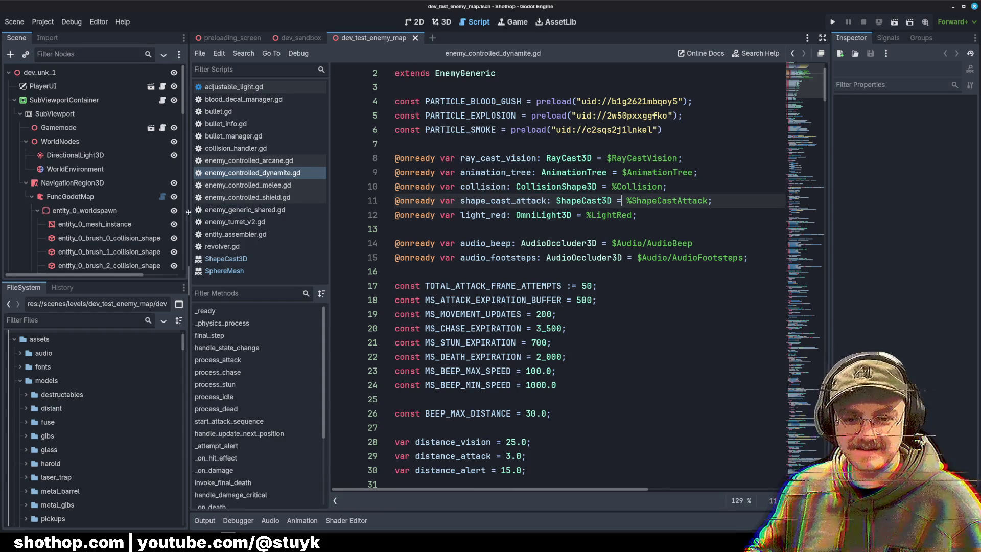
pyautogui.moveTo(192, 215); pyautogui.dragTo(157, 215)
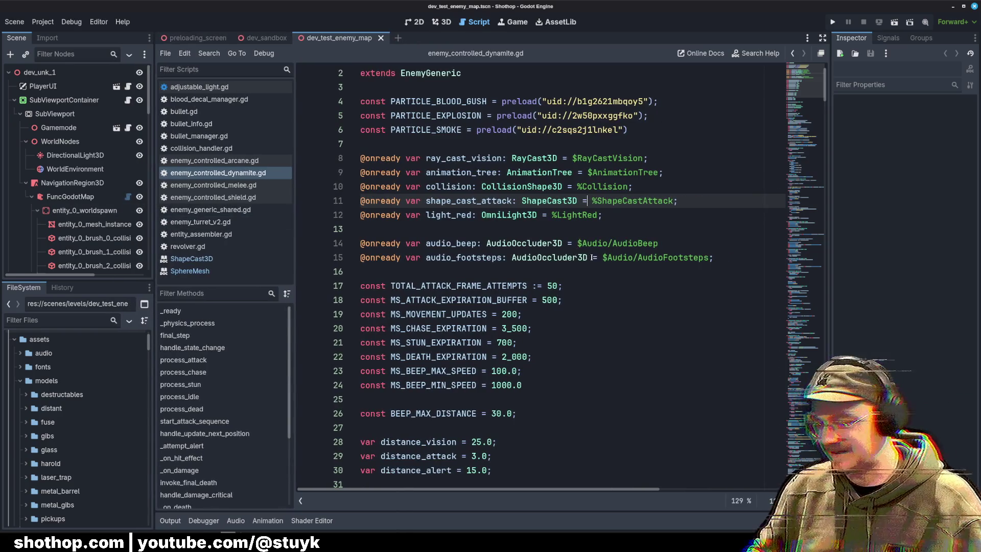
pyautogui.click(592, 257)
pyautogui.click(613, 304)
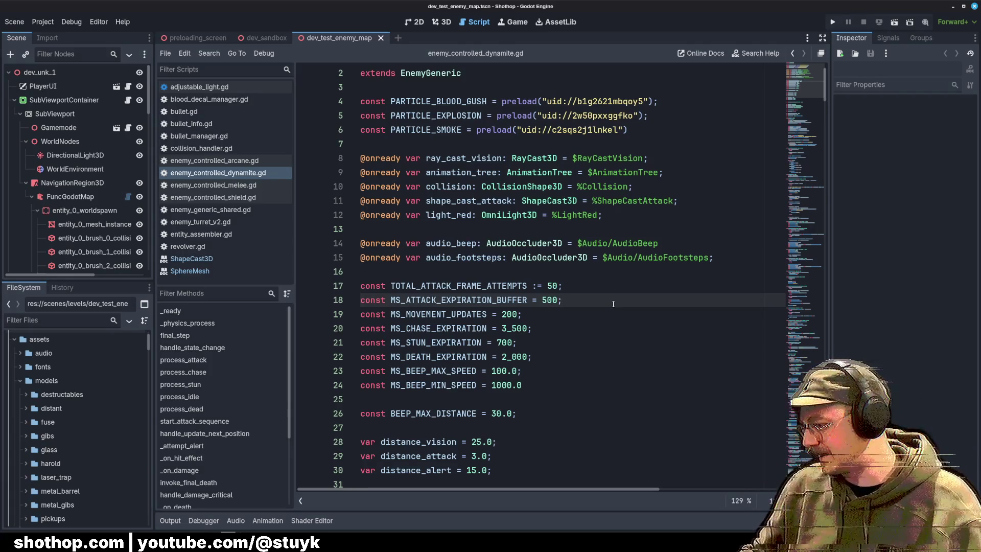
pyautogui.click(630, 280)
pyautogui.scroll(1, 613, 273)
pyautogui.click(609, 271)
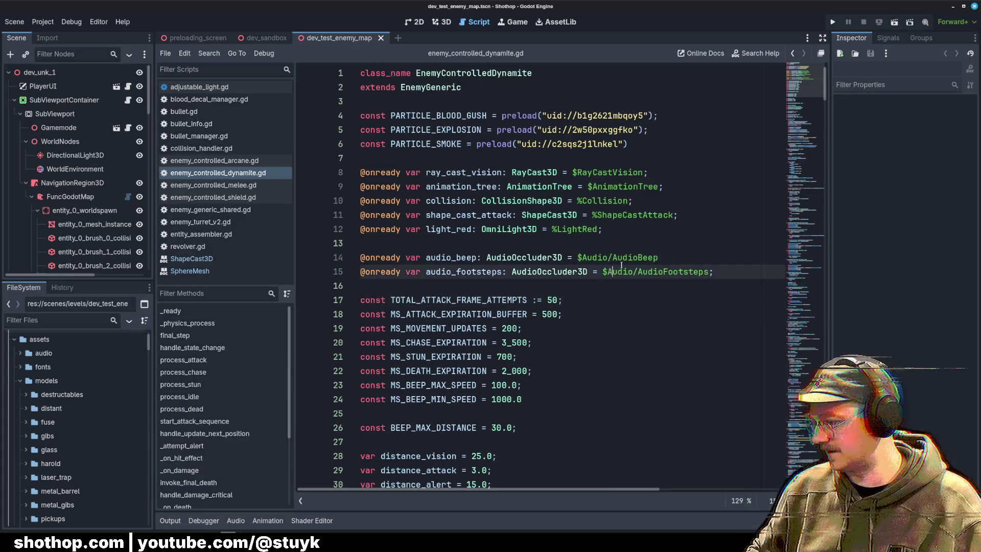
pyautogui.click(607, 253)
pyautogui.click(610, 234)
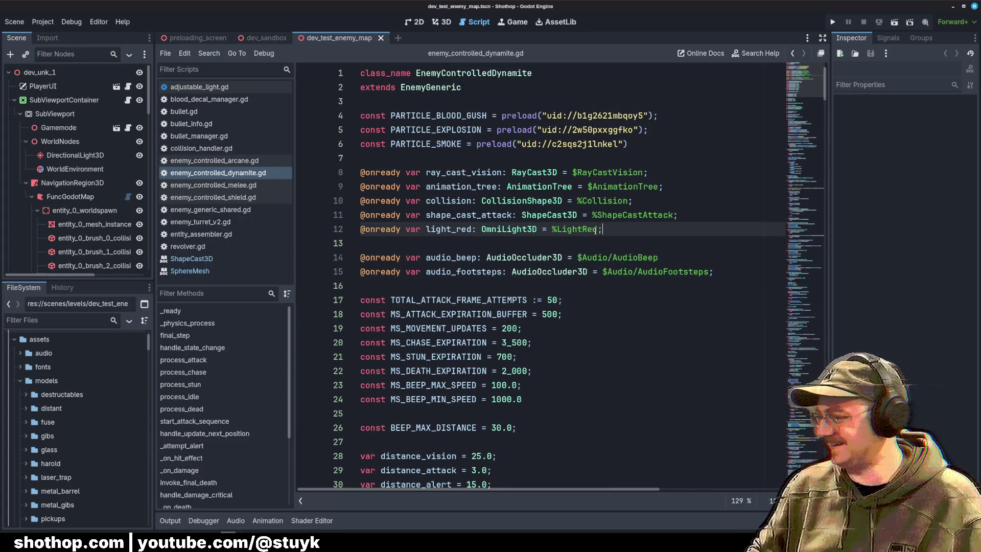
pyautogui.click(572, 263)
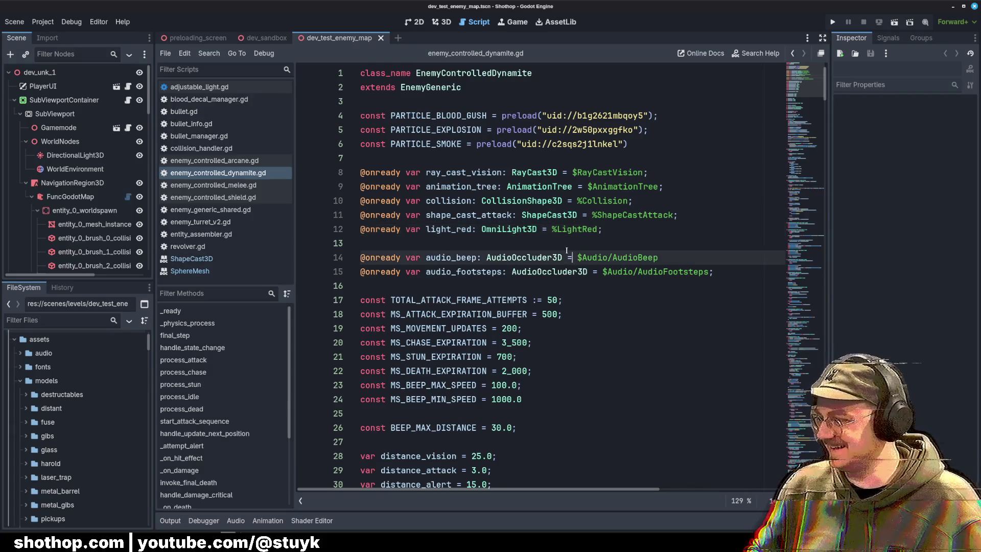
pyautogui.click(567, 251)
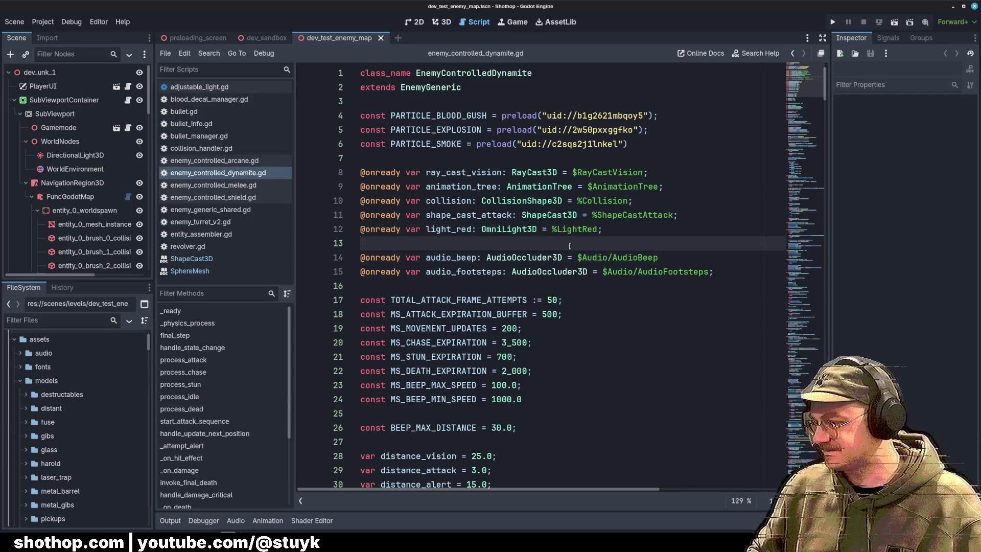
pyautogui.scroll(-1, 575, 245)
pyautogui.click(575, 246)
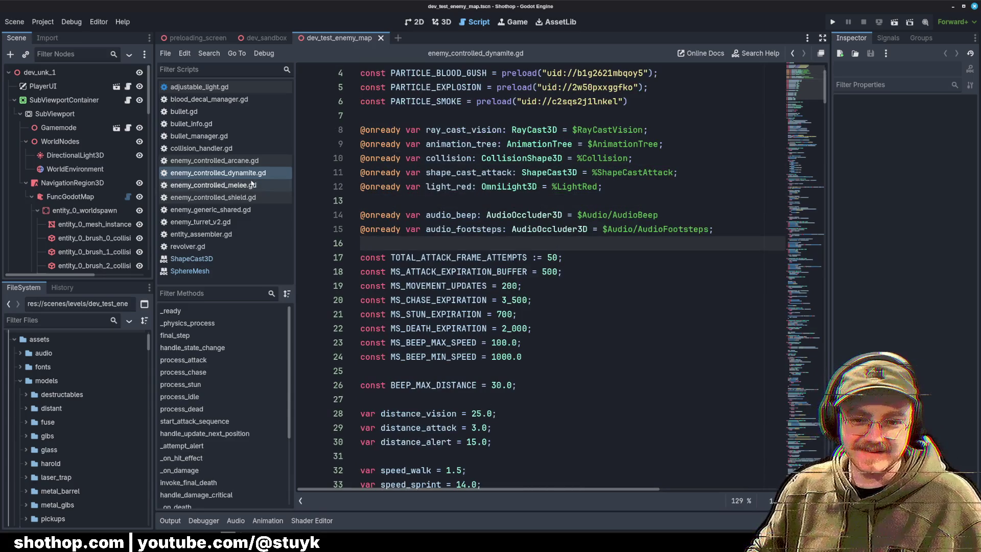
# Close the ShapeCast3D and SphereMesh documentation pages.
pyautogui.rightClick(204, 262)
pyautogui.click(217, 269)
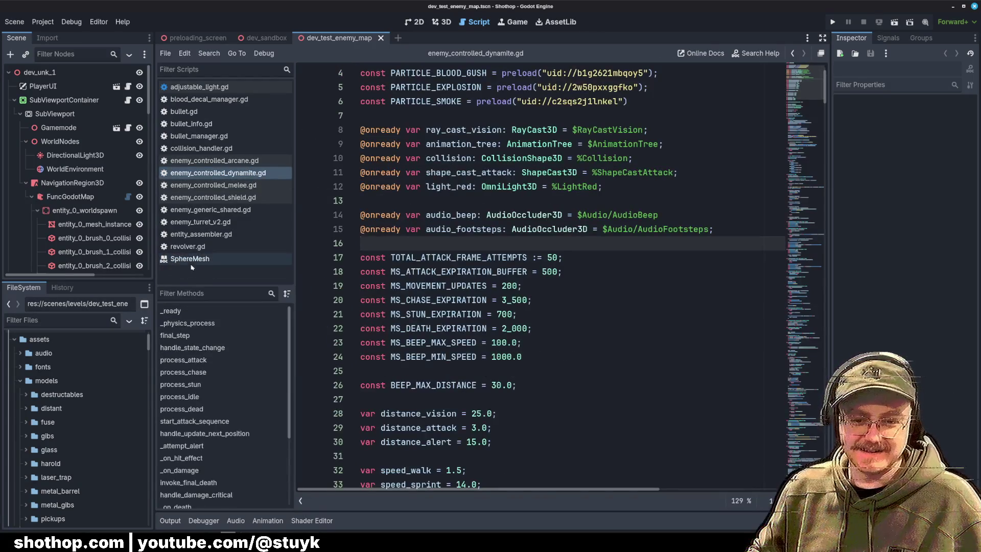
pyautogui.rightClick(192, 263)
pyautogui.click(201, 270)
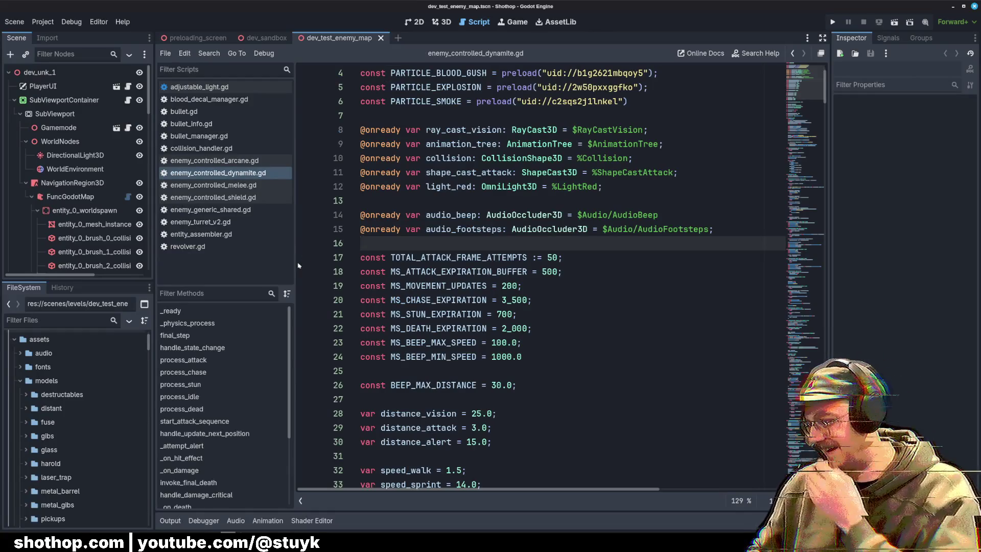
# Review lines 13-21, from the audio_footsteps declaration into the constants block.
pyautogui.click(726, 314)
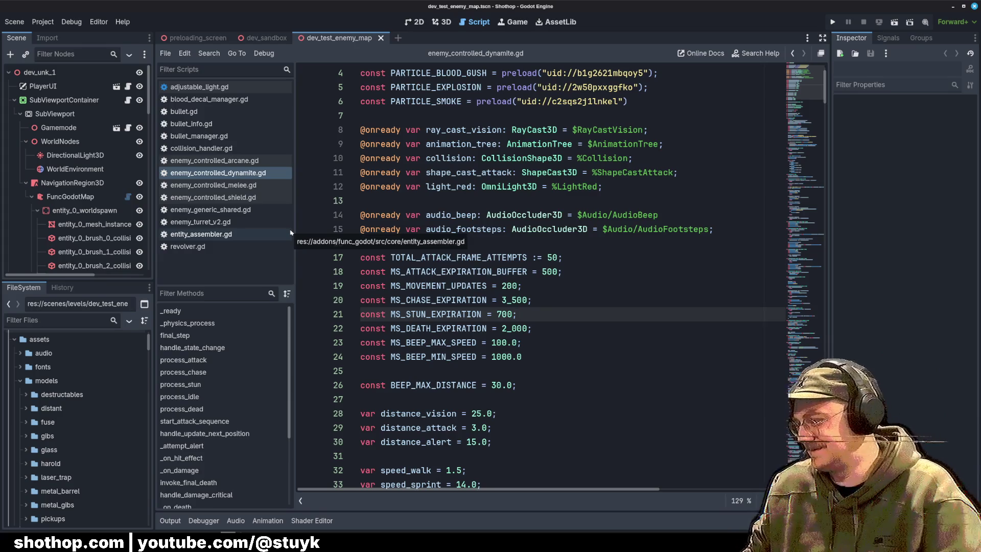
pyautogui.click(461, 202)
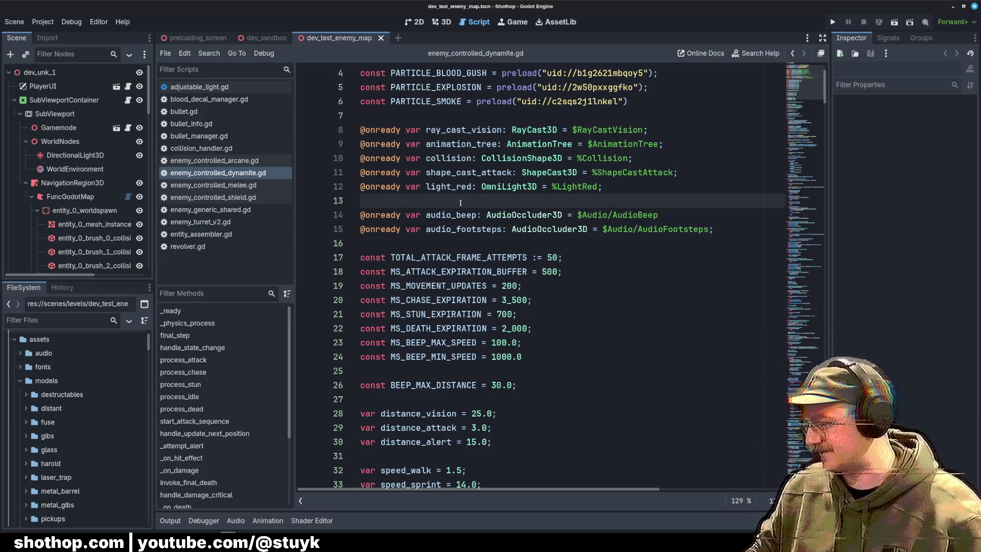
pyautogui.click(498, 234)
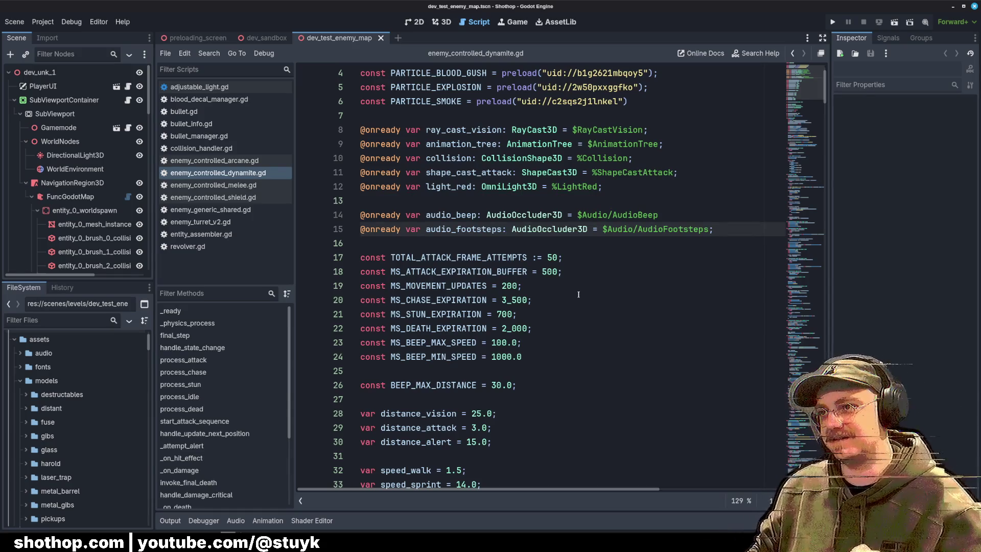
pyautogui.click(637, 295)
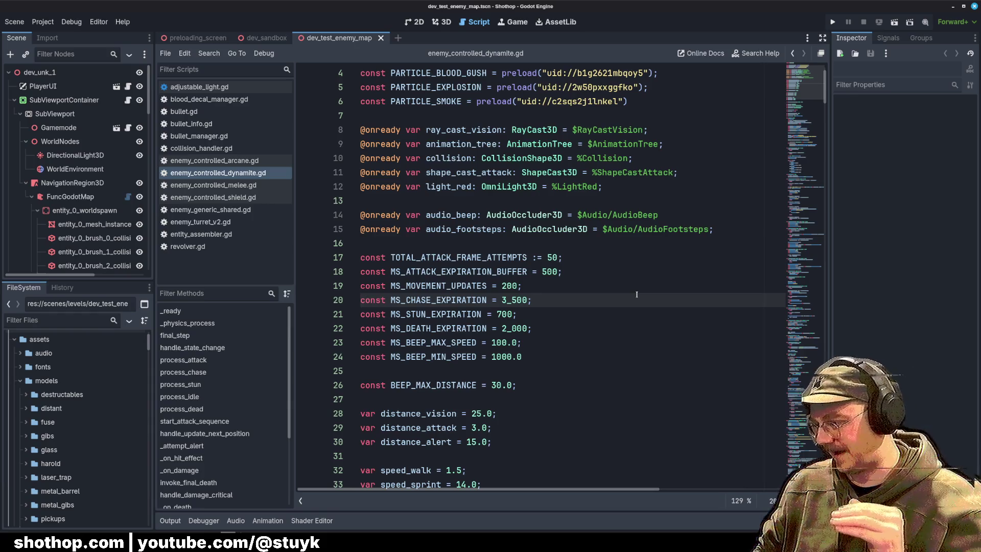
pyautogui.click(663, 273)
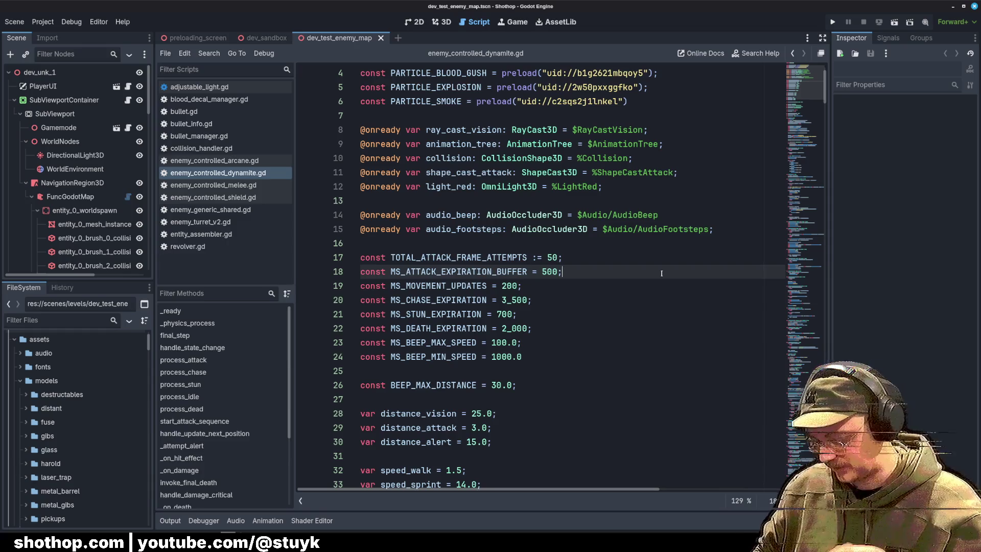
pyautogui.click(656, 263)
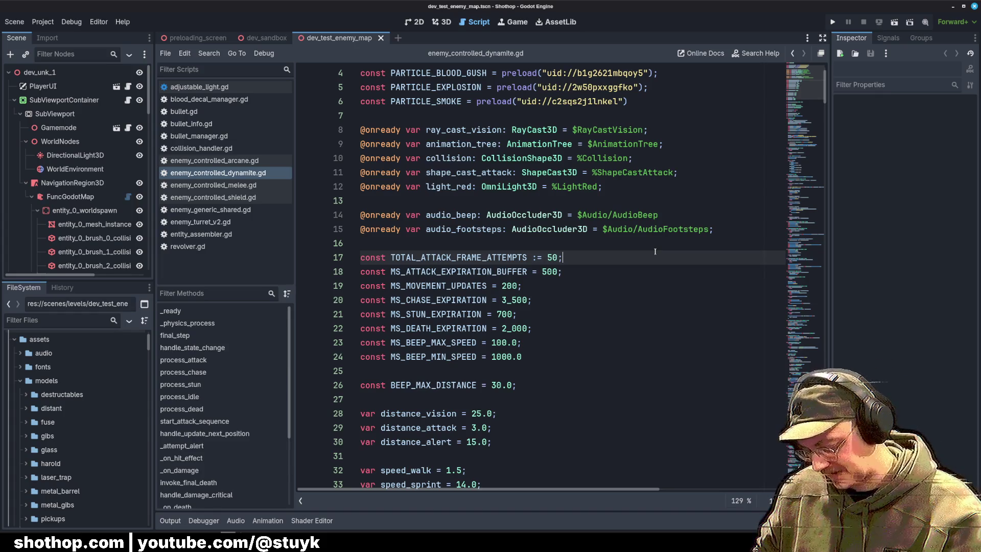
pyautogui.click(589, 205)
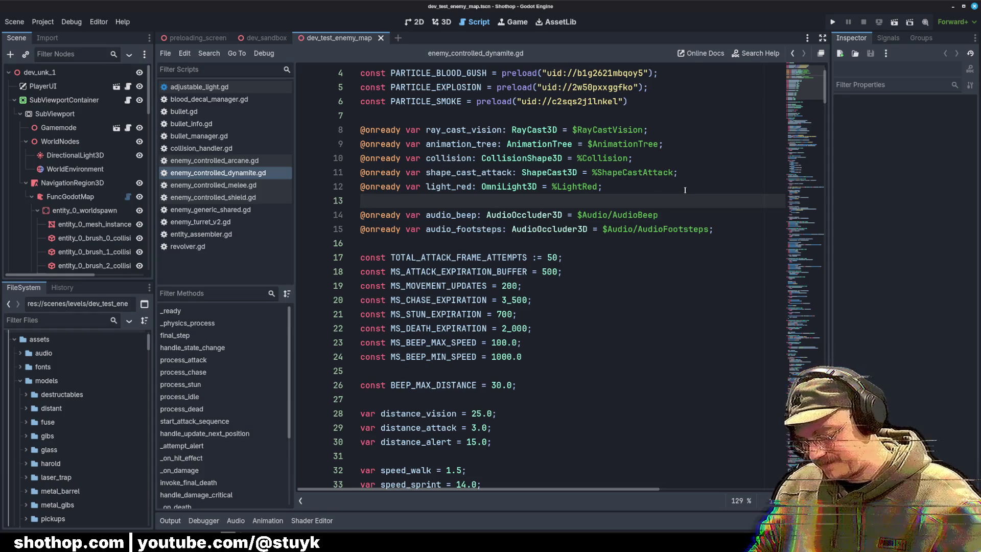
pyautogui.click(678, 214)
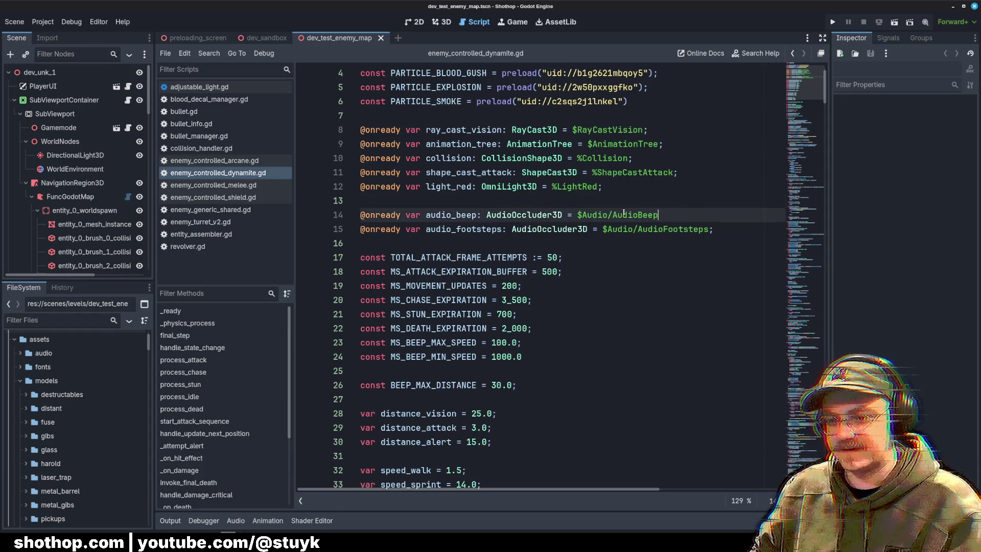
# Inspect TOTAL_ATTACK_FRAME_ATTEMPTS, MS_DEATH_EXPIRATION, MS_BEEP_MAX_SPEED and the 200 value, then switch to enemy_controlled_shield.gd.
pyautogui.click(593, 200)
pyautogui.scroll(-2, 593, 199)
pyautogui.click(593, 199)
pyautogui.click(473, 172)
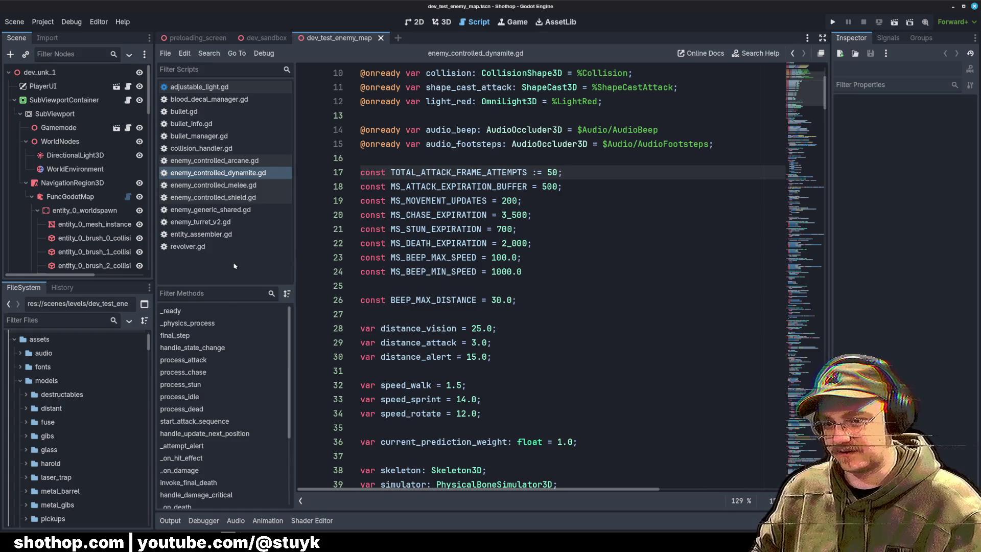
pyautogui.click(423, 258)
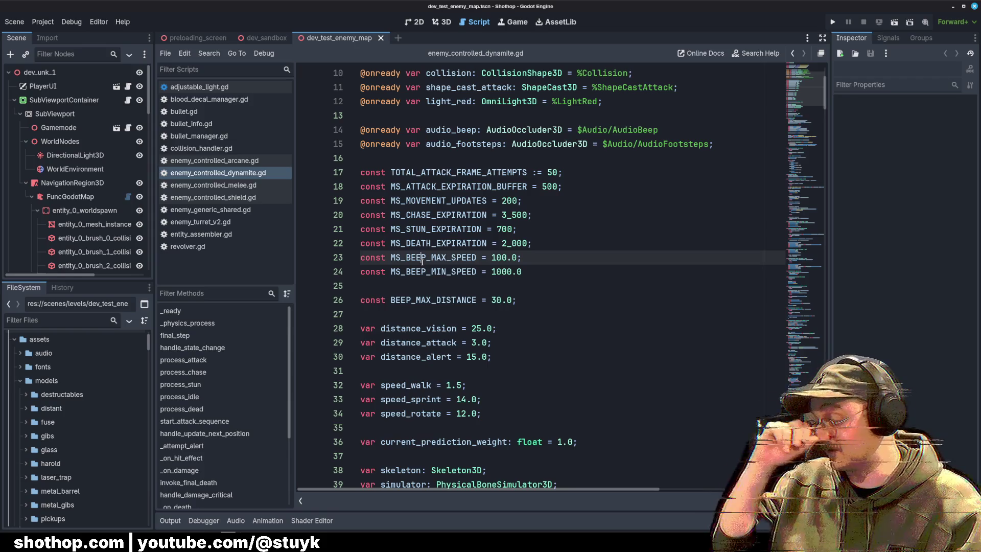
pyautogui.click(404, 246)
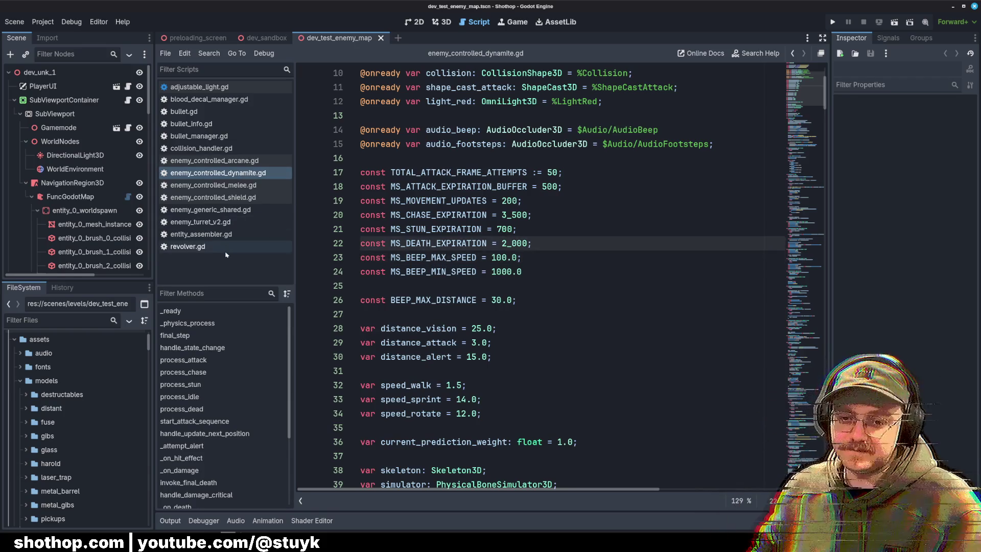
pyautogui.click(501, 201)
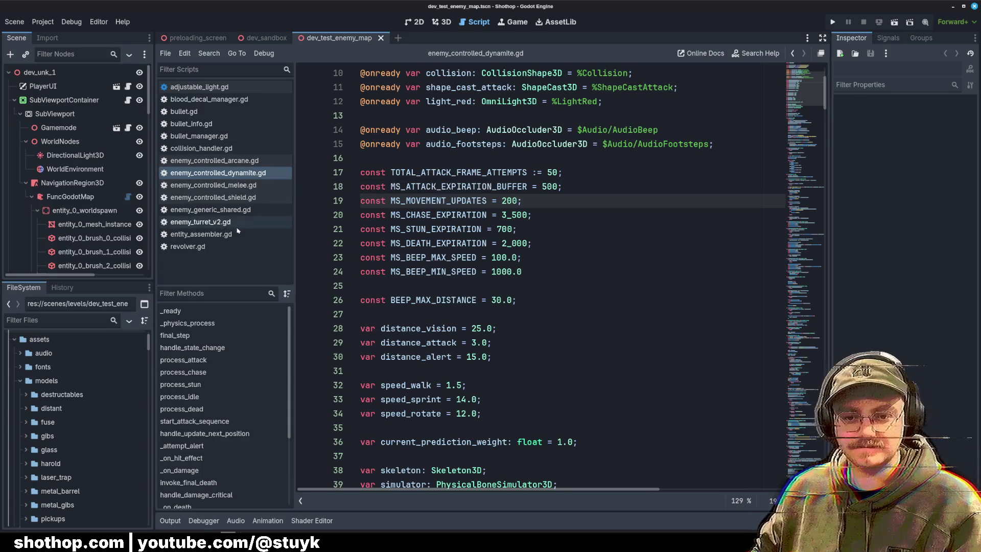
pyautogui.click(228, 198)
# Copy the stun-lightning if/else from enemy_controlled_melee.gd into the shield script's stun branch and fix its indentation.
pyautogui.click(225, 185)
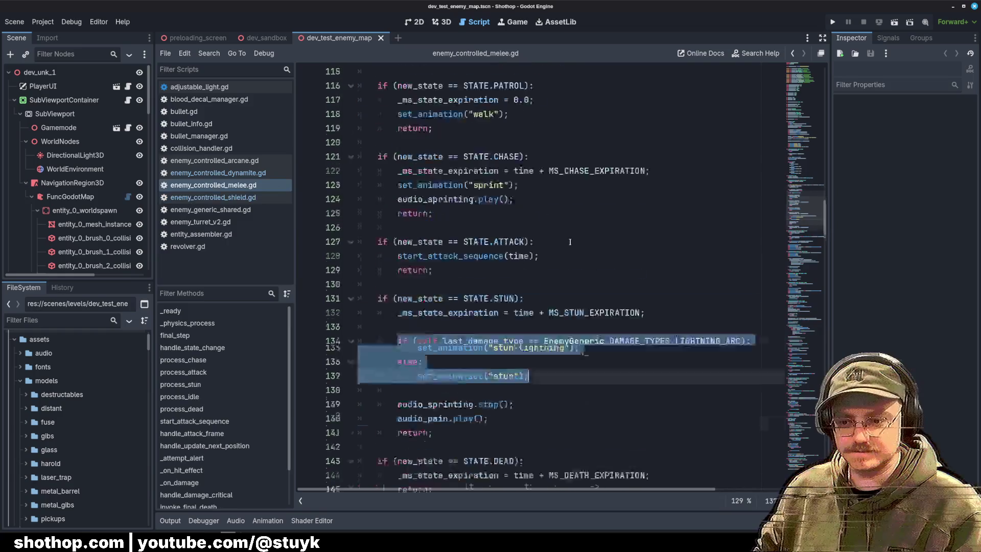
pyautogui.click(473, 265)
pyautogui.hotkey('shift', 'Down')
pyautogui.hotkey('shift', 'Down')
pyautogui.hotkey('shift', 'Down')
pyautogui.click(228, 197)
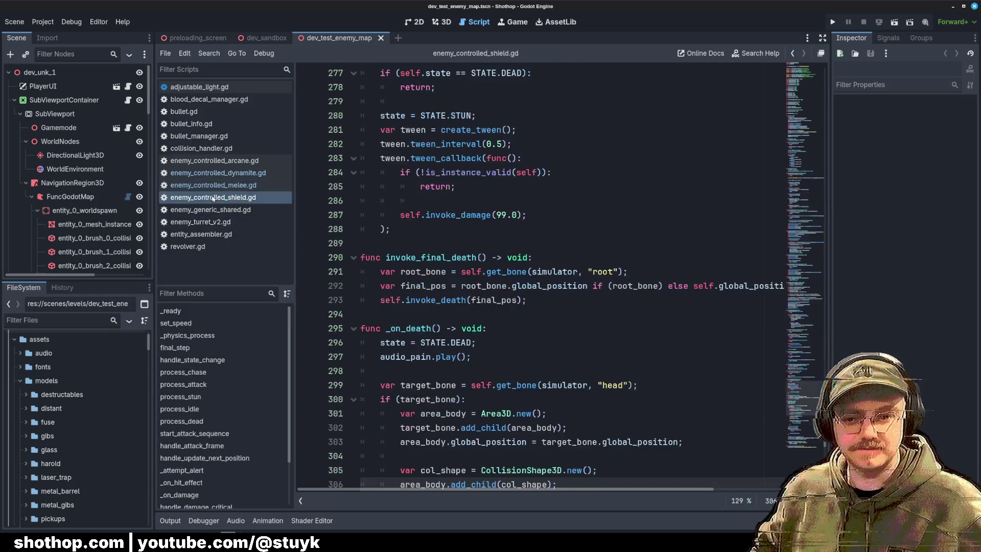
pyautogui.hotkey('ctrl', 'f')
pyautogui.write('"stu')
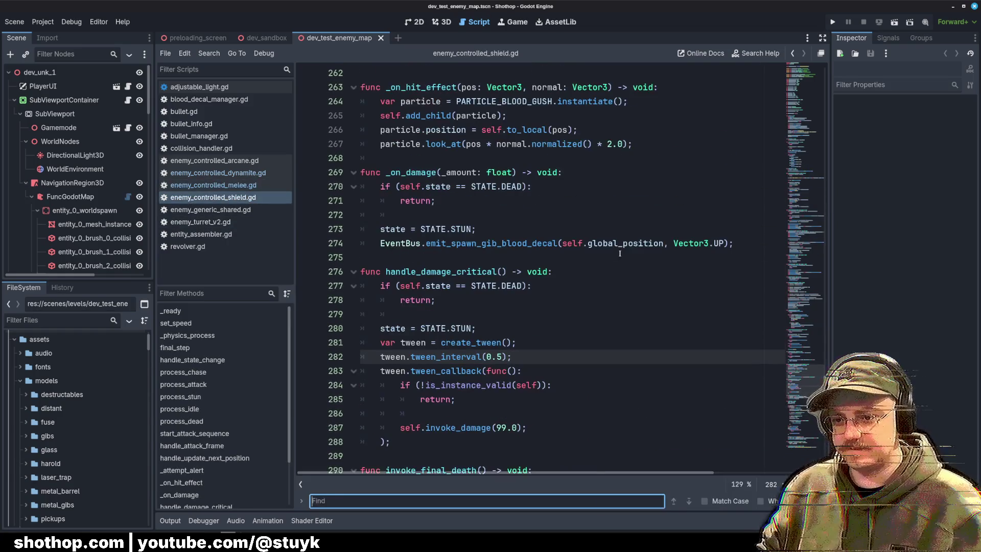
pyautogui.write('n"')
pyautogui.press('Return')
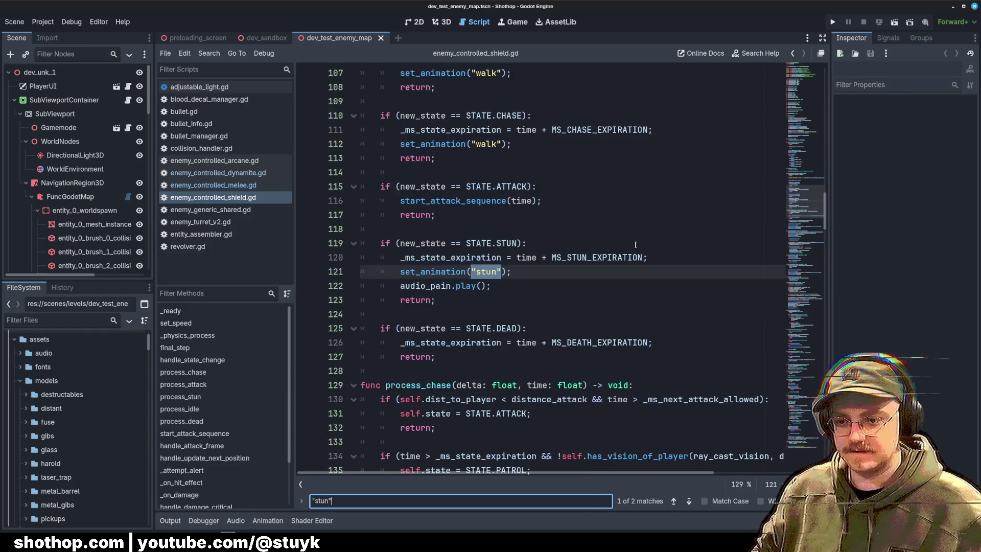
pyautogui.click(535, 315)
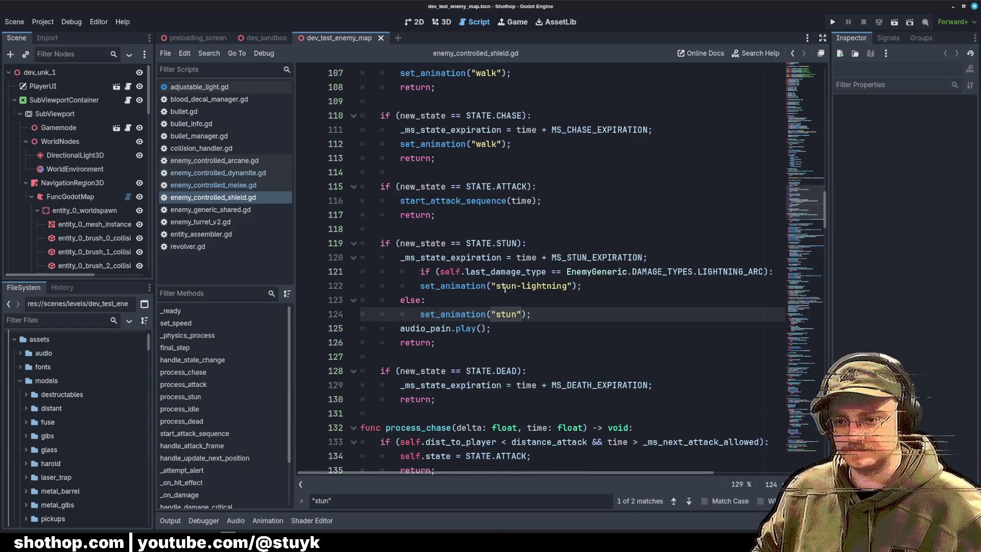
pyautogui.click(505, 272)
pyautogui.hotkey('shift', 'Tab')
# Filter the FileSystem by 'shield' and open enemy_controlled_shield.tscn.
pyautogui.click(563, 243)
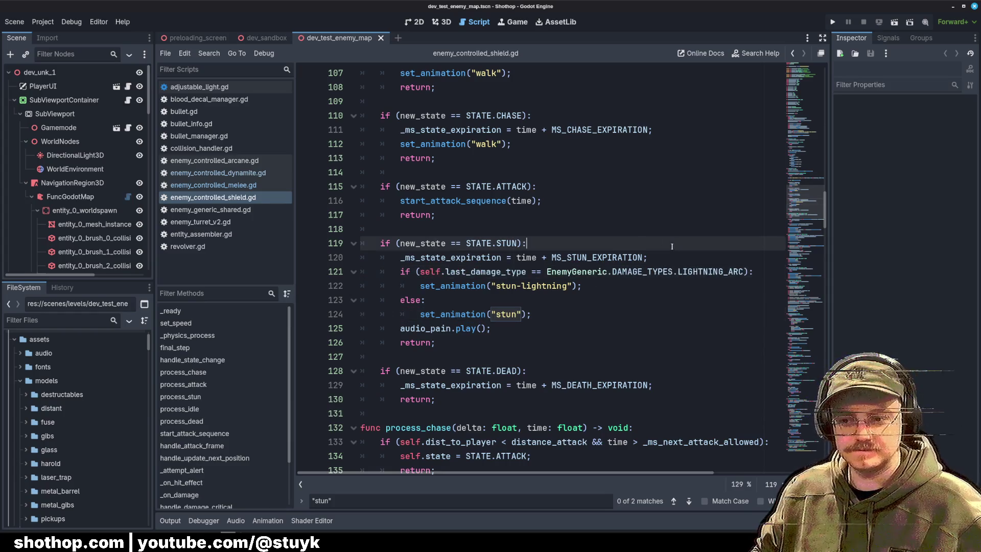
pyautogui.click(573, 163)
pyautogui.write('shield')
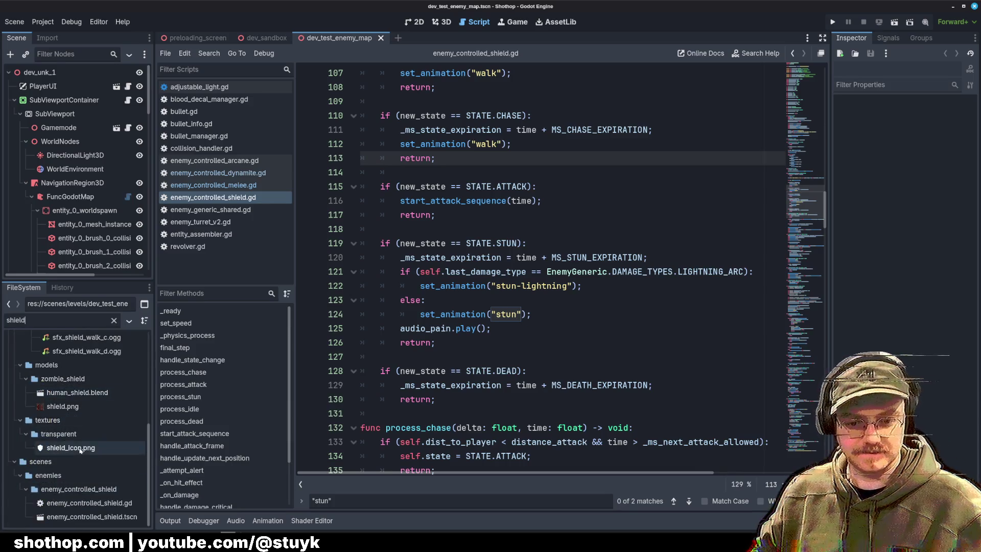
pyautogui.doubleClick(85, 517)
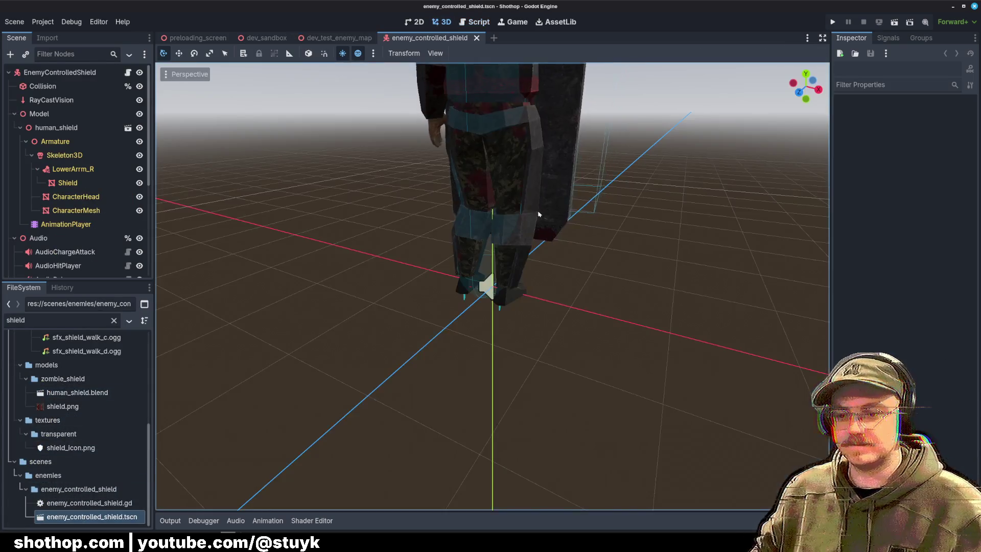
# Orbit the shield enemy's 3D view, select the AnimationTree node and show its blend graph panel.
pyautogui.scroll(-5, 472, 228)
pyautogui.moveTo(472, 228); pyautogui.dragTo(186, 274)
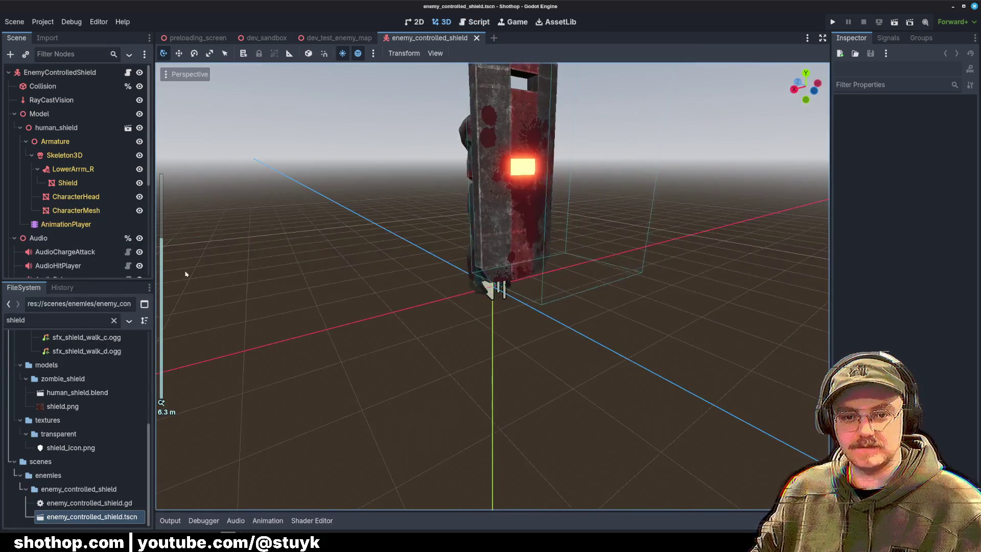
pyautogui.scroll(-5, 79, 158)
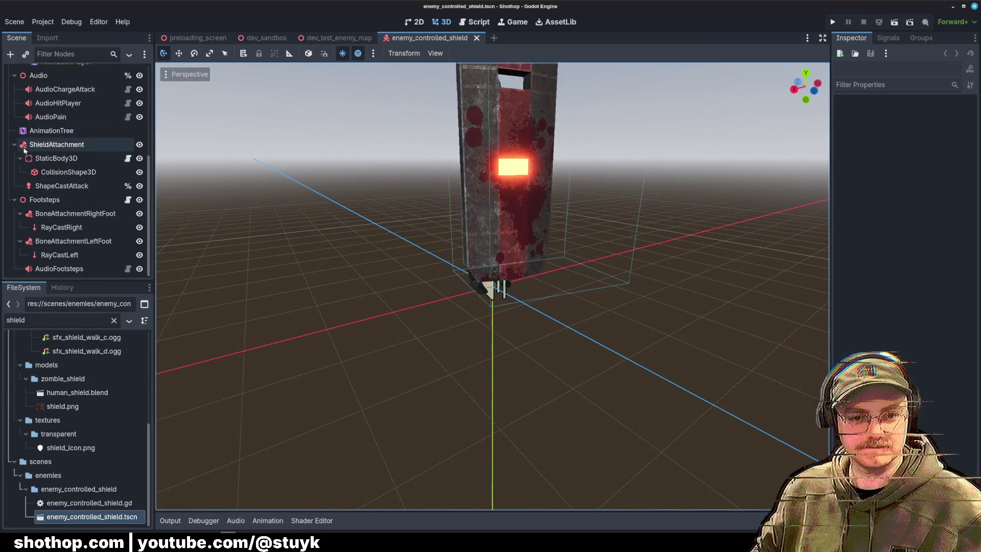
pyautogui.click(14, 145)
pyautogui.scroll(3, 61, 204)
pyautogui.scroll(-2, 65, 227)
pyautogui.click(61, 202)
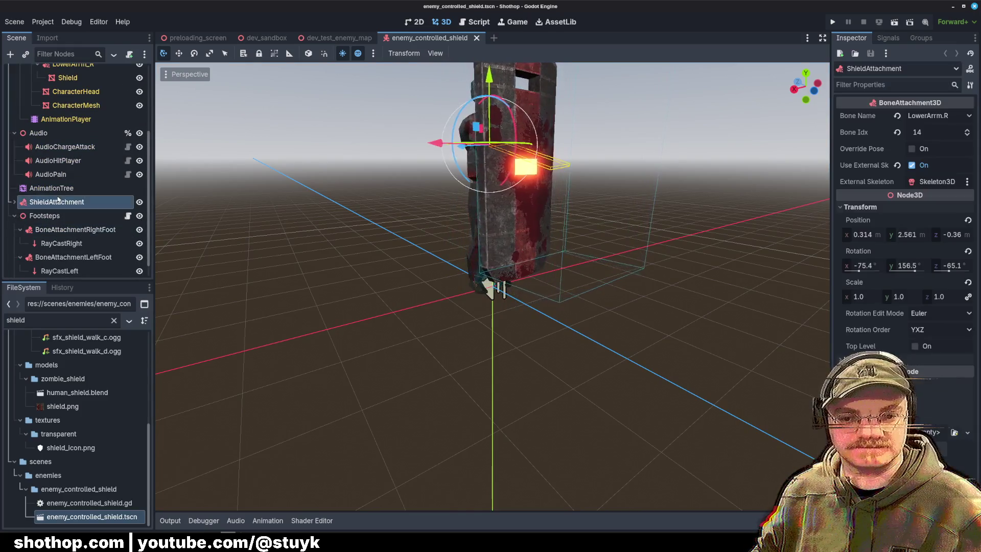
pyautogui.click(51, 188)
pyautogui.click(331, 522)
pyautogui.click(343, 523)
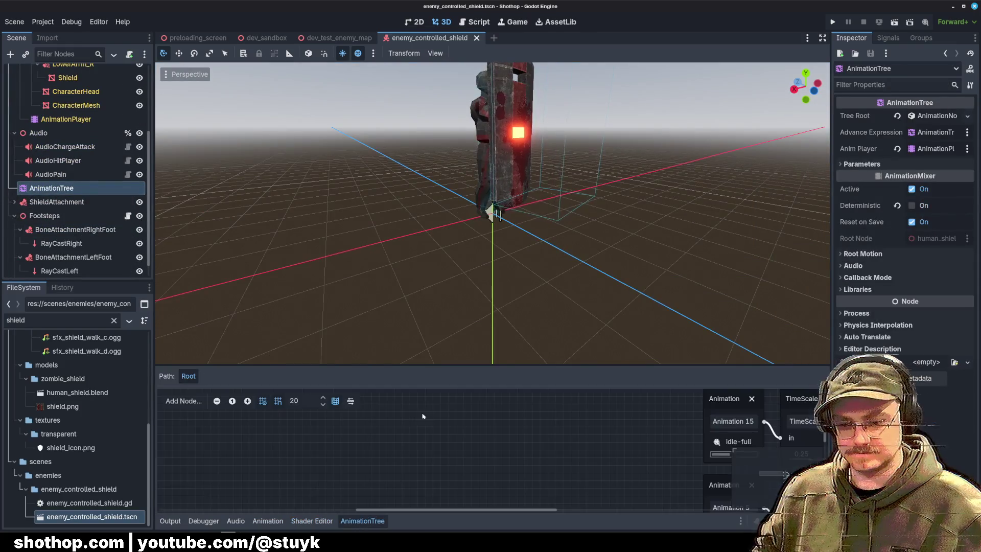
# Enlarge the graph area and add a 'stun-lightning' input to the Transition node.
pyautogui.moveTo(447, 367); pyautogui.dragTo(447, 148)
pyautogui.hscroll(10, 511, 307)
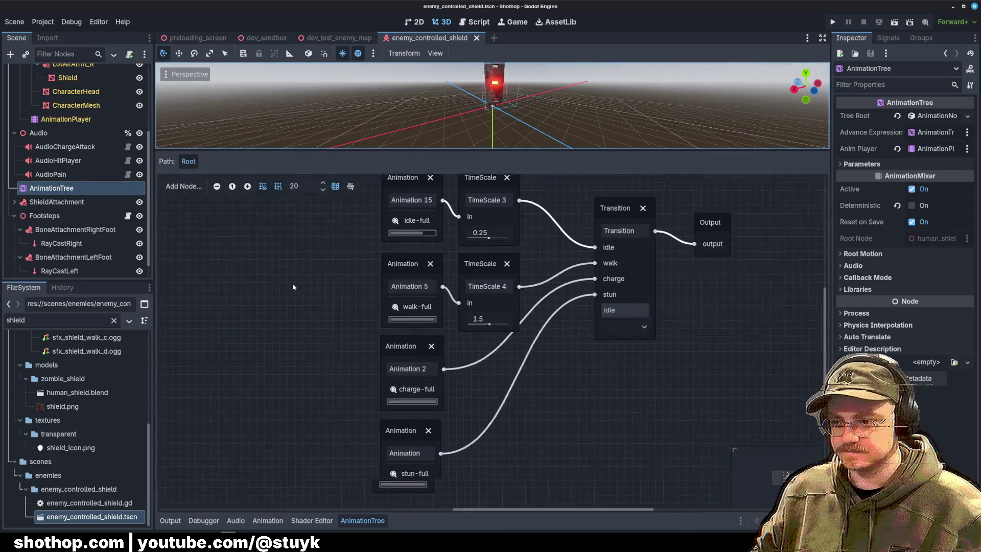
pyautogui.click(604, 201)
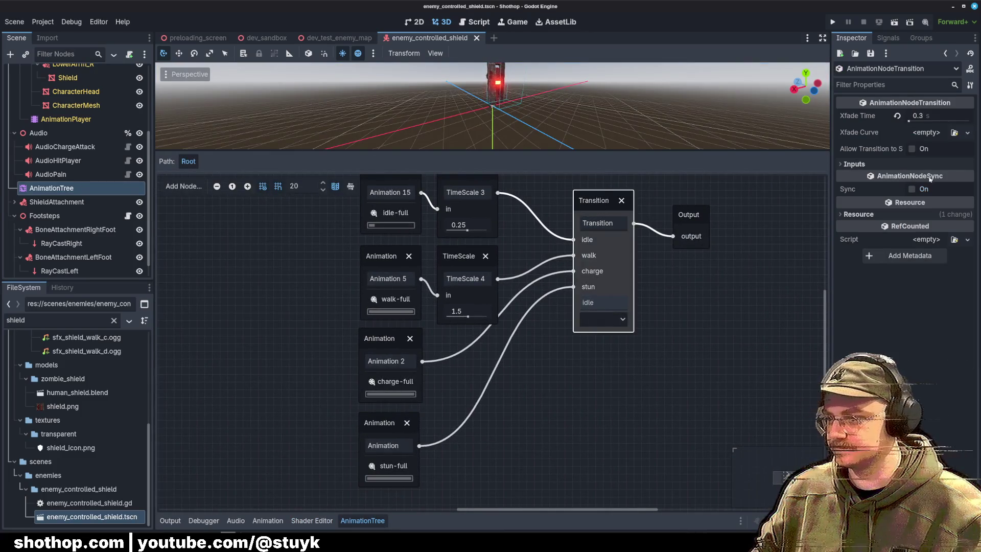
pyautogui.click(855, 164)
pyautogui.click(903, 452)
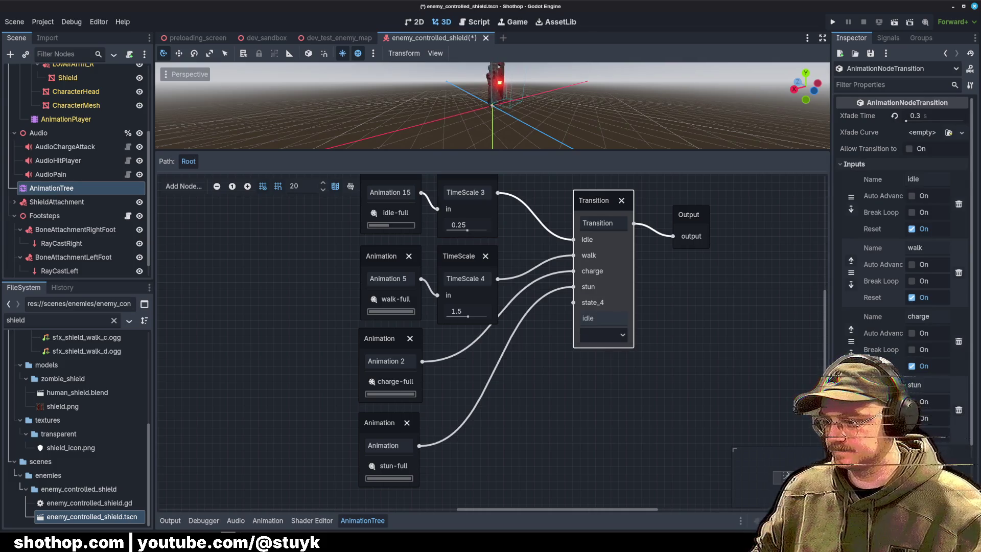
pyautogui.write('stun-light')
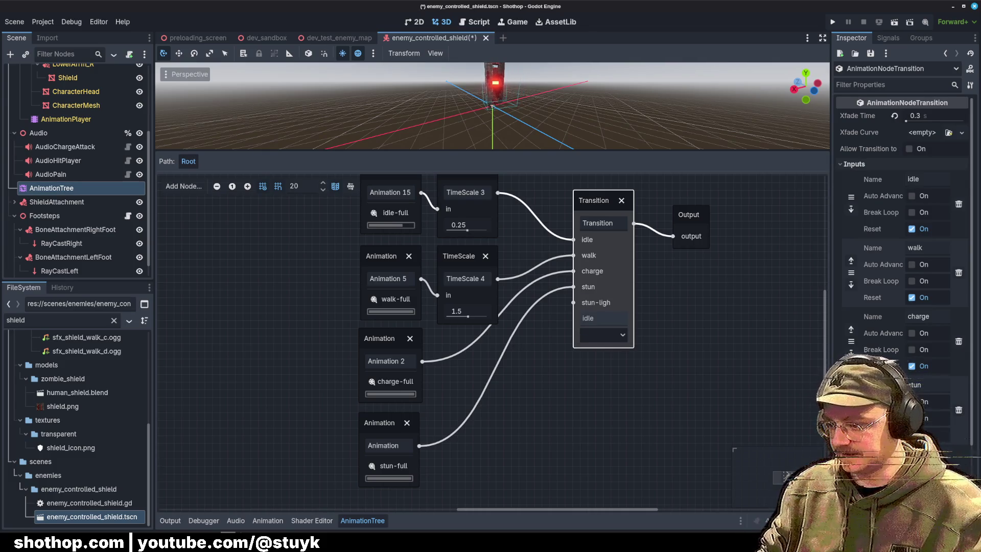
pyautogui.write('ning')
# Add an Animation node playing stun-lightning, wire it to that input, and save the scene.
pyautogui.rightClick(525, 342)
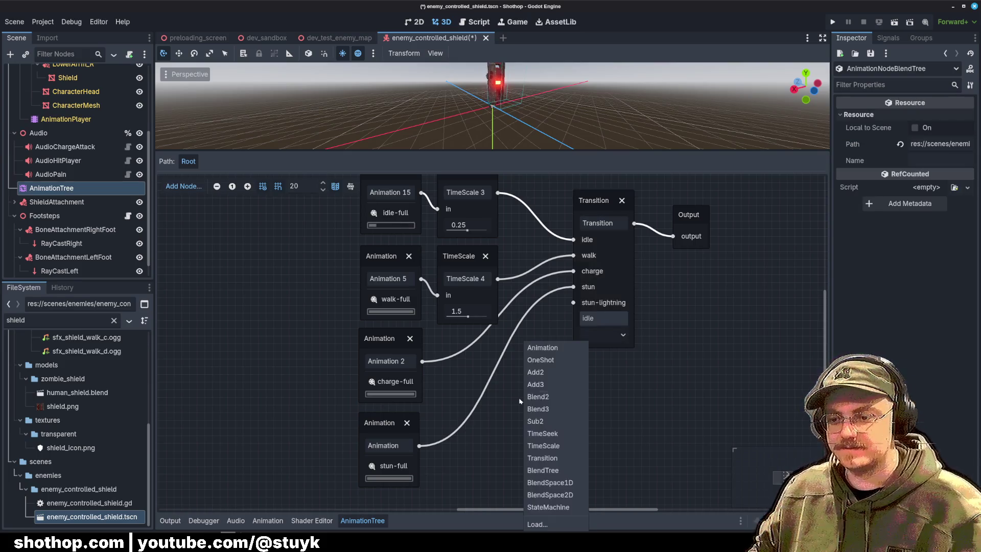
pyautogui.click(555, 353)
pyautogui.scroll(-2, 537, 400)
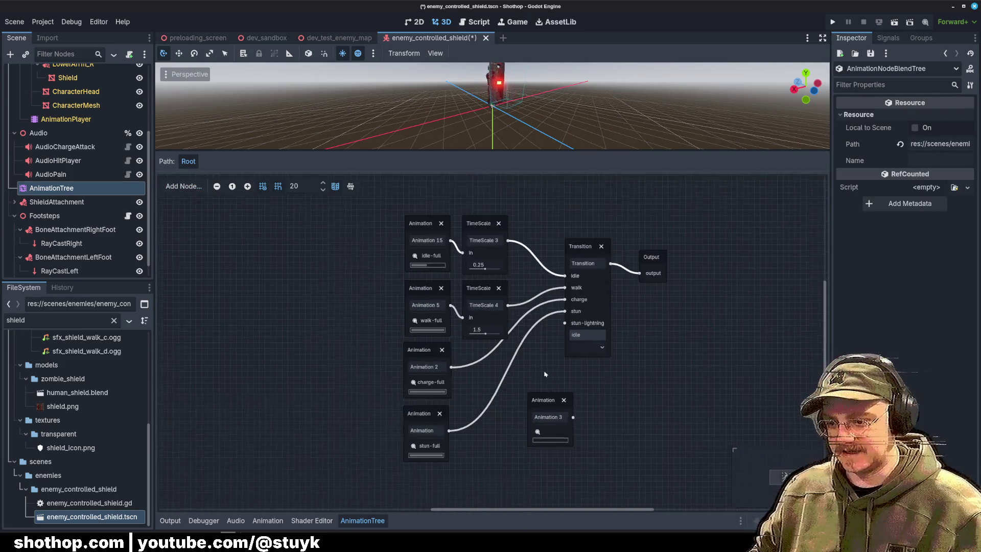
pyautogui.moveTo(566, 341)
pyautogui.mouseDown()
pyautogui.moveTo(448, 423)
pyautogui.moveTo(603, 317)
pyautogui.moveTo(588, 266)
pyautogui.mouseUp()
pyautogui.click(444, 452)
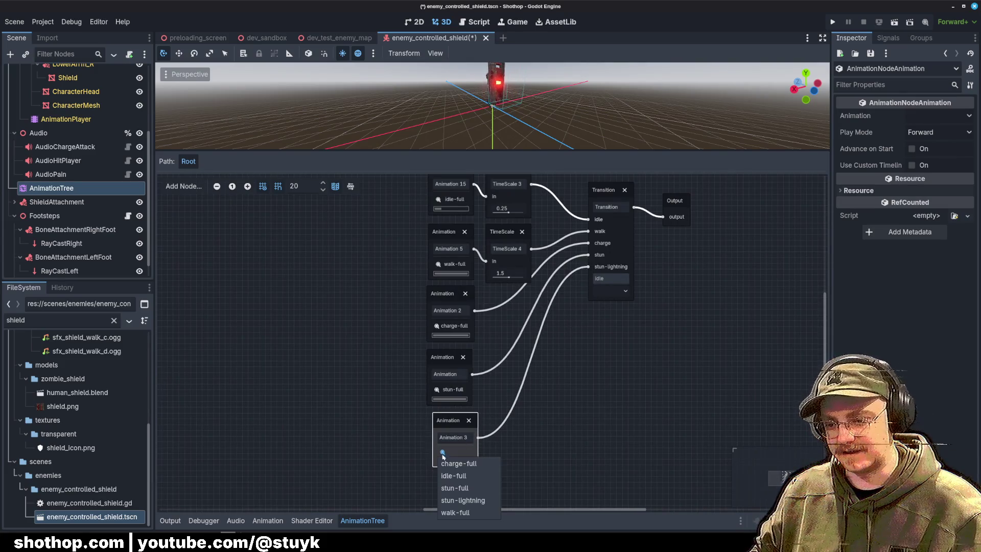
pyautogui.click(463, 500)
pyautogui.click(609, 397)
pyautogui.hotkey('ctrl', 's')
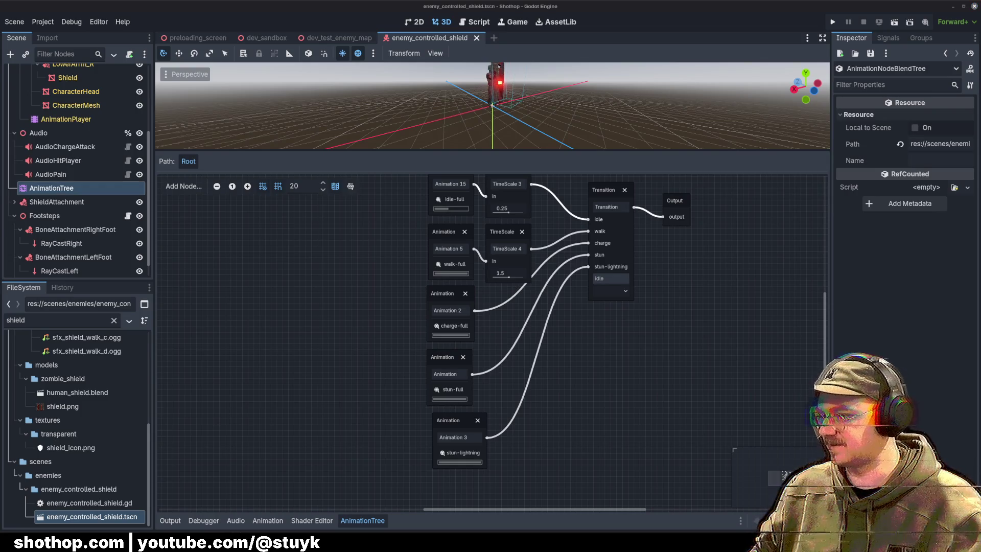
pyautogui.hotkey('alt', 'Tab')
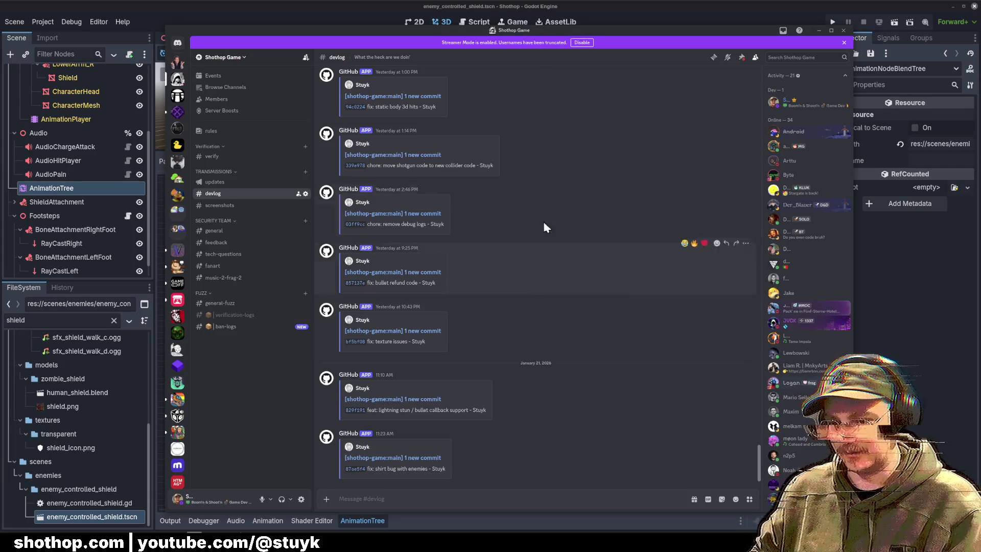
# Scroll through the Discord devlog channel, then return to Godot's AnimationTree graph.
pyautogui.moveTo(516, 31)
pyautogui.mouseDown()
pyautogui.moveTo(980, 32)
pyautogui.moveTo(517, 29)
pyautogui.mouseUp()
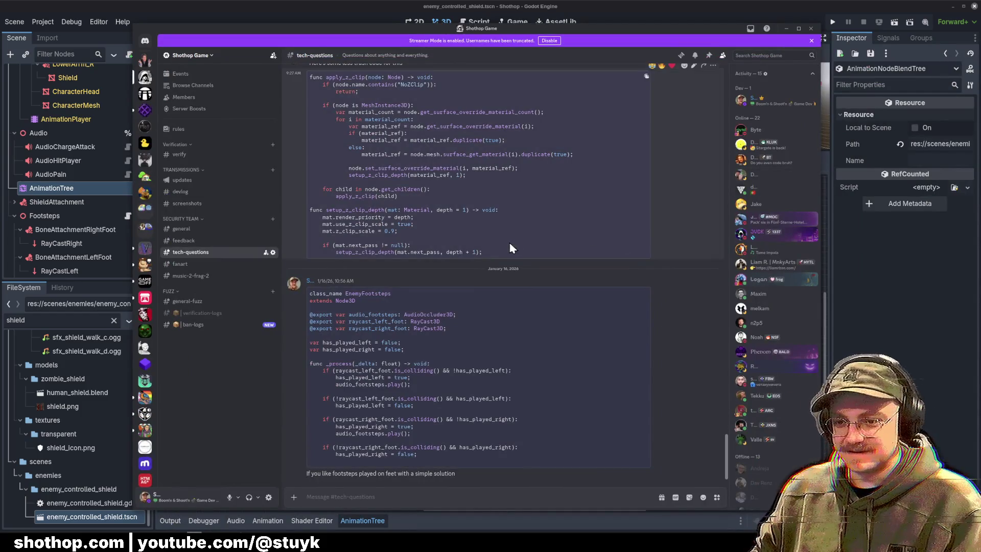
pyautogui.scroll(1, 525, 250)
pyautogui.scroll(-1, 531, 256)
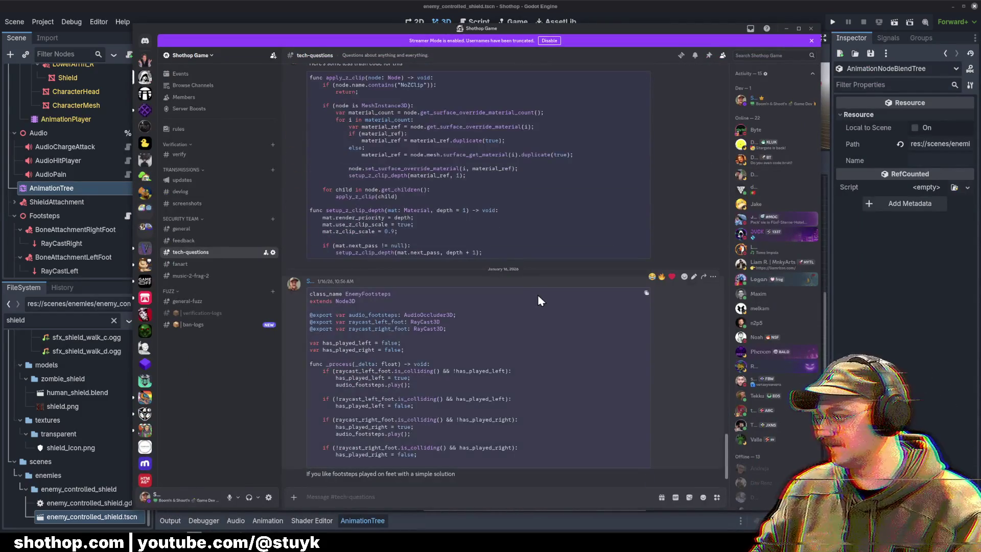
pyautogui.scroll(5, 551, 292)
pyautogui.scroll(-5, 575, 227)
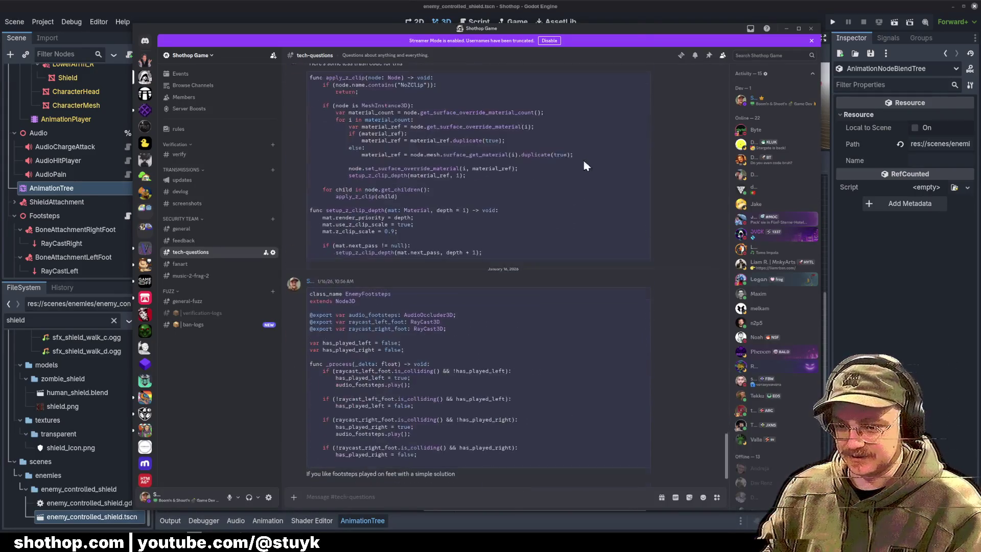
pyautogui.hotkey('alt', 'Tab')
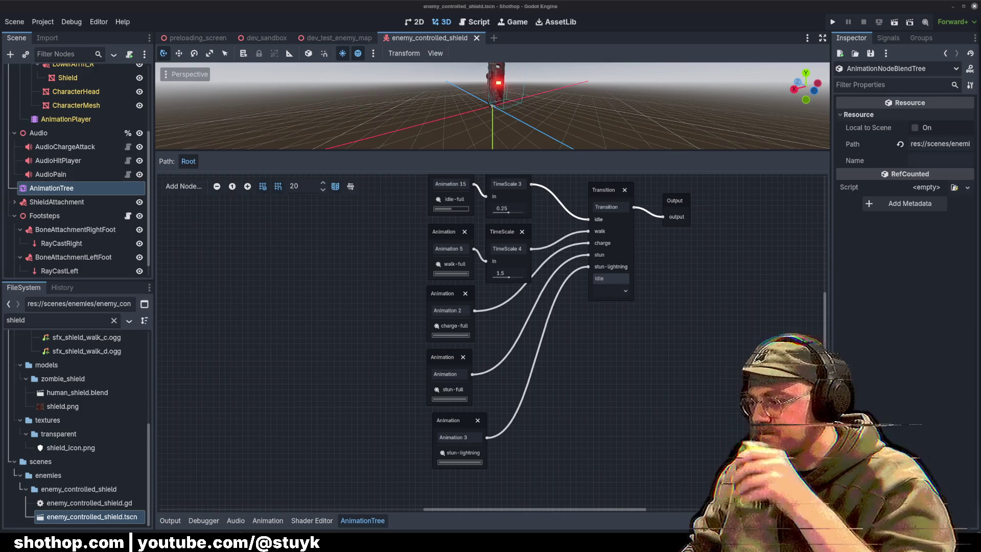
# Settle on the dev_test_enemy_map scene tab and collapse NavigationRegion3D to list the enemies.
pyautogui.click(267, 38)
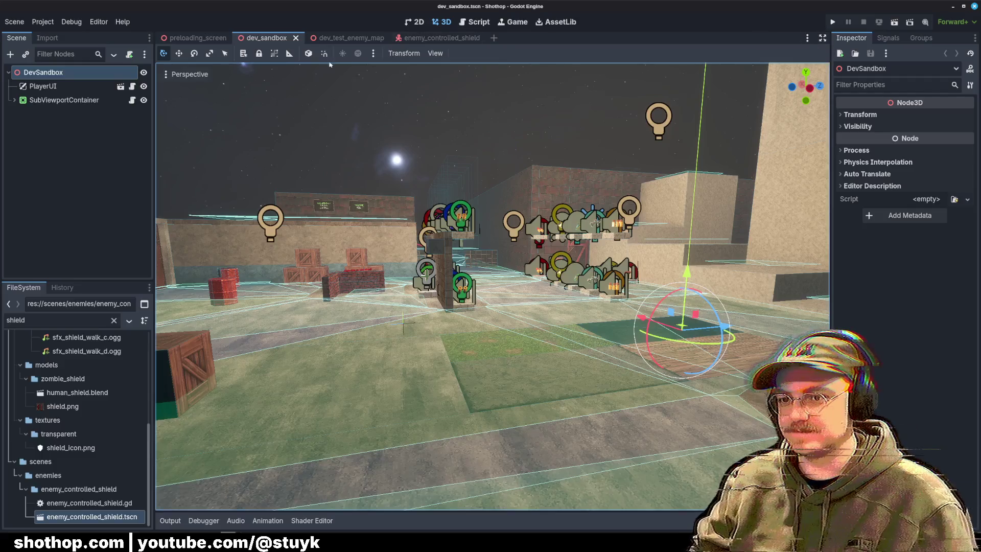
pyautogui.click(337, 38)
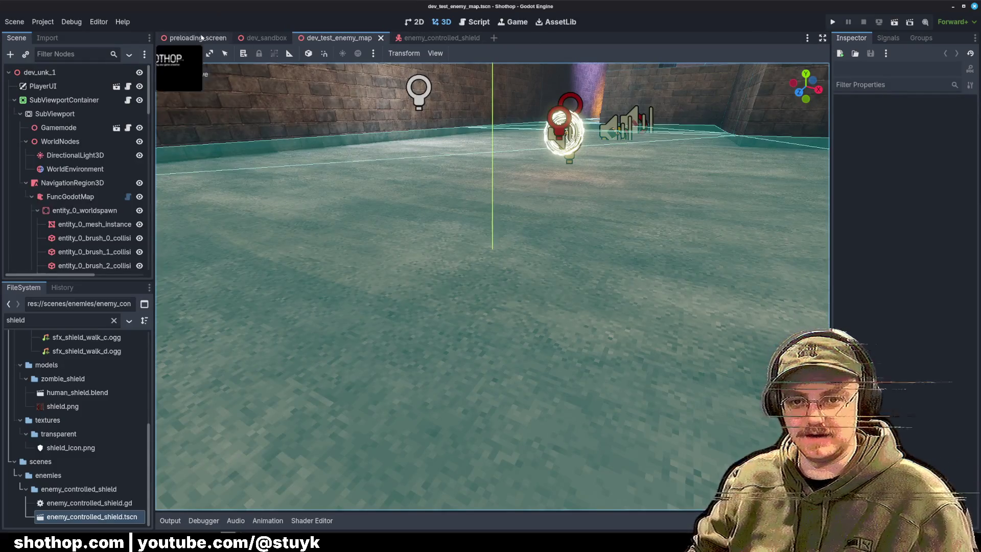
pyautogui.click(197, 38)
pyautogui.click(338, 38)
pyautogui.click(270, 38)
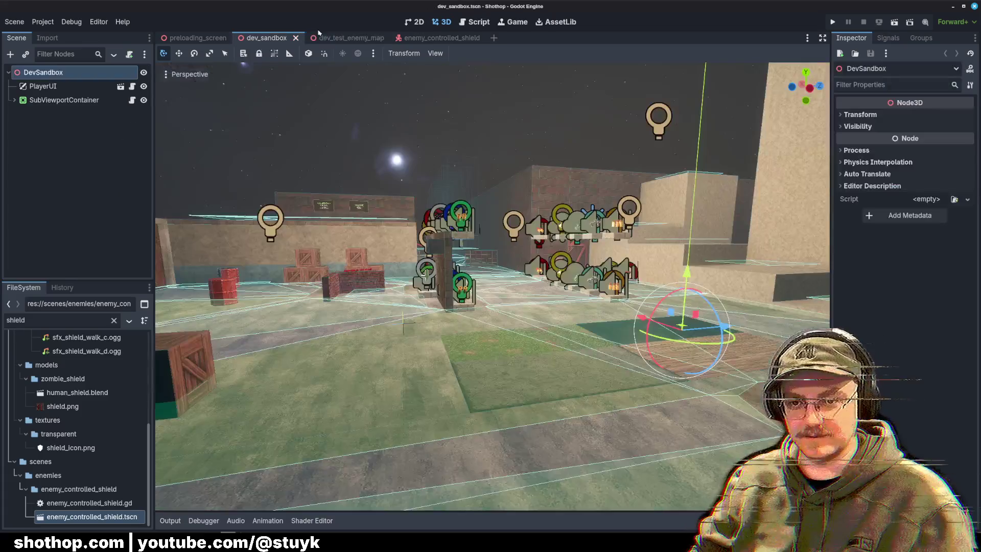
pyautogui.click(337, 38)
pyautogui.scroll(-5, 76, 179)
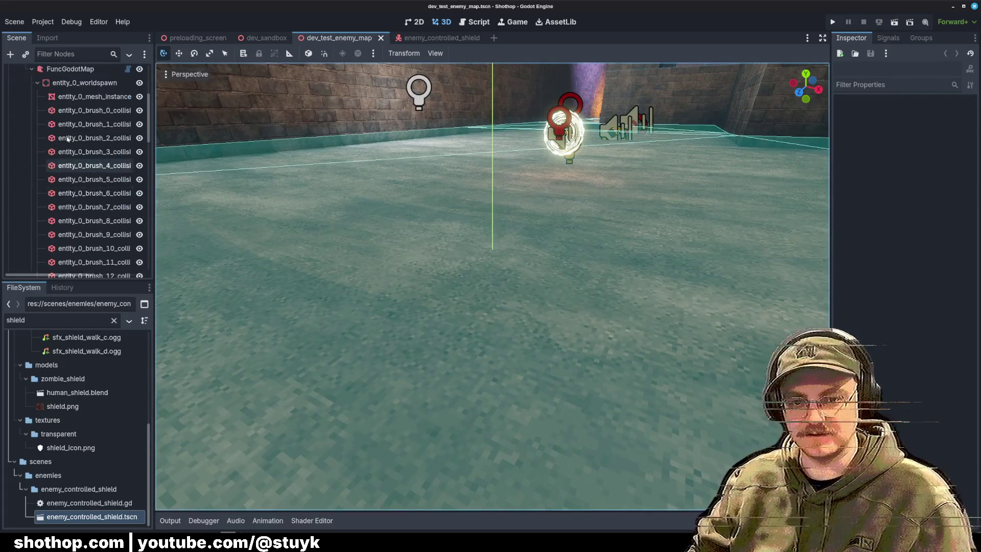
pyautogui.scroll(4, 77, 179)
pyautogui.click(26, 154)
pyautogui.scroll(-1, 68, 219)
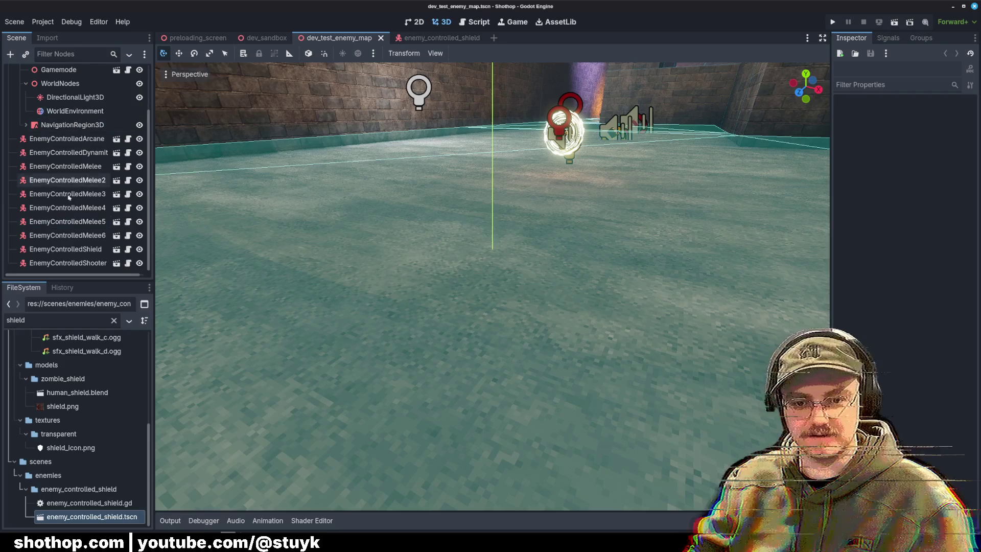
# Delete the six enemy nodes from EnemyControlledArcane to EnemyControlledMelee4.
pyautogui.click(67, 235)
pyautogui.keyDown('shift'); pyautogui.click(70, 164); pyautogui.keyUp('shift')
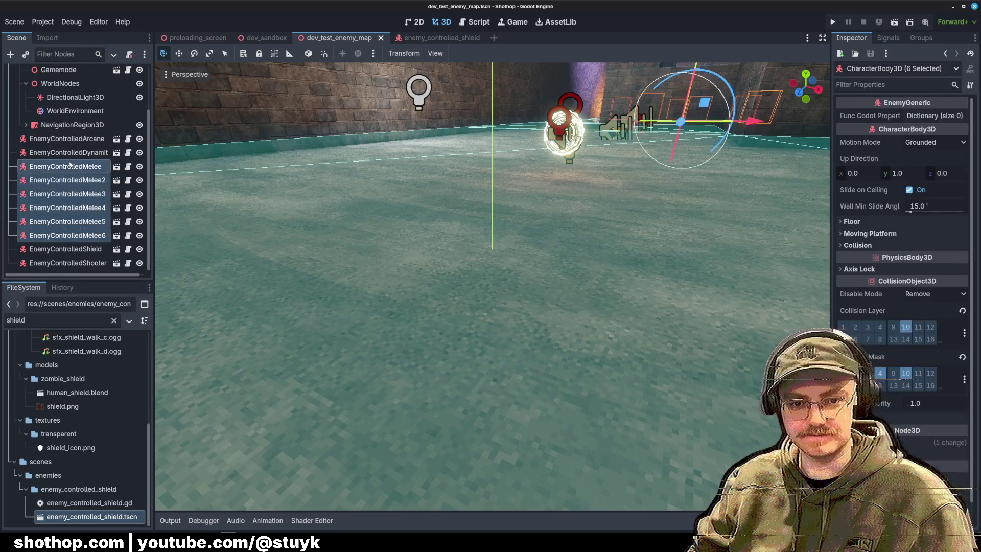
pyautogui.press('Delete')
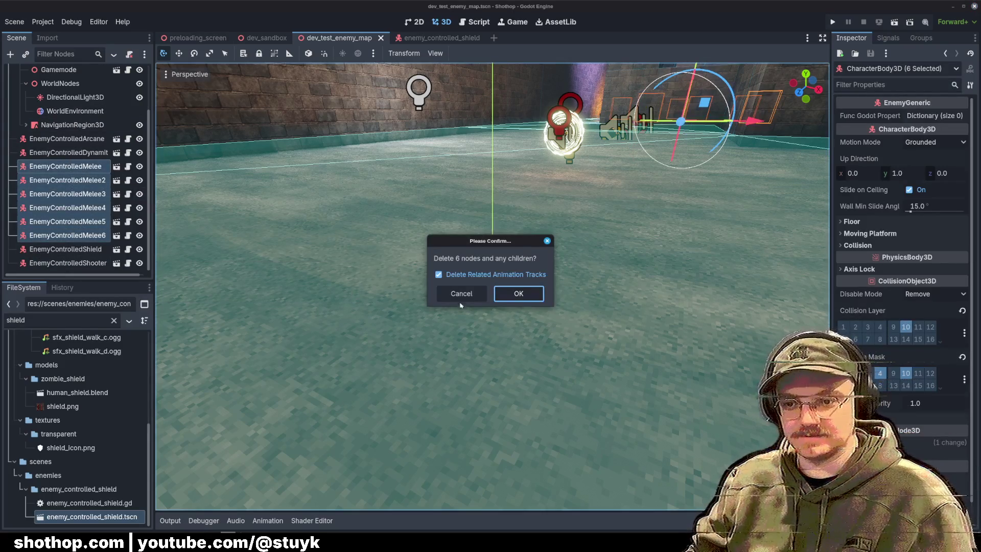
pyautogui.click(455, 292)
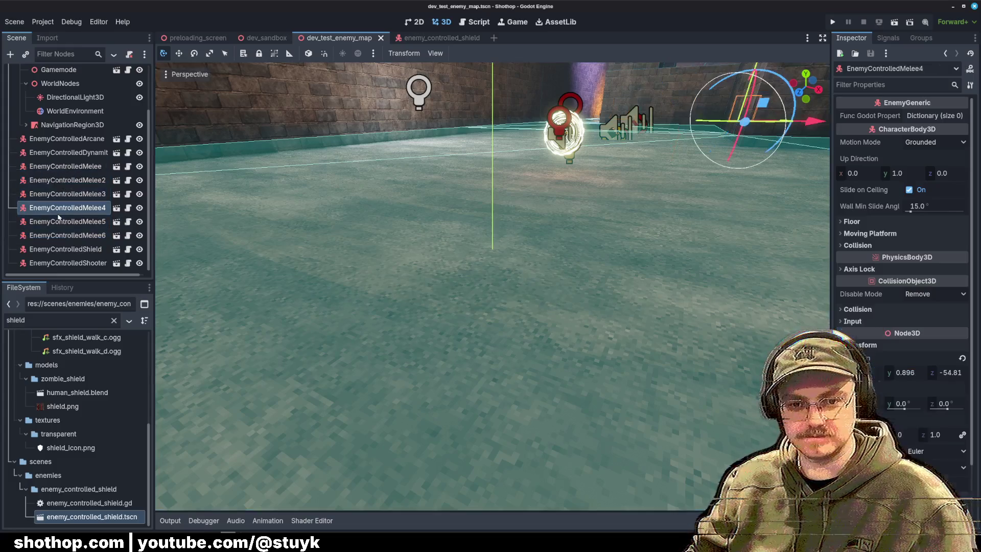
pyautogui.keyDown('shift'); pyautogui.click(55, 139); pyautogui.keyUp('shift')
pyautogui.press('Delete')
pyautogui.press('Return')
# Delete EnemyControlledShooter, save the test map, and run it.
pyautogui.click(80, 240)
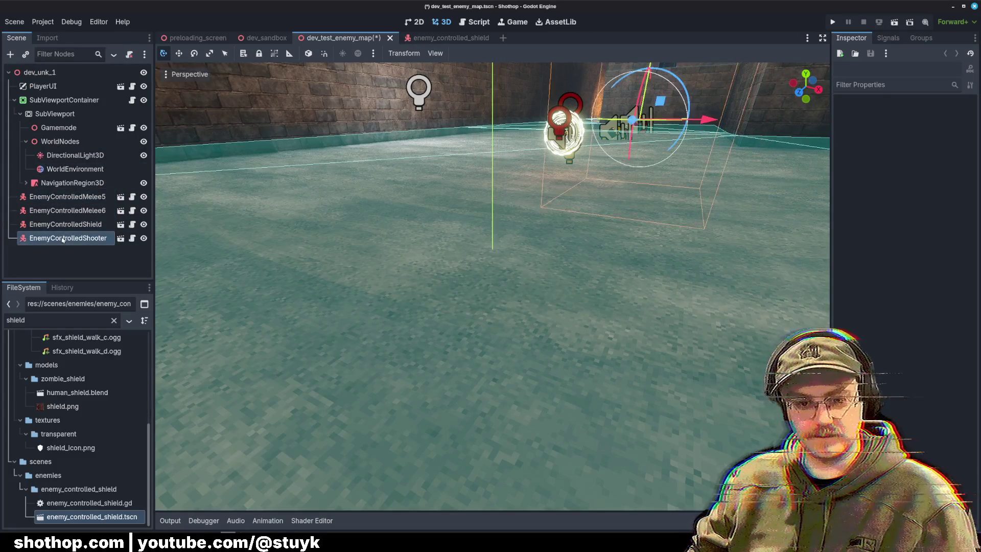
pyautogui.press('Delete')
pyautogui.hotkey('ctrl', 's')
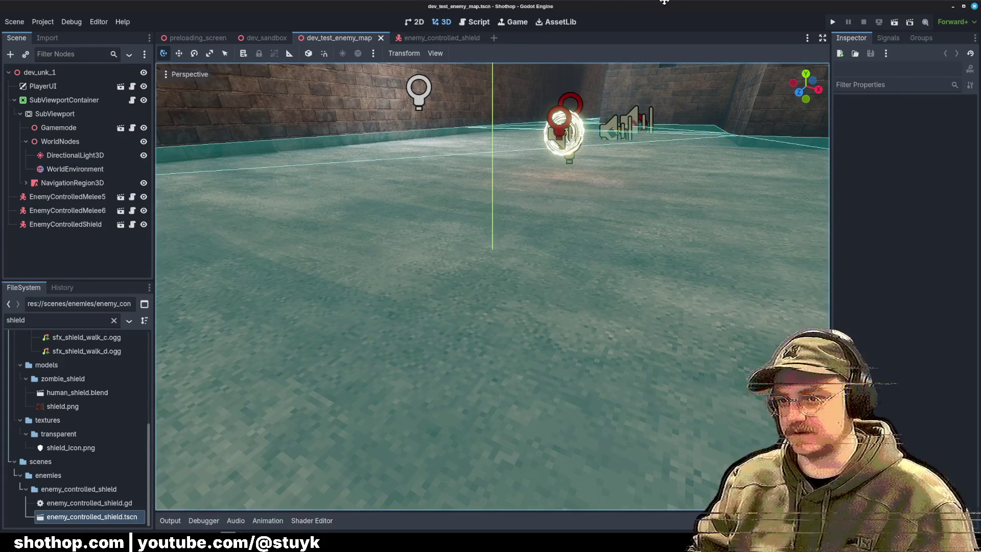
pyautogui.click(893, 23)
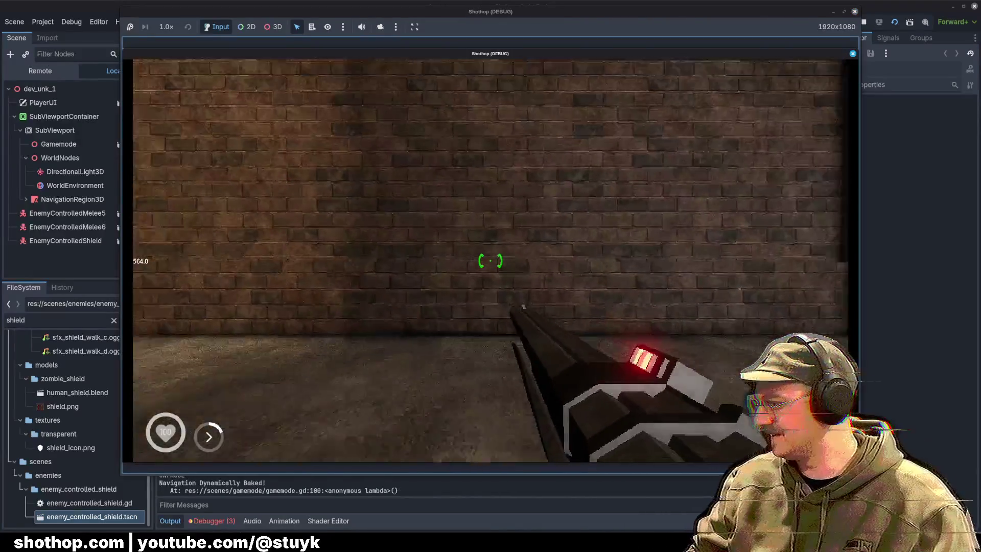
# Swap weapons to the glowing shotgun, walk down the corridor, and pause the game.
pyautogui.press('2')
pyautogui.press('3')
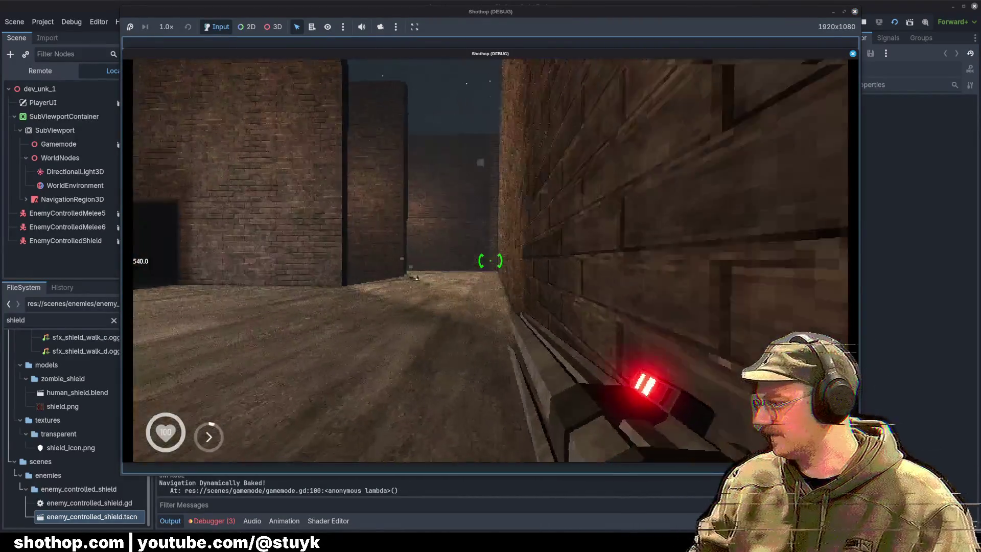
pyautogui.press('w')
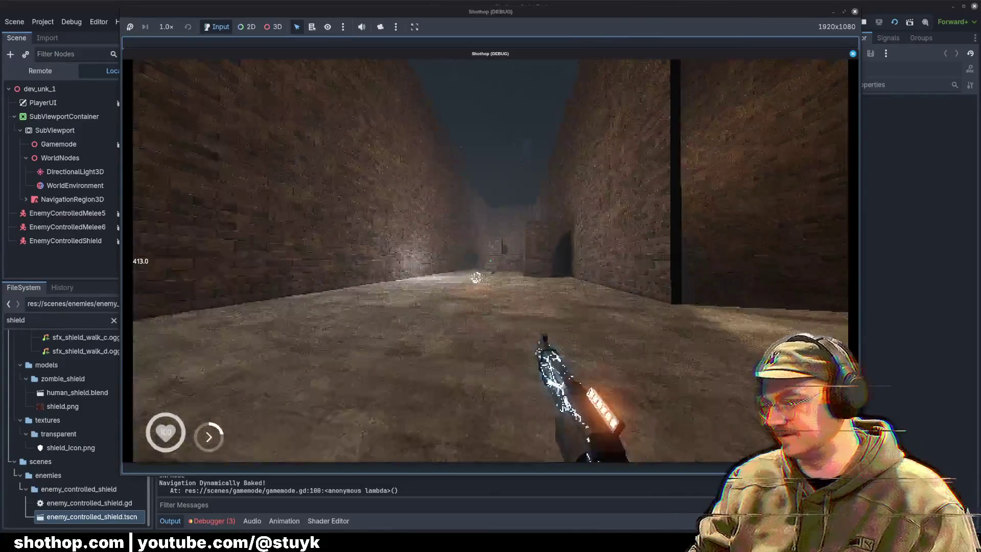
pyautogui.press('Escape')
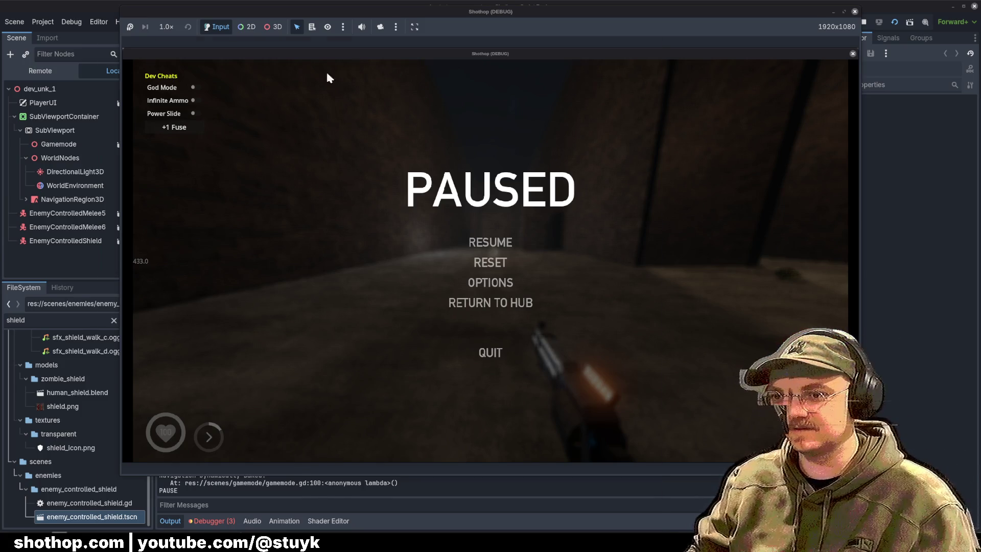
pyautogui.hotkey('alt', 'Tab')
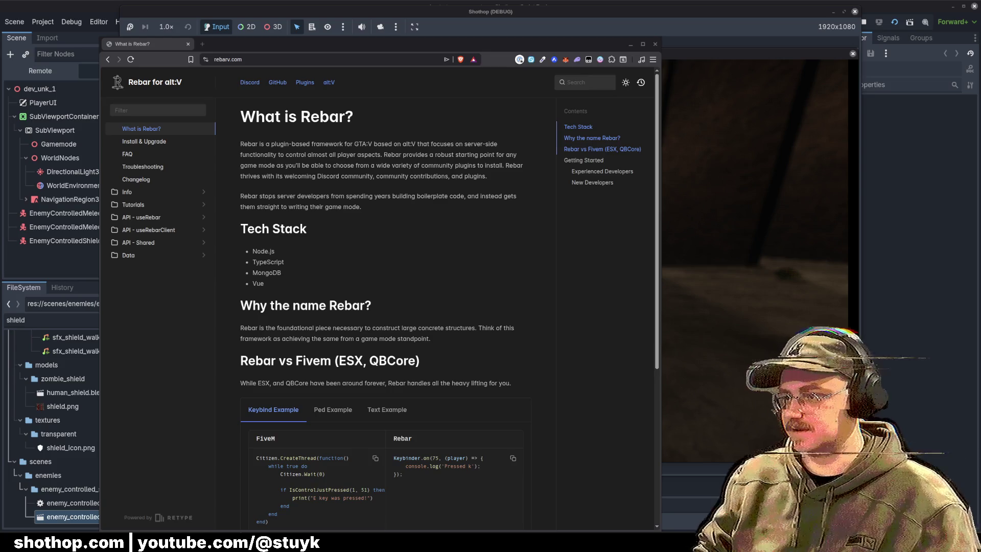
# Reposition the Athena docs window and look over the alt:V community and Rebar docs pages.
pyautogui.hotkey('alt', 'Tab')
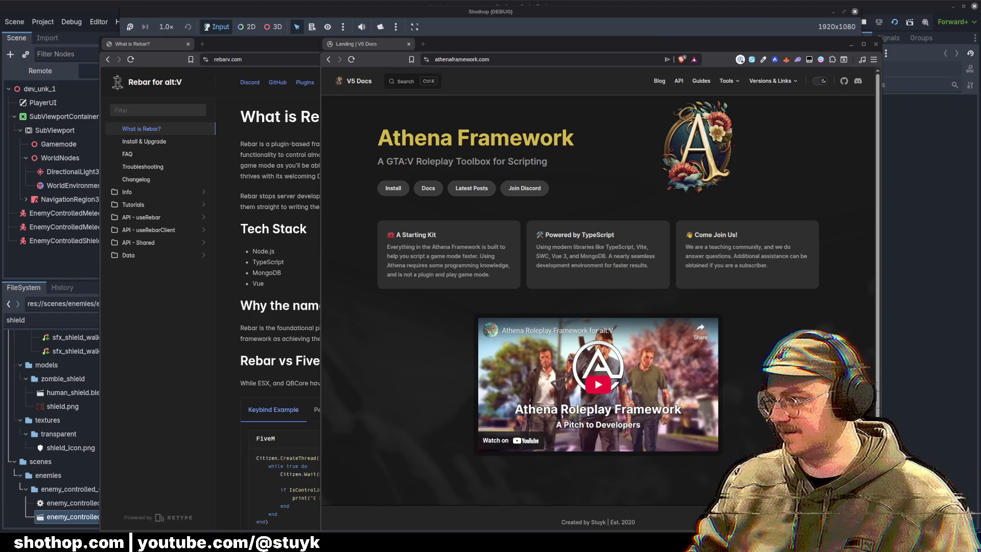
pyautogui.moveTo(496, 44)
pyautogui.mouseDown()
pyautogui.moveTo(414, 46)
pyautogui.moveTo(364, 174)
pyautogui.mouseUp()
pyautogui.click(511, 153)
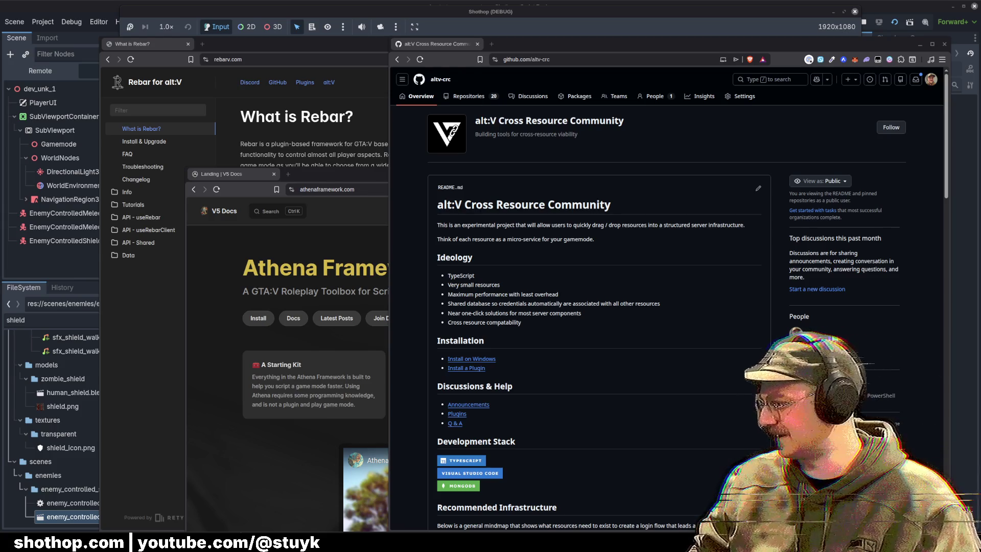
pyautogui.click(304, 48)
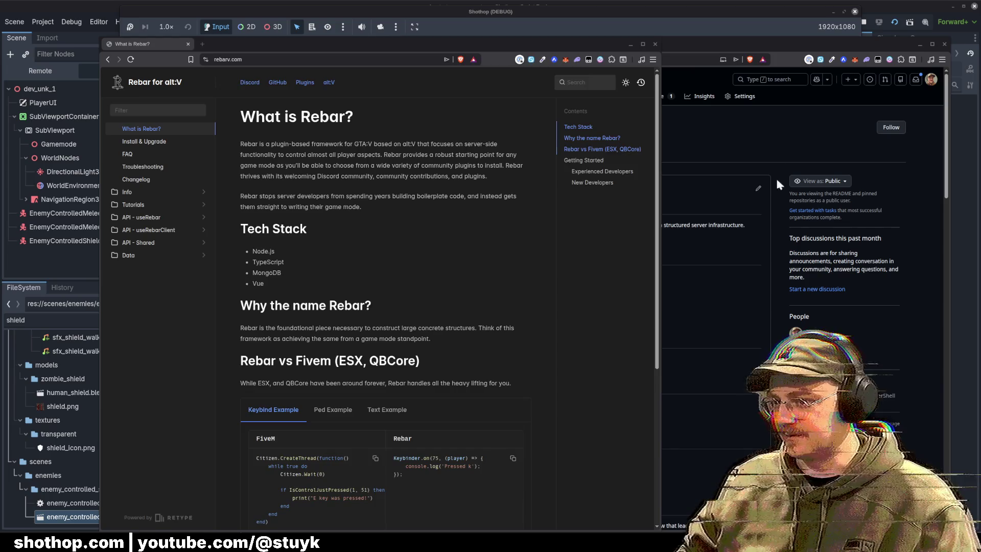
# Switch openrp-altv to the webview-refactor branch and view its 'More login cleanup' commit.
pyautogui.hotkey('alt', 'Tab')
pyautogui.click(327, 160)
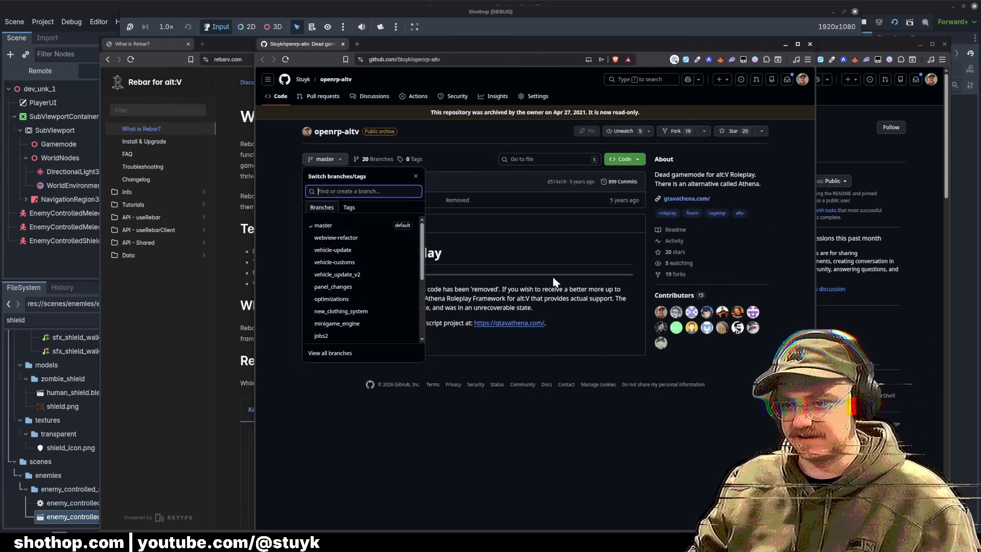
pyautogui.click(337, 238)
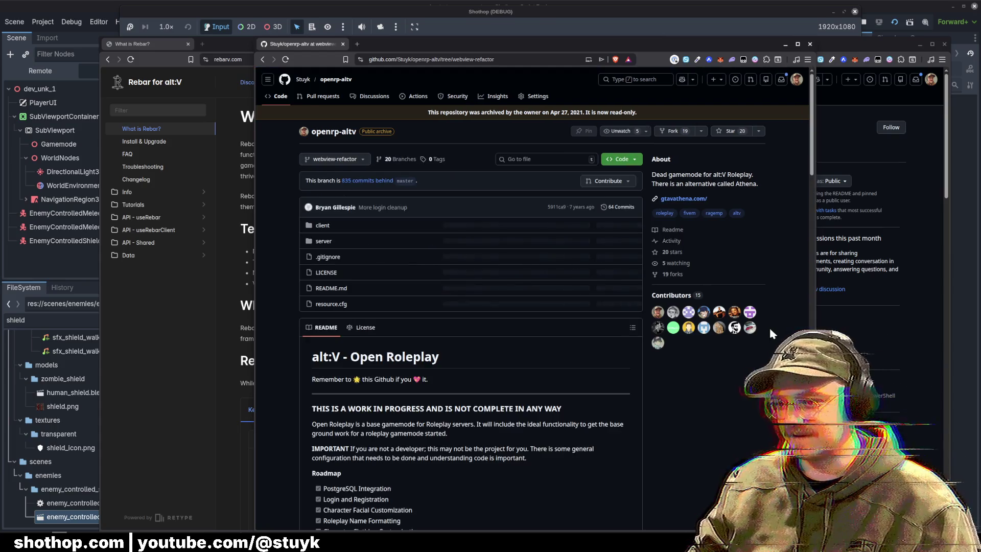
pyautogui.click(334, 159)
pyautogui.scroll(-8, 361, 289)
pyautogui.scroll(6, 360, 289)
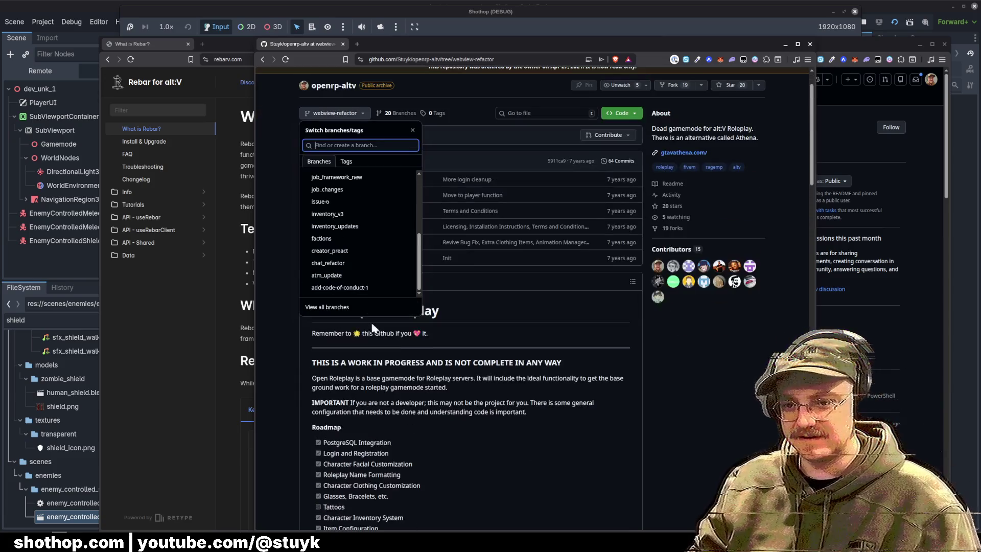
pyautogui.click(347, 308)
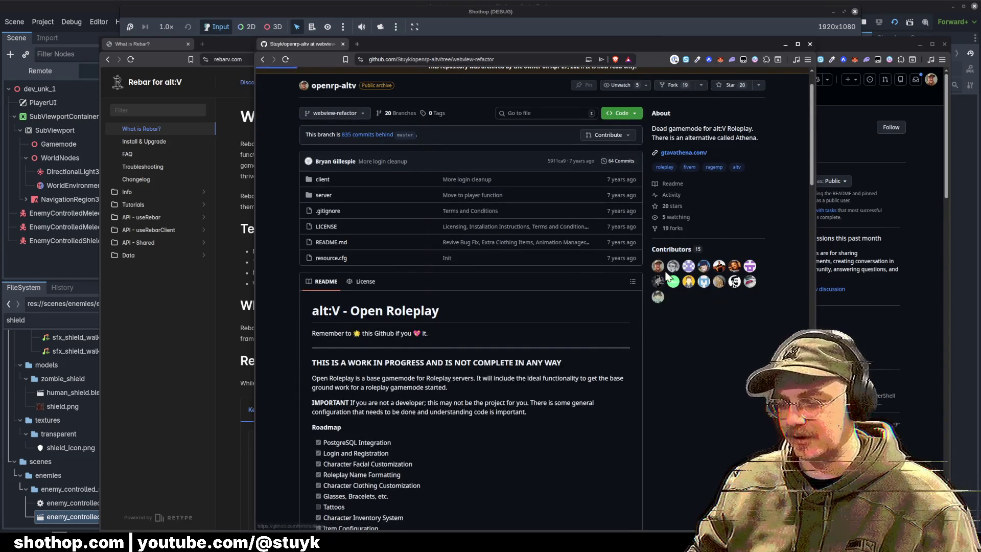
pyautogui.click(619, 161)
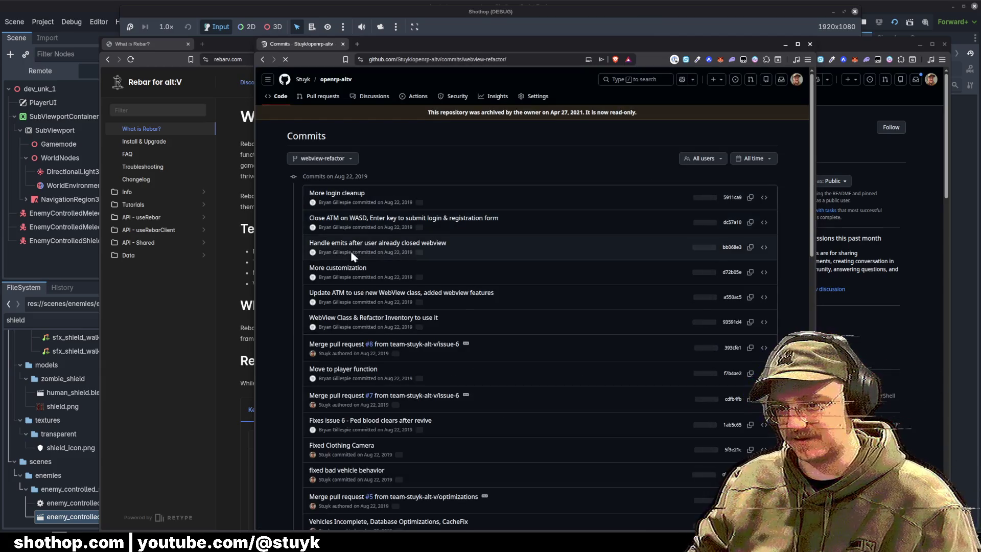
pyautogui.click(342, 192)
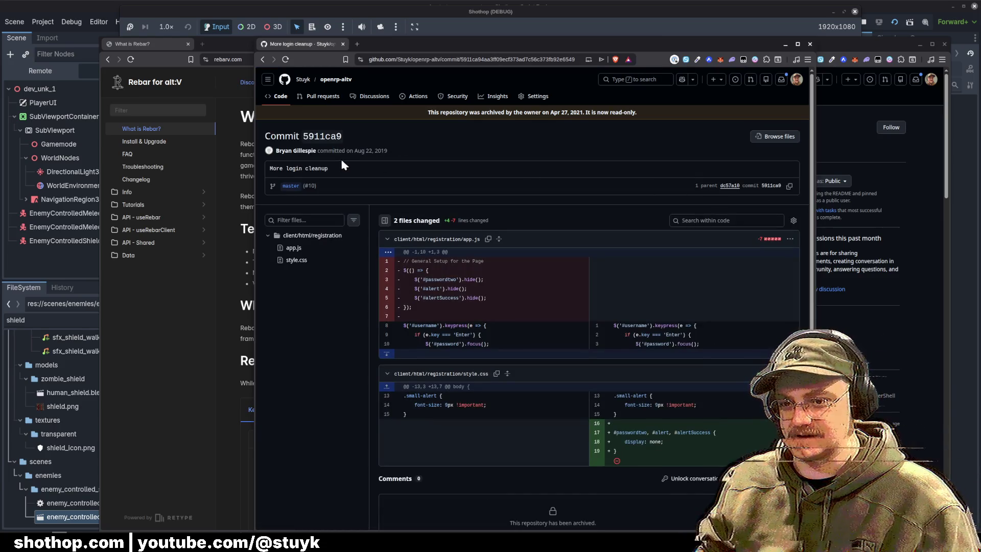
pyautogui.scroll(-3, 567, 248)
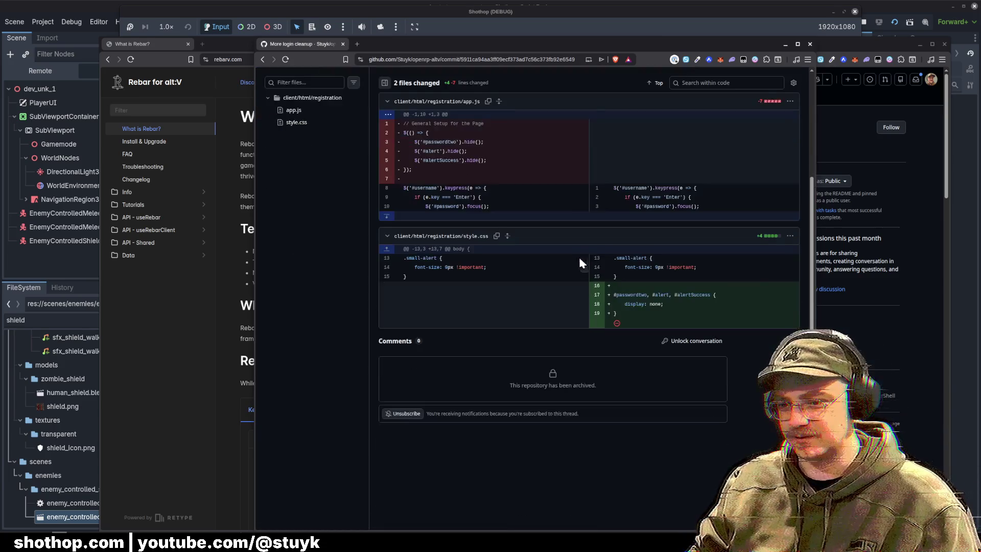
pyautogui.scroll(3, 578, 256)
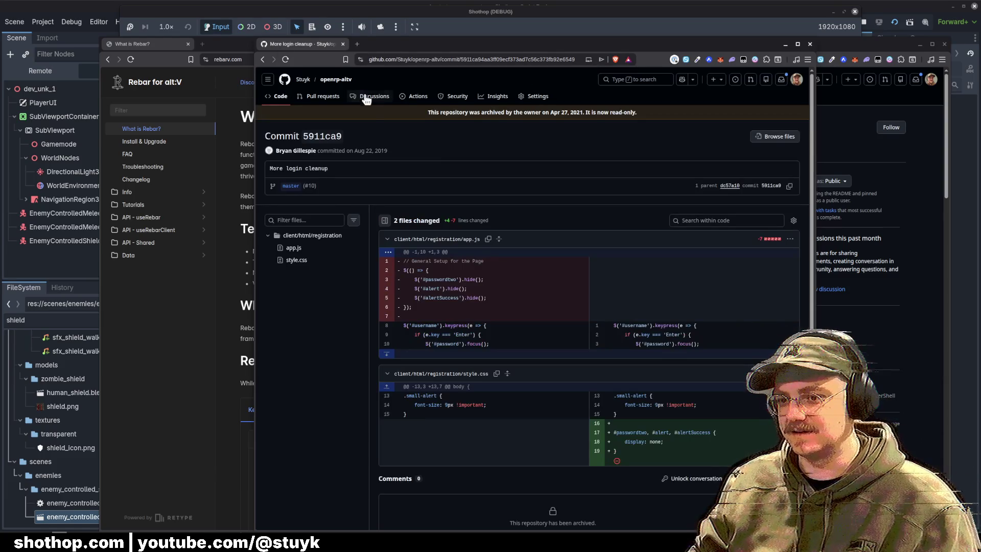
# Close the GitHub commit, character editor README, Rebar docs and GitHub organisation windows.
pyautogui.click(810, 45)
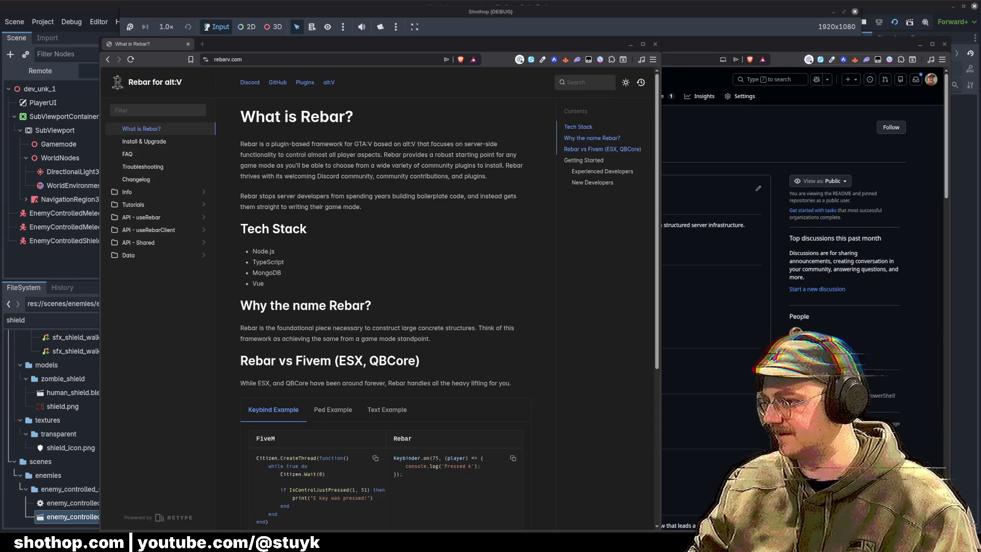
pyautogui.moveTo(787, 44)
pyautogui.mouseDown()
pyautogui.moveTo(526, 44)
pyautogui.moveTo(756, 44)
pyautogui.moveTo(741, 44)
pyautogui.mouseUp()
pyautogui.scroll(-15, 705, 330)
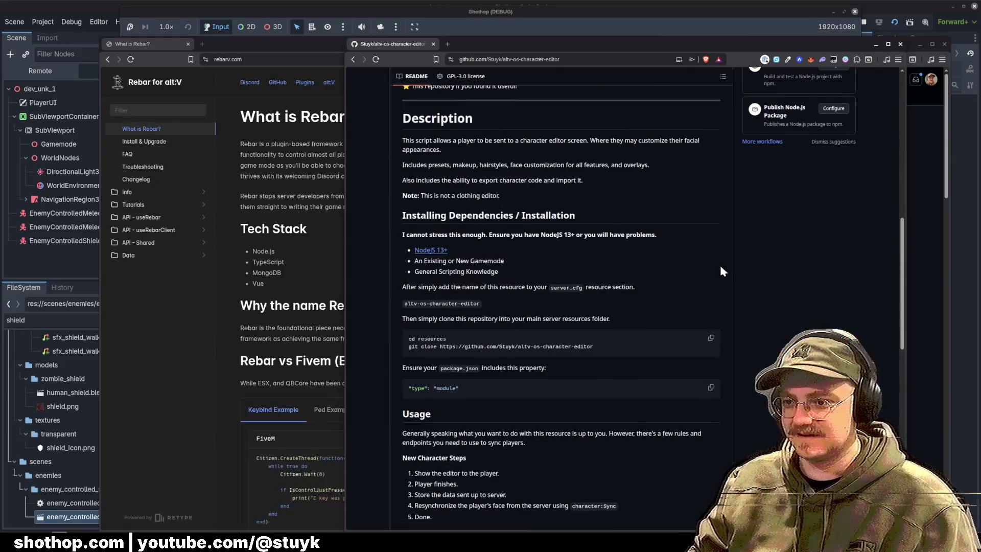
pyautogui.click(900, 43)
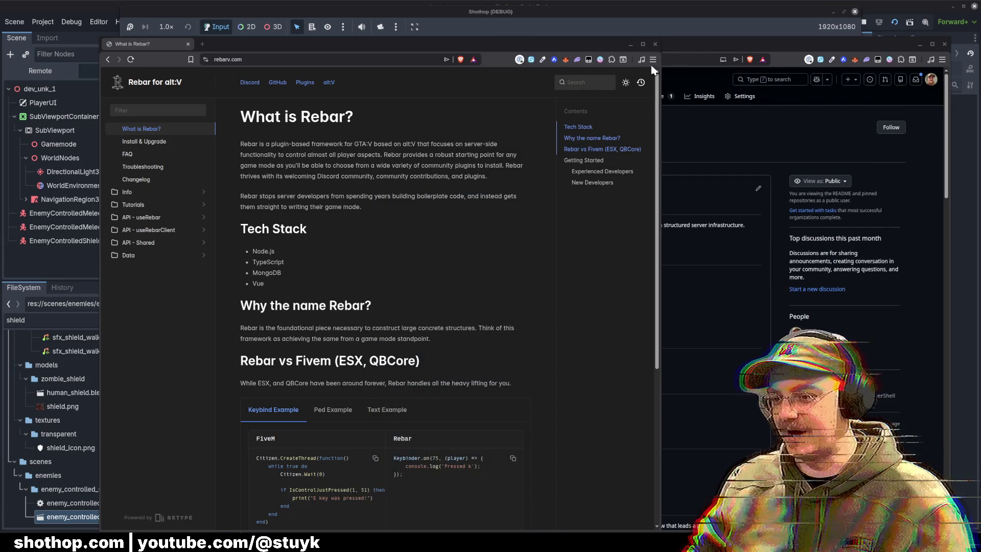
pyautogui.click(655, 44)
pyautogui.click(944, 44)
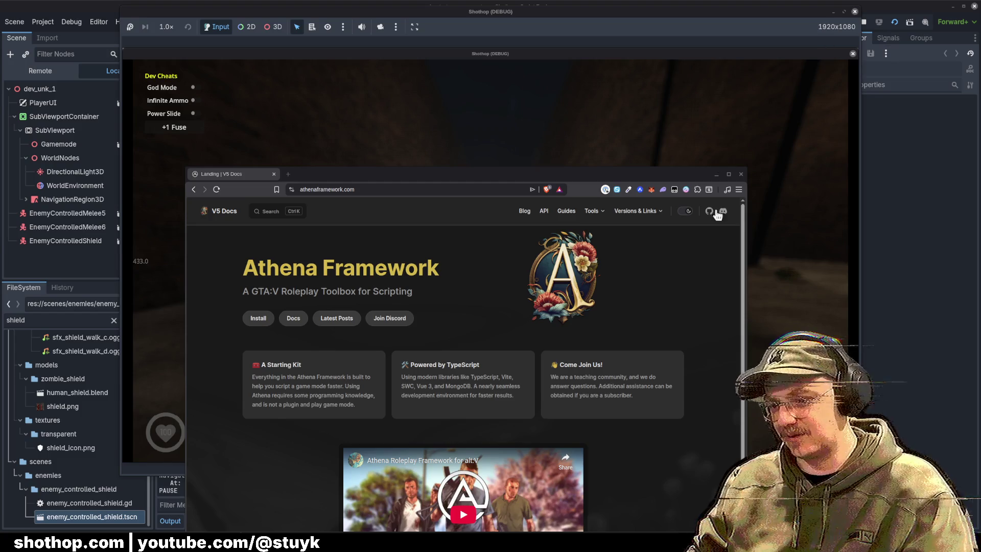
# Close the Athena Framework browser, resume the game, and push toward the shield enemy.
pyautogui.click(741, 175)
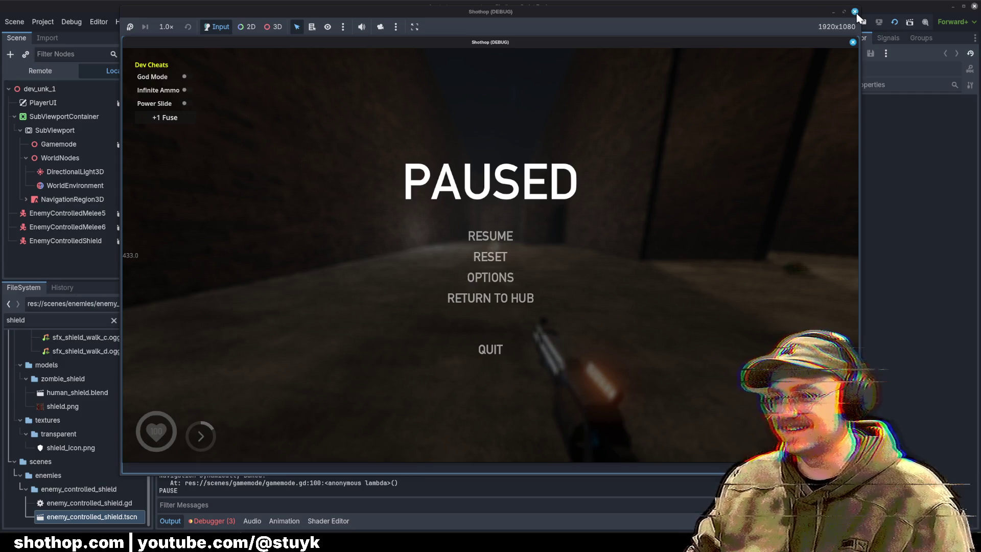
pyautogui.press('Escape')
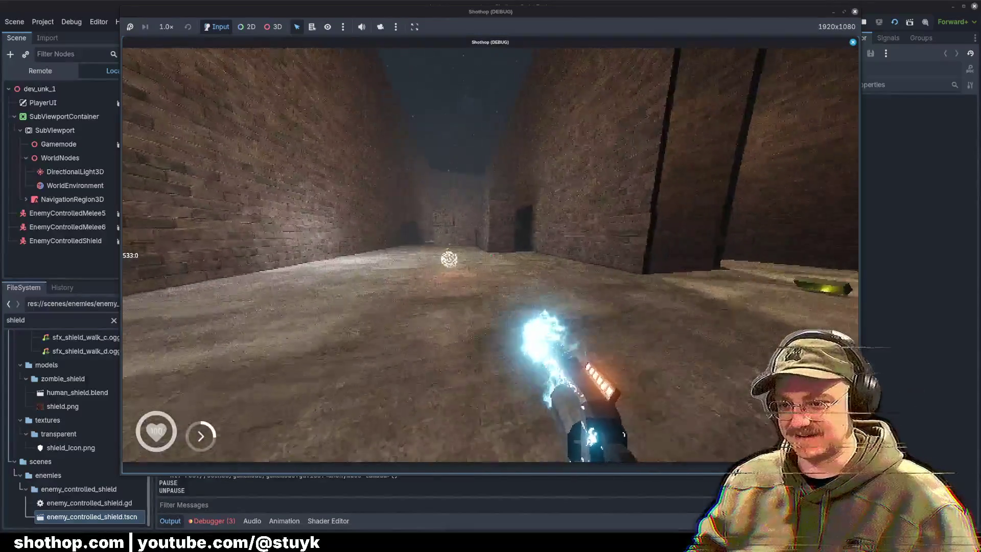
pyautogui.press('w')
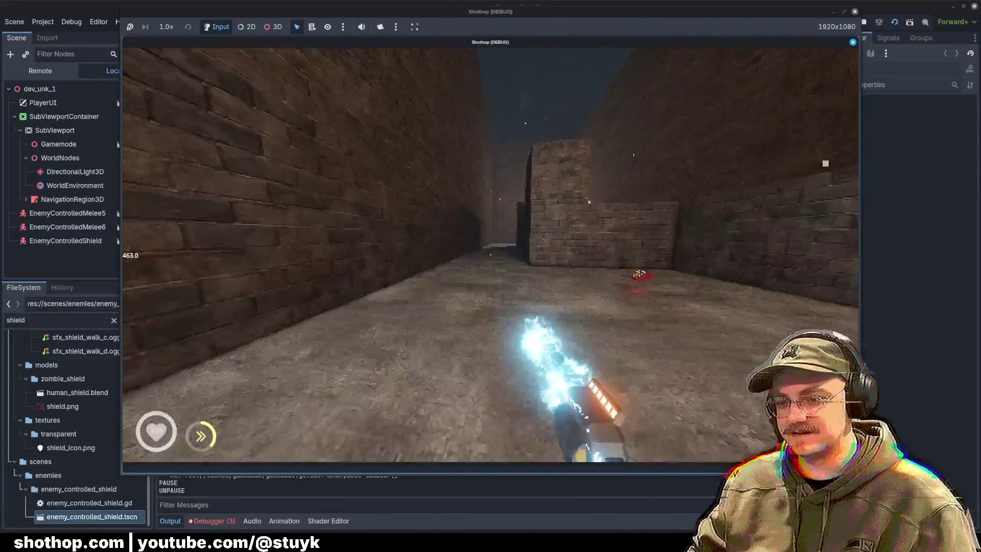
pyautogui.press('w')
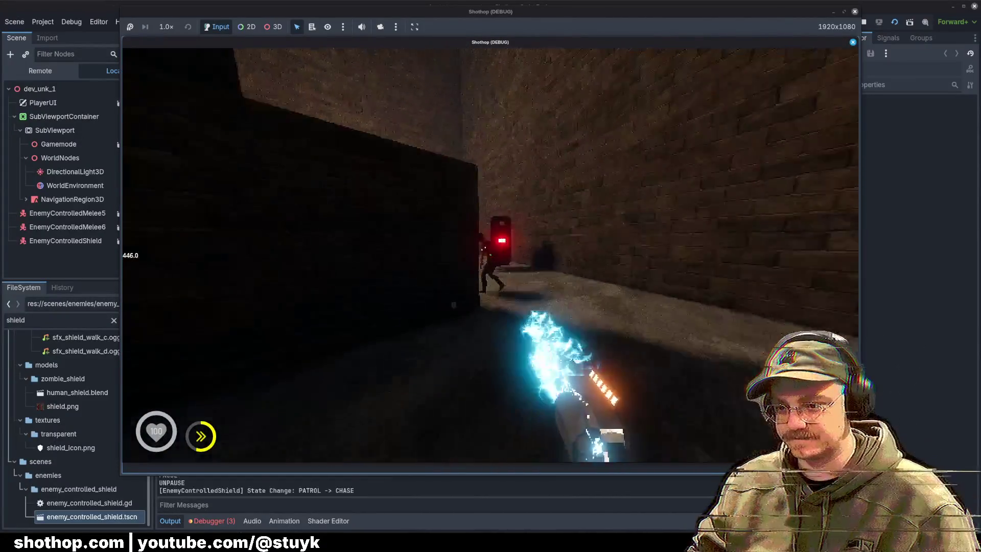
pyautogui.press('w')
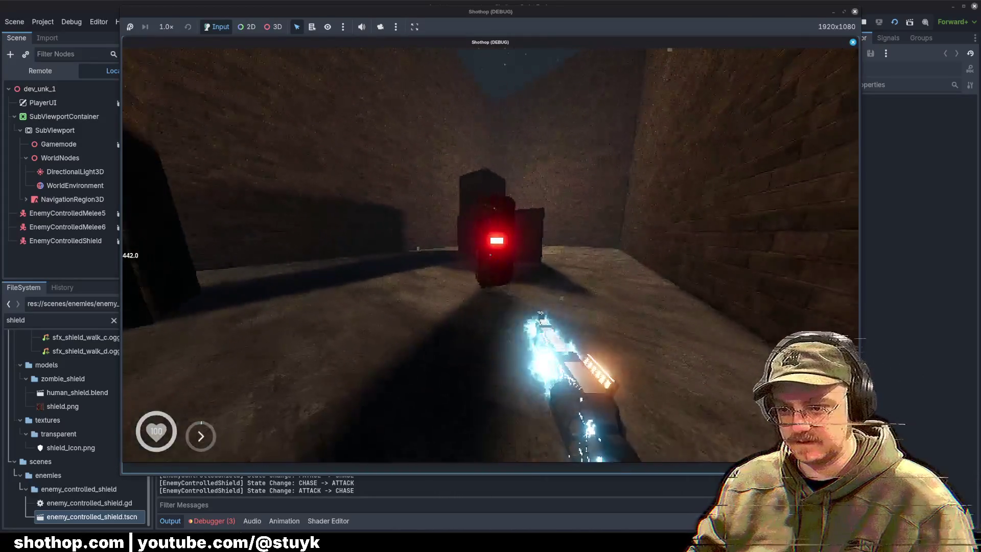
pyautogui.press('w')
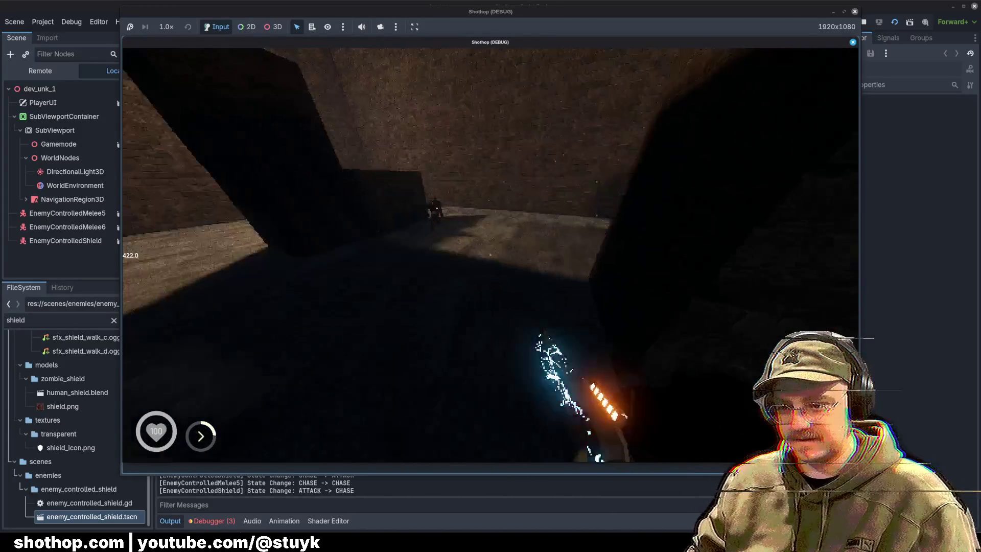
# Pause the game and close its window to end the test run.
pyautogui.press('Escape')
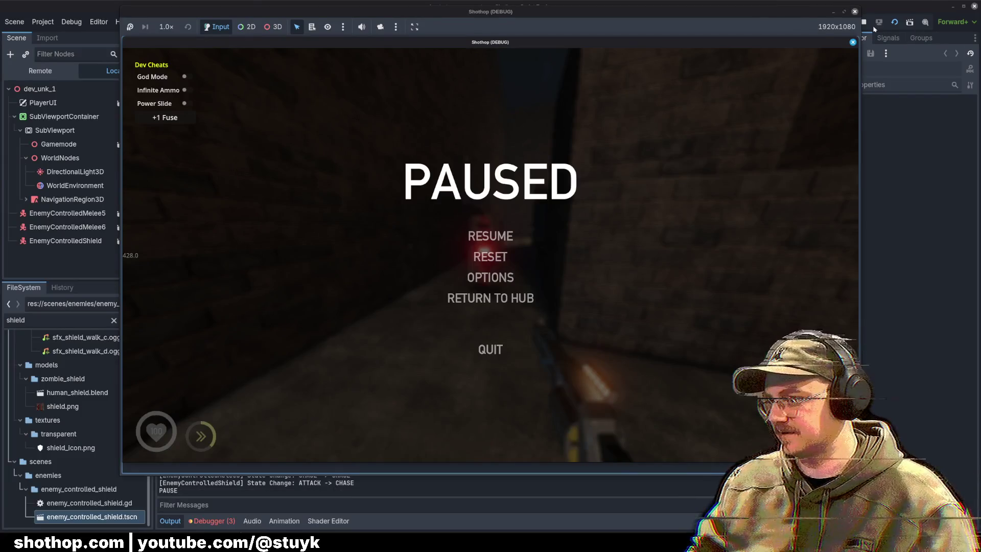
pyautogui.click(864, 22)
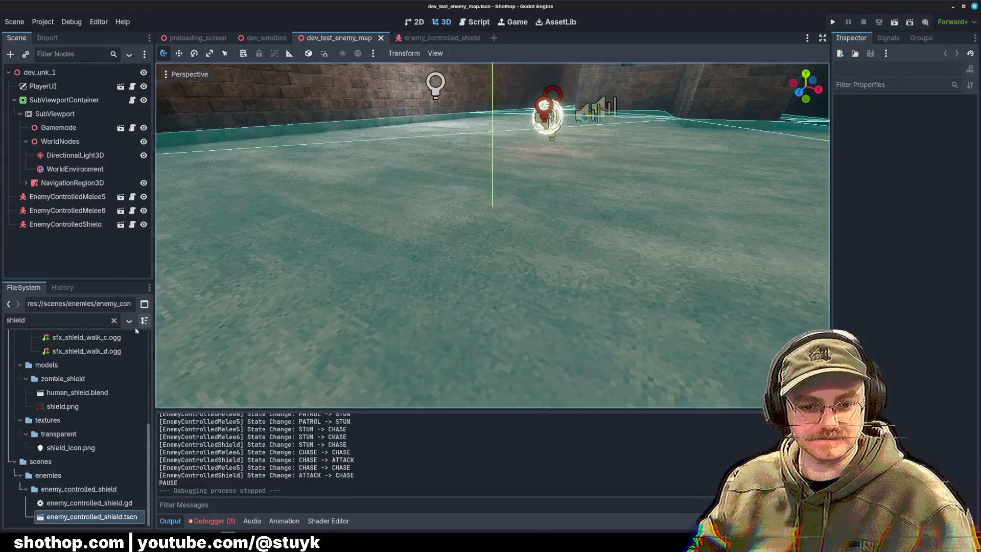
pyautogui.hotkey('alt', 'Tab')
# Open human_shooter.blend from the models/zombie_shooter folder.
pyautogui.click(17, 16)
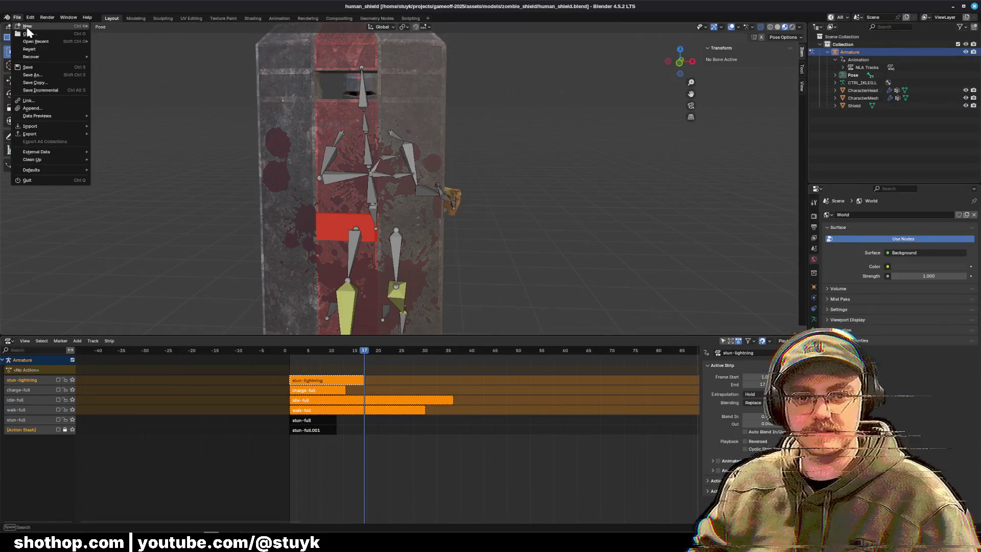
pyautogui.click(28, 37)
pyautogui.click(408, 151)
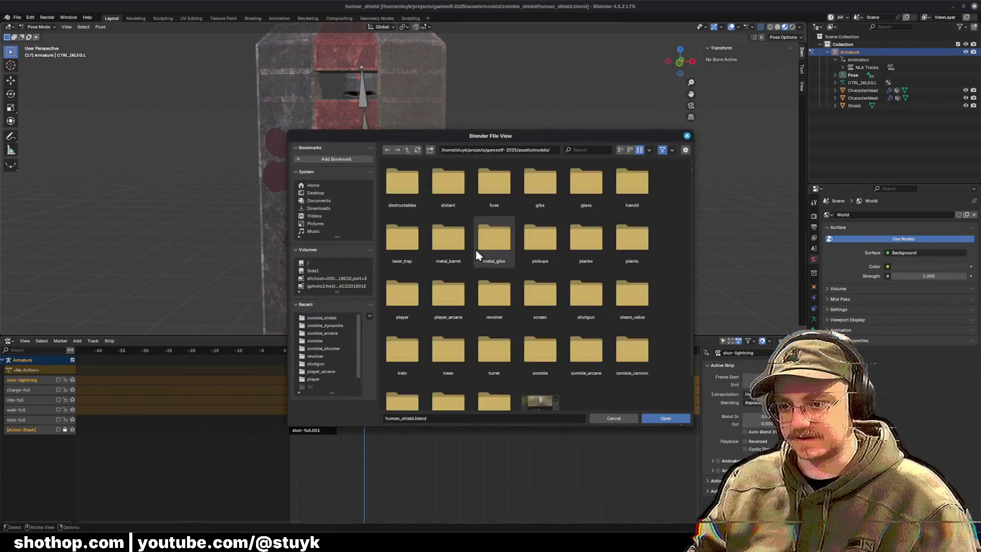
pyautogui.scroll(-3, 603, 332)
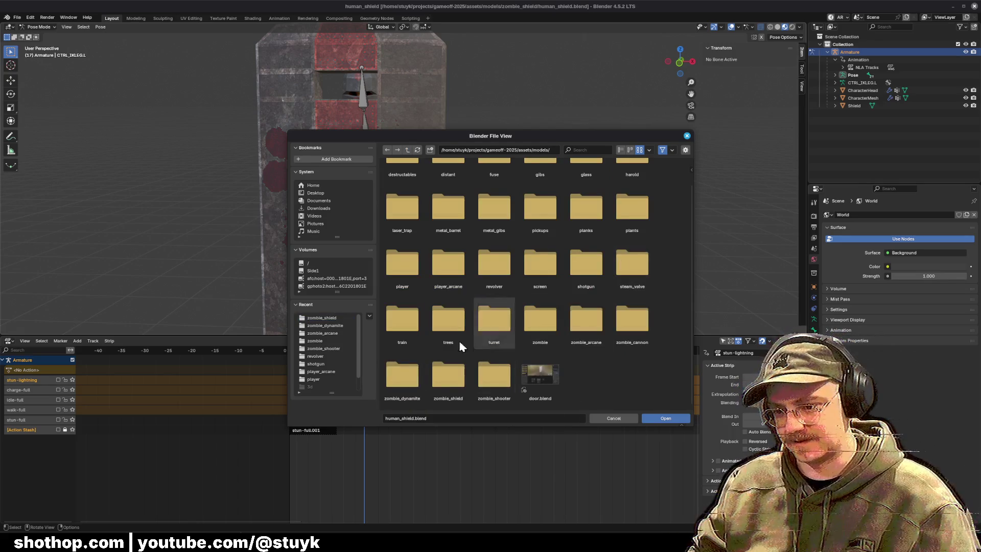
pyautogui.click(587, 266)
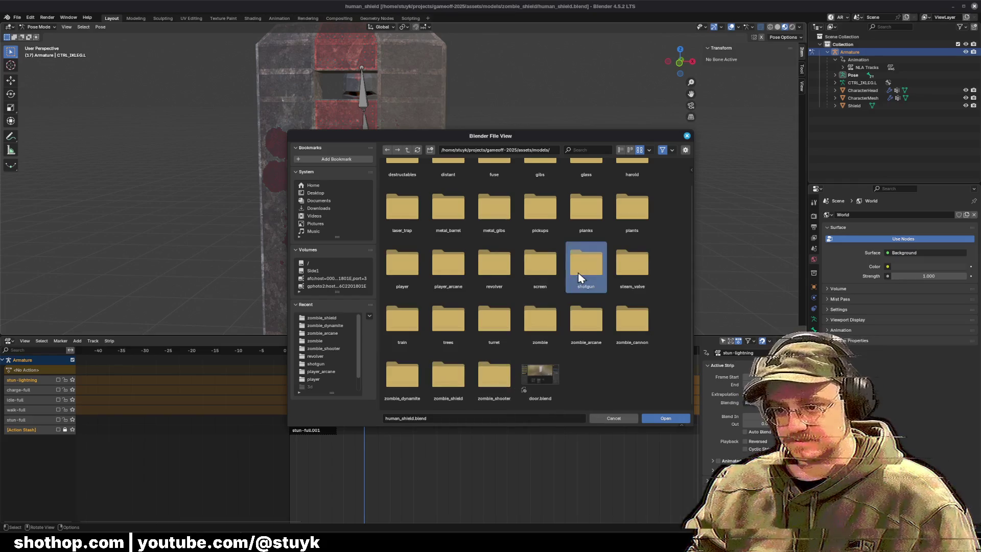
pyautogui.doubleClick(587, 266)
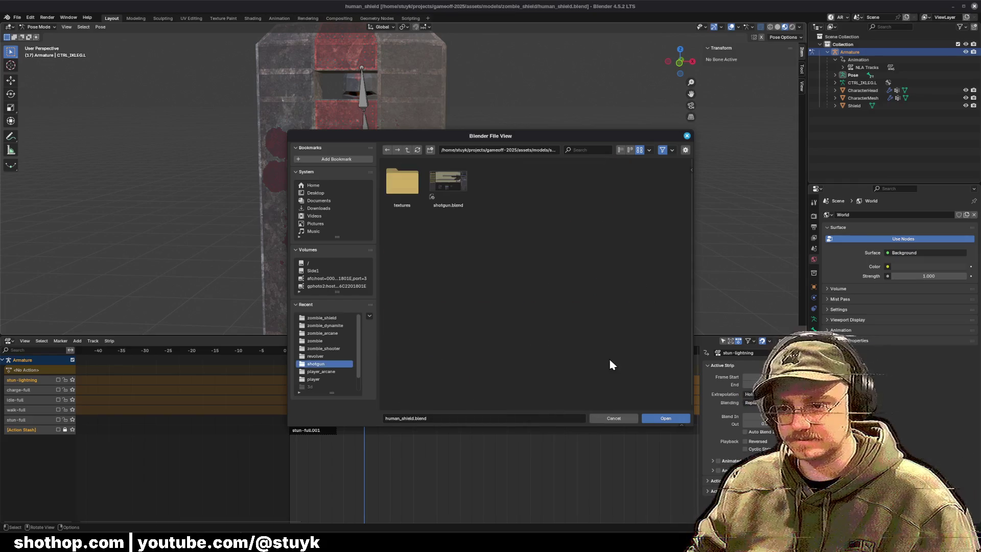
pyautogui.click(407, 149)
pyautogui.scroll(-1, 624, 390)
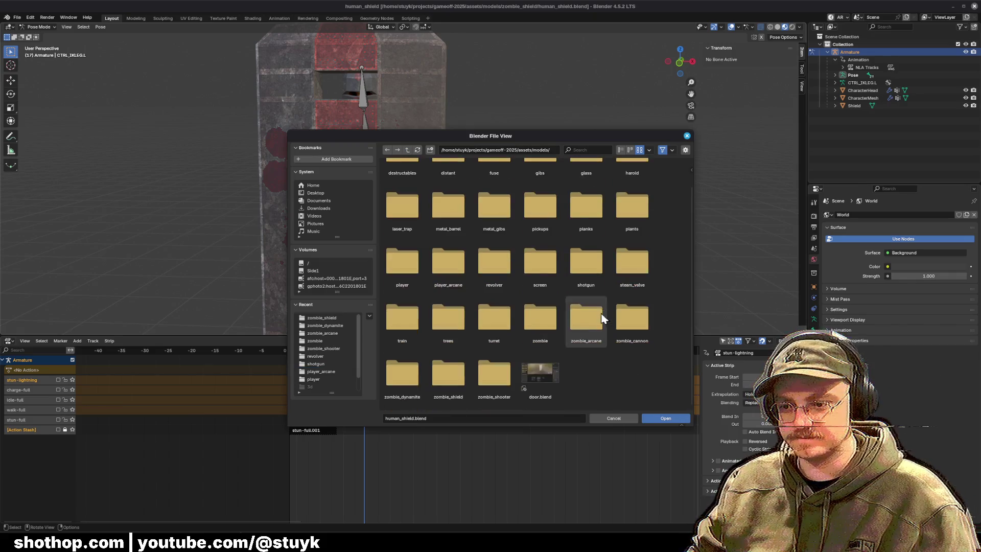
pyautogui.doubleClick(488, 369)
pyautogui.doubleClick(406, 213)
pyautogui.scroll(-10, 467, 222)
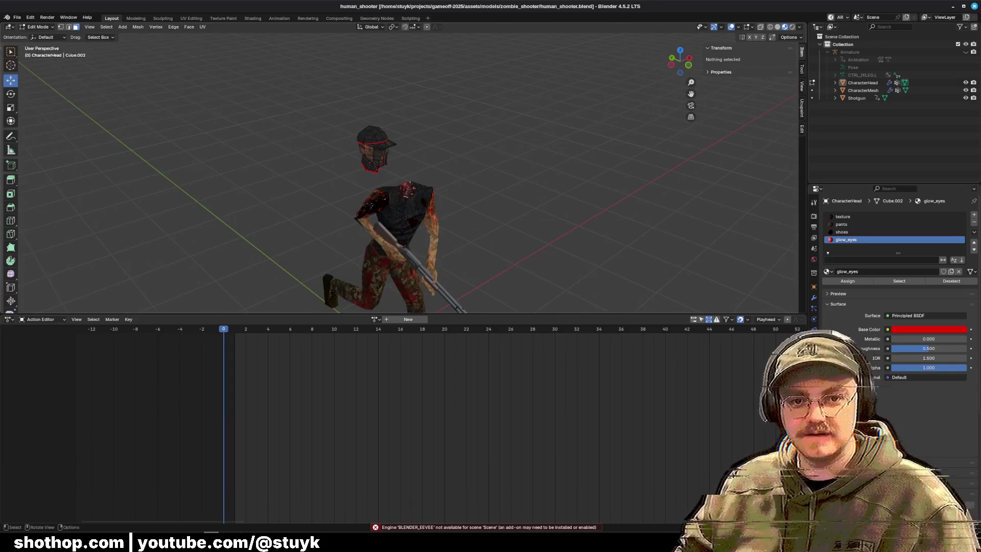
# Switch to Object Mode and select the Armature in the outliner.
pyautogui.click(38, 26)
pyautogui.click(38, 37)
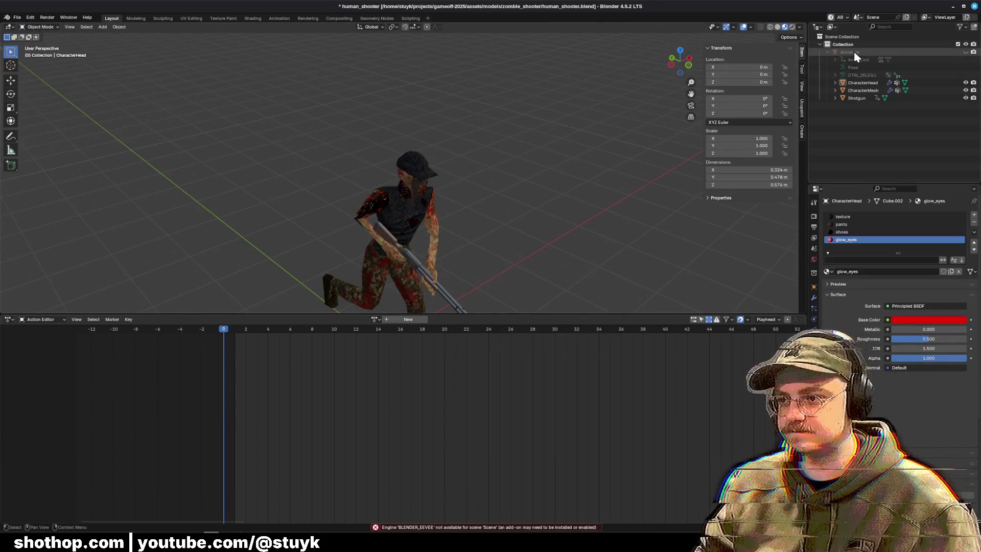
pyautogui.click(854, 51)
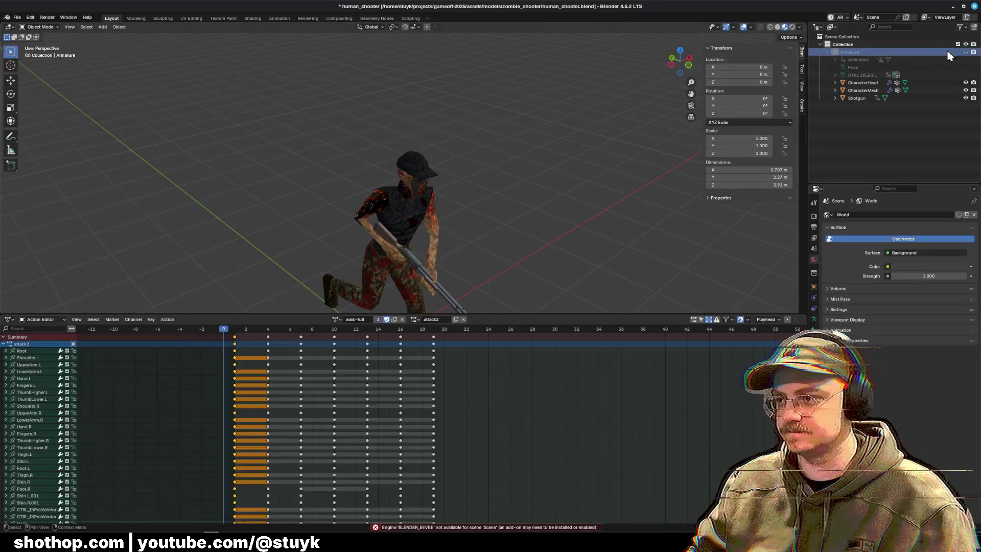
# In Pose Mode, load the idle-full action and rename the copy to stun-lightning.
pyautogui.click(34, 28)
pyautogui.click(39, 55)
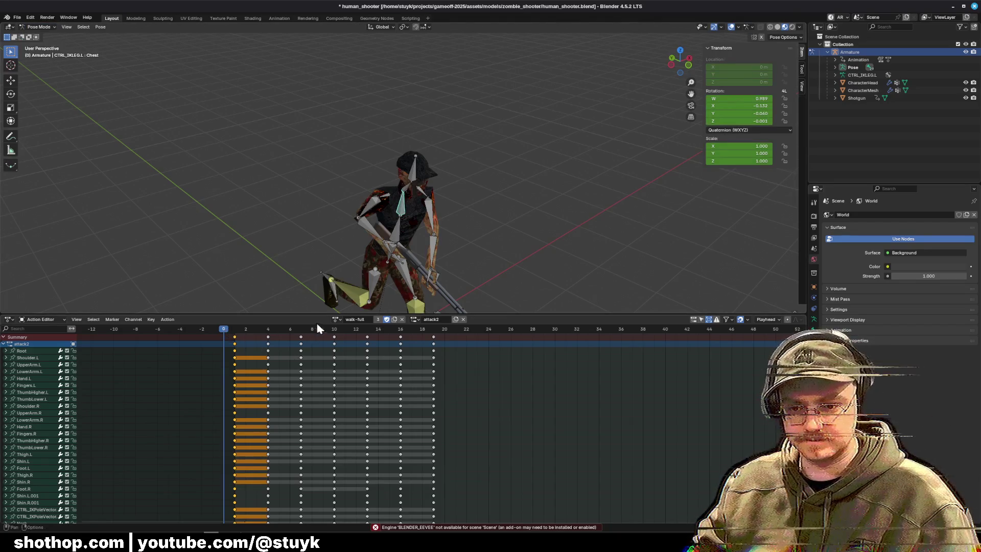
pyautogui.click(337, 320)
pyautogui.click(350, 332)
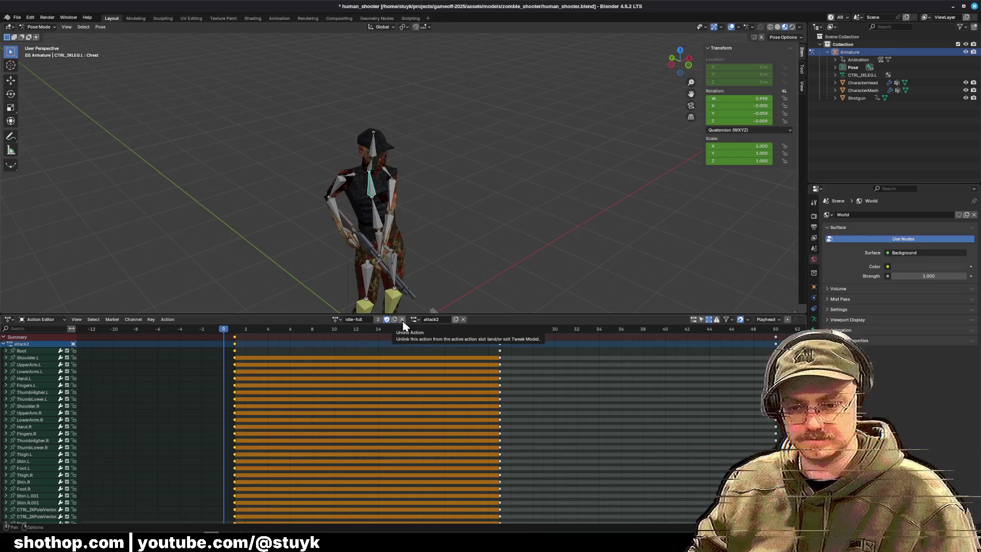
pyautogui.doubleClick(364, 321)
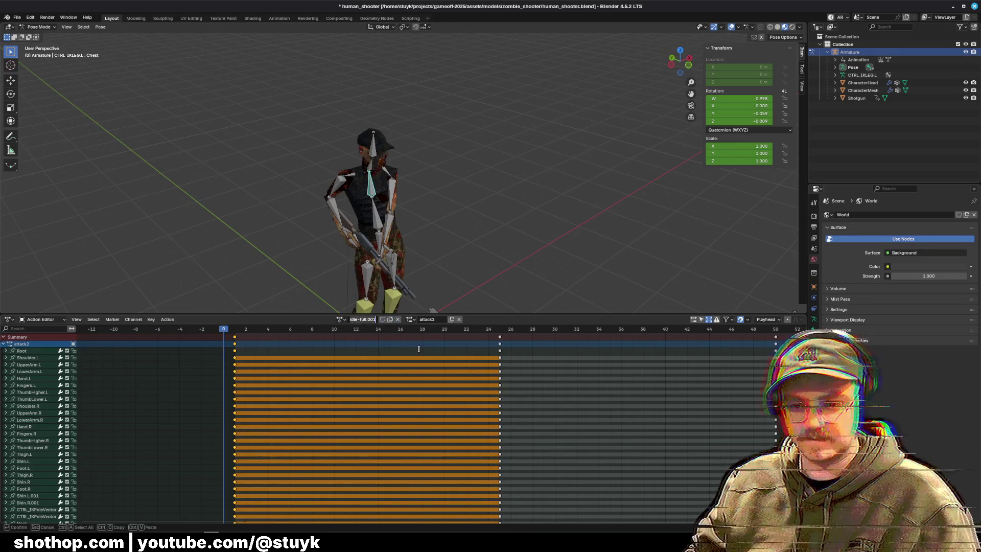
pyautogui.write('stun-l')
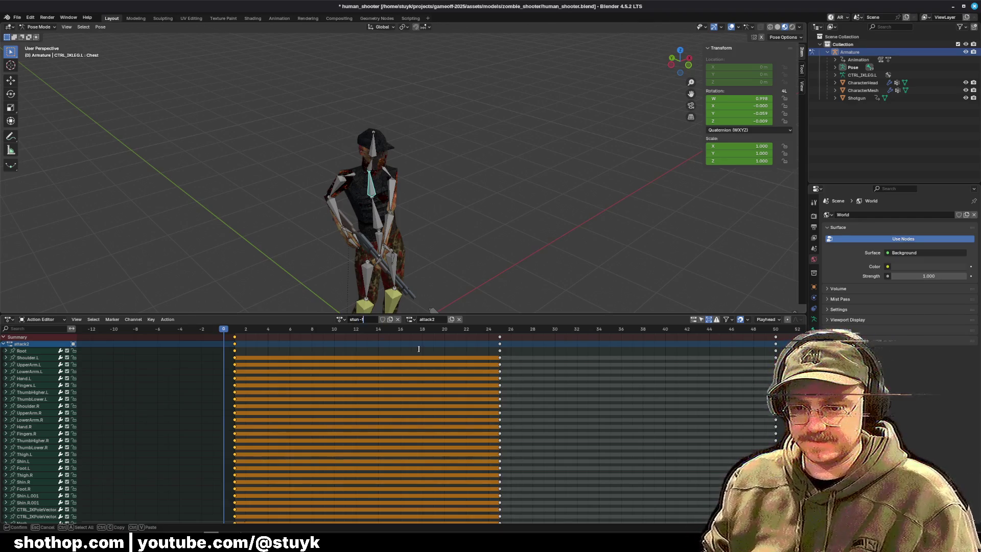
pyautogui.press('Return')
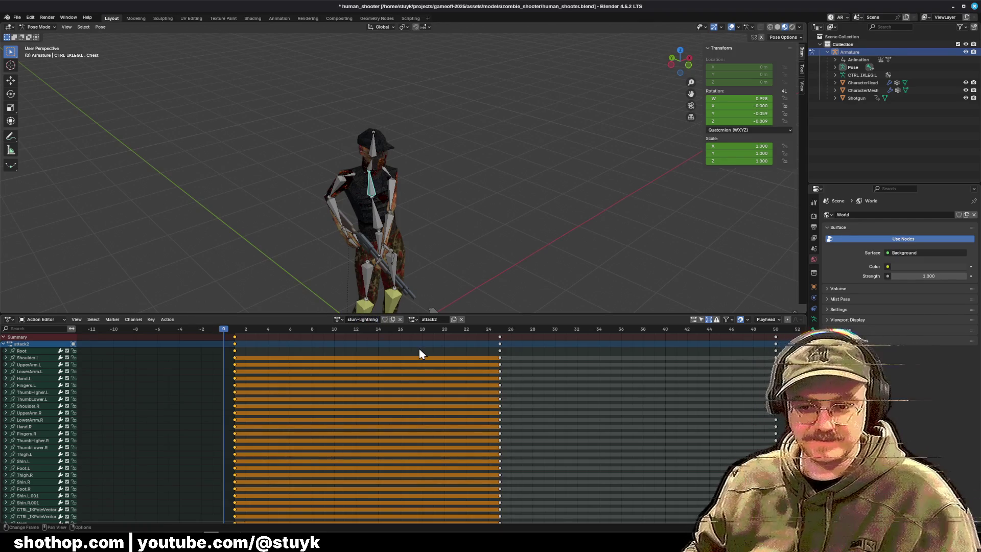
# Delete the later keyframes at 24 and 50, keeping only the first-frame keys.
pyautogui.hscroll(1, 550, 373)
pyautogui.hscroll(7, 549, 372)
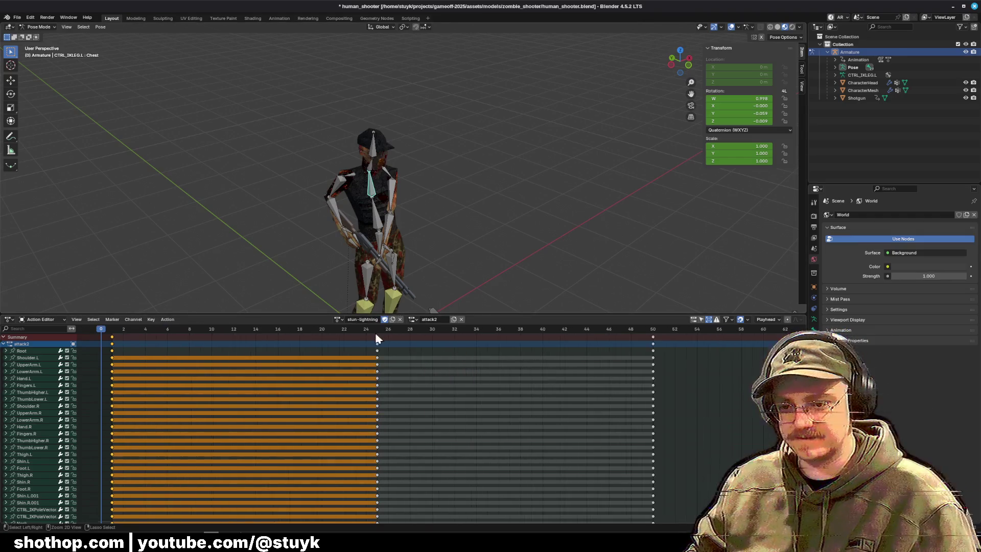
pyautogui.moveTo(587, 329)
pyautogui.mouseDown()
pyautogui.moveTo(602, 350)
pyautogui.moveTo(608, 339)
pyautogui.moveTo(552, 353)
pyautogui.moveTo(576, 352)
pyautogui.mouseUp()
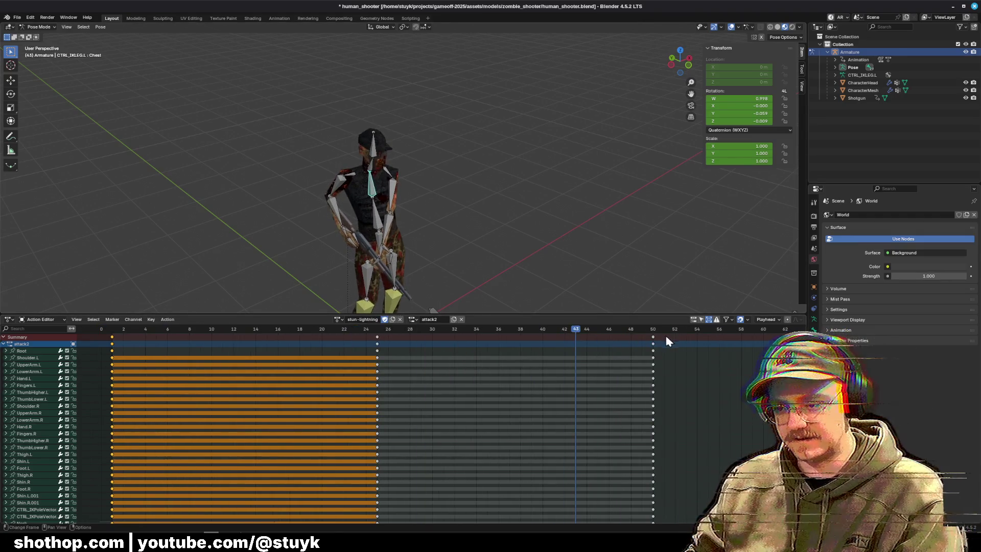
pyautogui.moveTo(667, 338)
pyautogui.mouseDown()
pyautogui.moveTo(346, 344)
pyautogui.moveTo(336, 328)
pyautogui.moveTo(97, 344)
pyautogui.moveTo(112, 330)
pyautogui.mouseUp()
pyautogui.press('Delete')
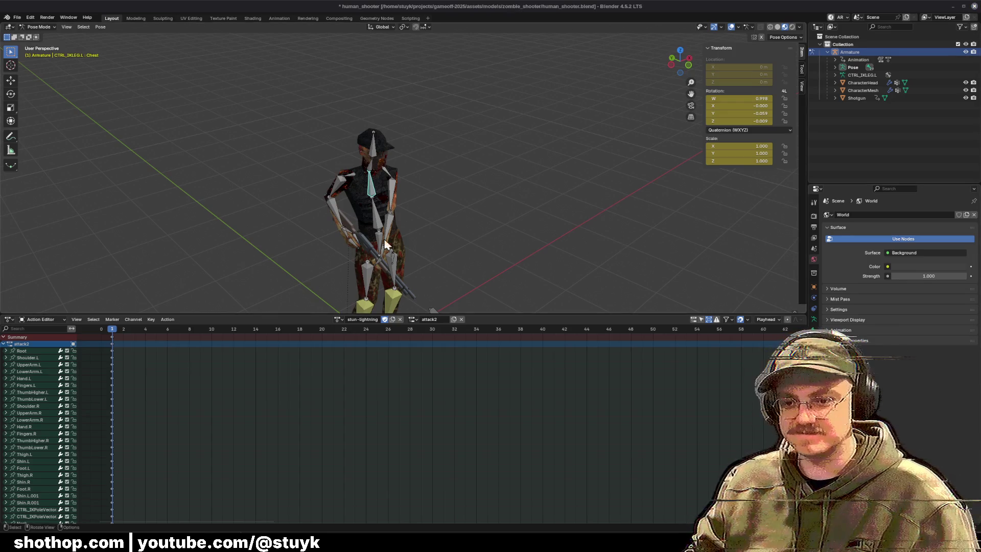
pyautogui.moveTo(455, 249)
pyautogui.mouseDown()
pyautogui.moveTo(517, 188)
pyautogui.moveTo(486, 212)
pyautogui.moveTo(459, 216)
pyautogui.mouseUp()
pyautogui.scroll(5, 452, 212)
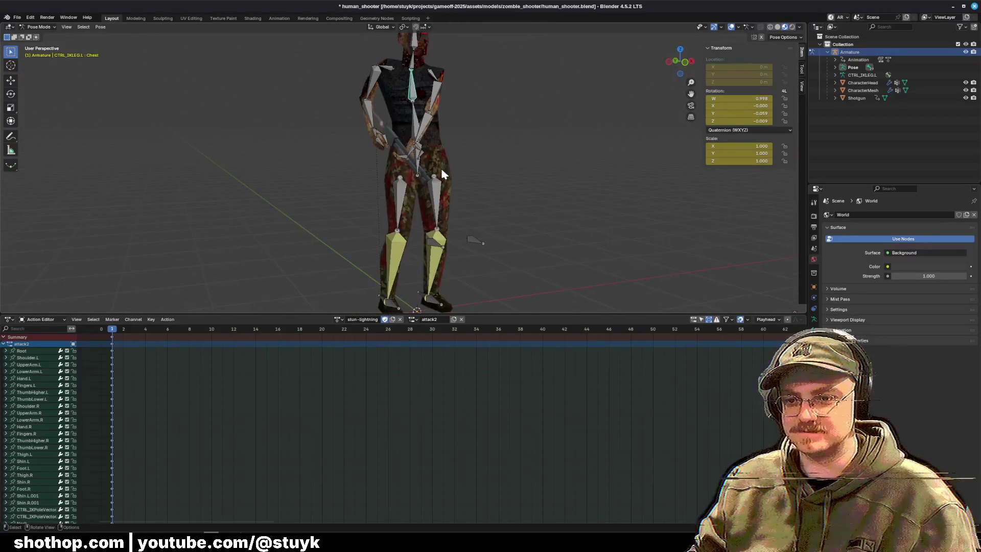
pyautogui.click(123, 329)
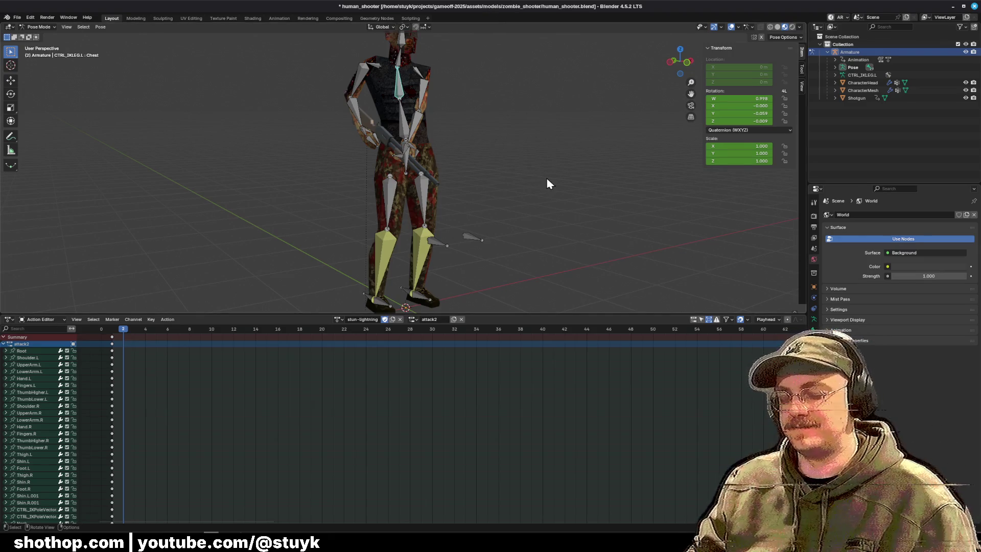
pyautogui.moveTo(560, 184)
pyautogui.mouseDown()
pyautogui.moveTo(520, 184)
pyautogui.moveTo(529, 182)
pyautogui.mouseUp()
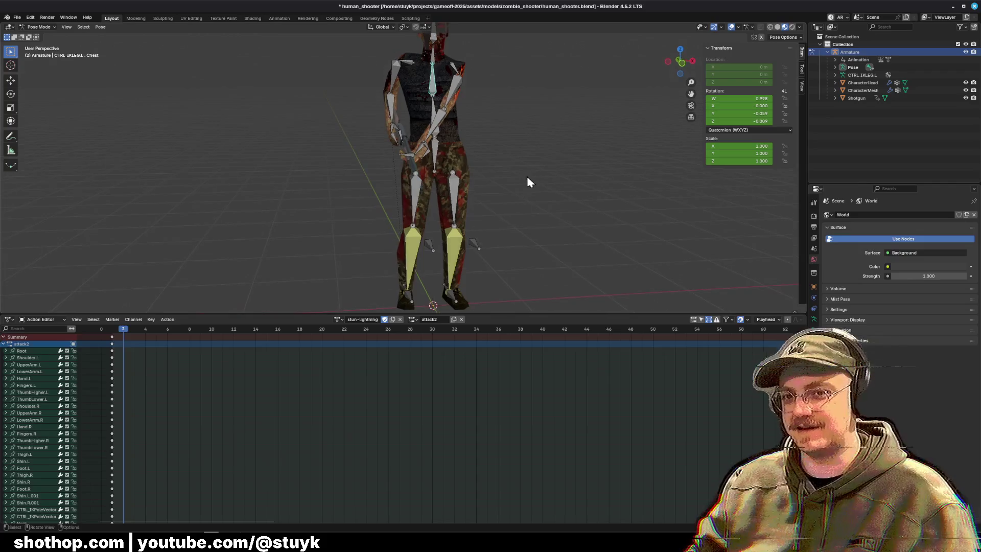
pyautogui.moveTo(504, 120); pyautogui.dragTo(640, 81)
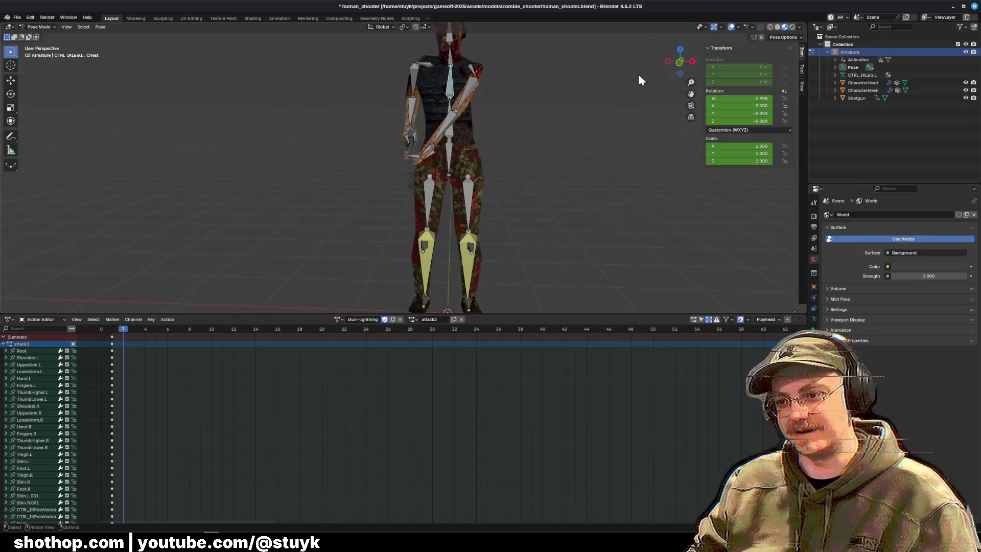
pyautogui.click(681, 62)
pyautogui.scroll(-4, 568, 178)
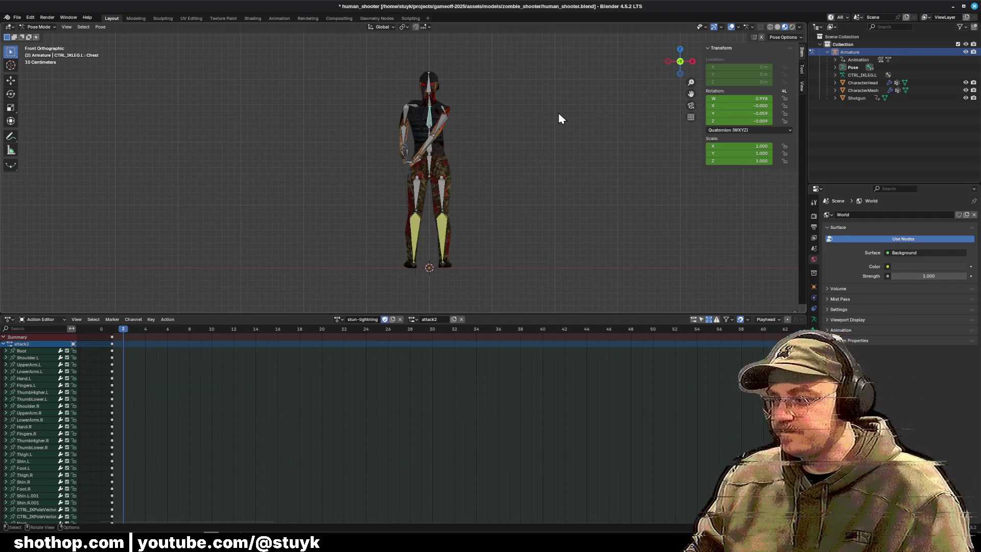
pyautogui.scroll(3, 413, 131)
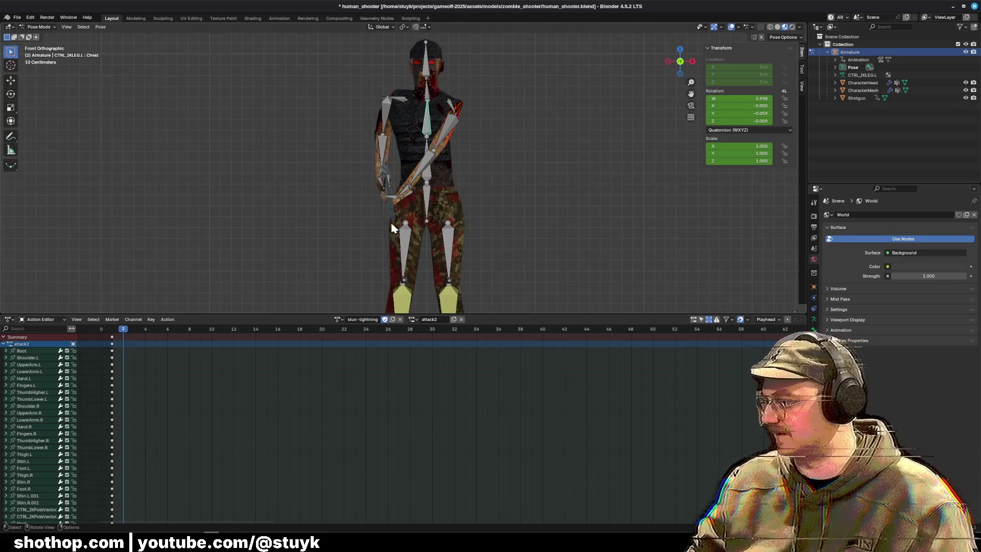
pyautogui.moveTo(387, 208); pyautogui.dragTo(406, 216)
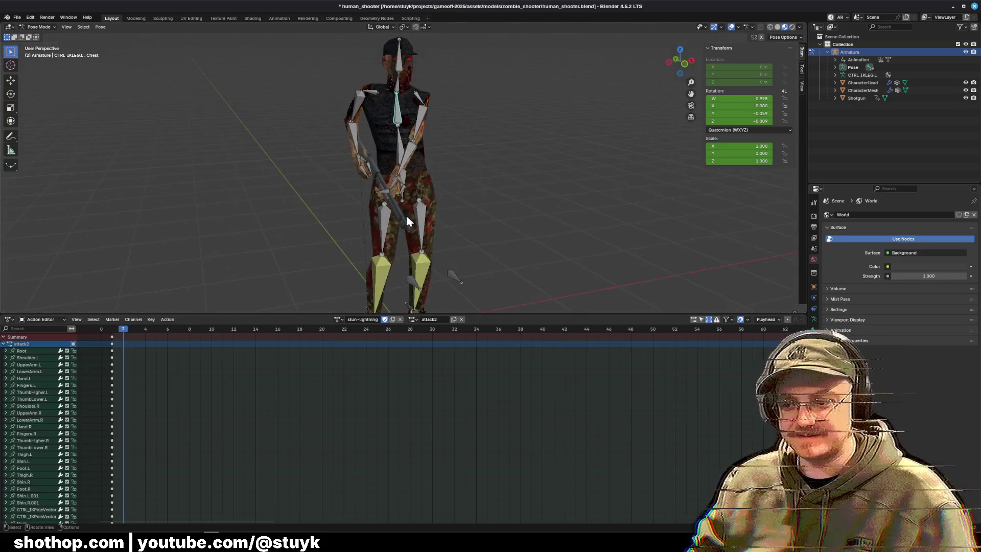
pyautogui.click(361, 138)
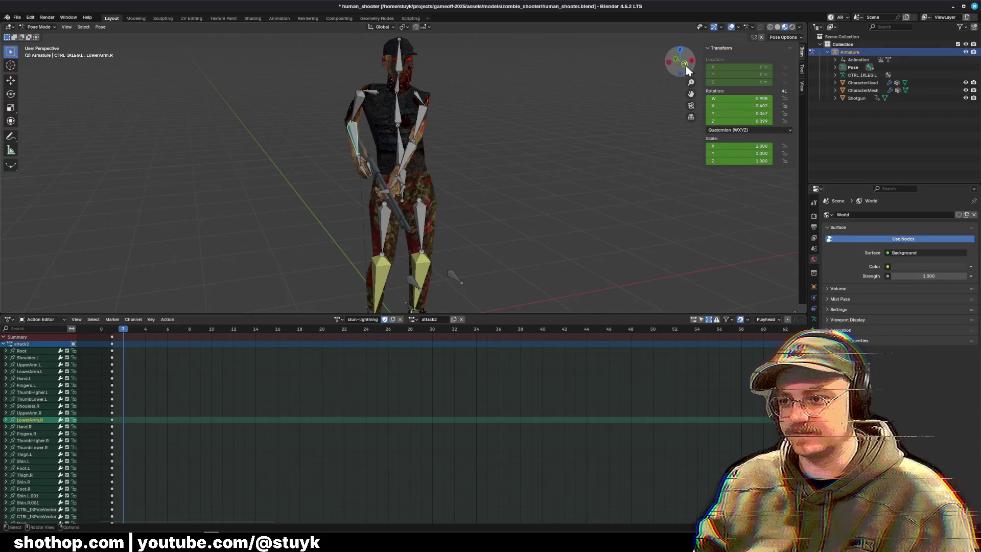
pyautogui.moveTo(680, 62)
pyautogui.mouseDown()
pyautogui.moveTo(471, 163)
pyautogui.moveTo(565, 184)
pyautogui.moveTo(514, 205)
pyautogui.mouseUp()
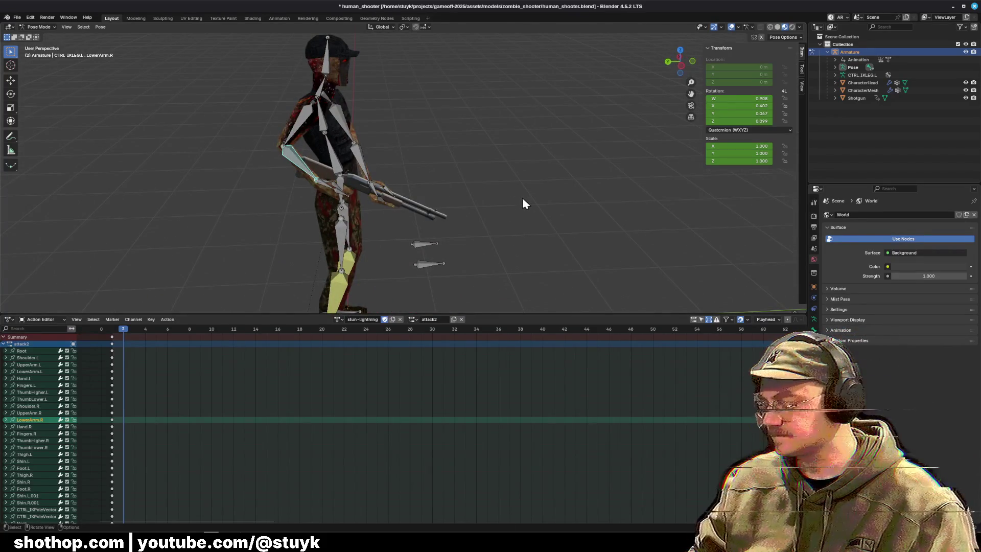
# Lower the right arm by rotating LowerArm.R and UpperArm.R on X, forearm at 27.1°.
pyautogui.press('r')
pyautogui.press('x')
pyautogui.click(437, 258)
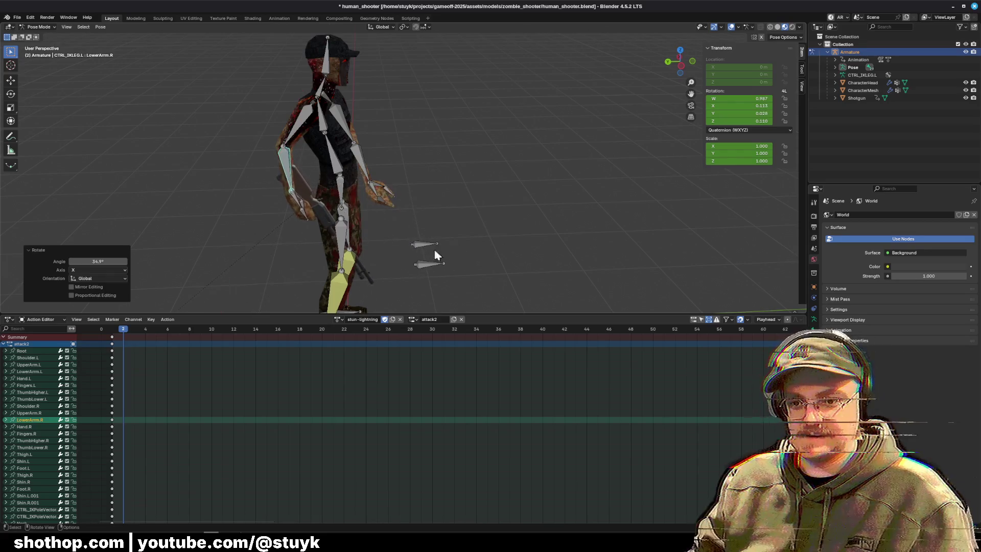
pyautogui.click(672, 62)
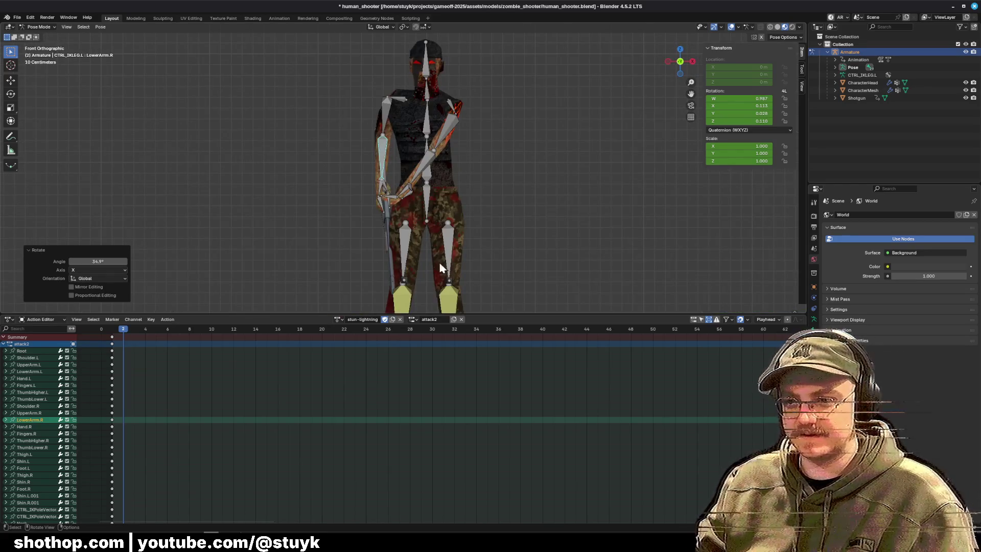
pyautogui.click(309, 117)
pyautogui.press('r')
pyautogui.press('x')
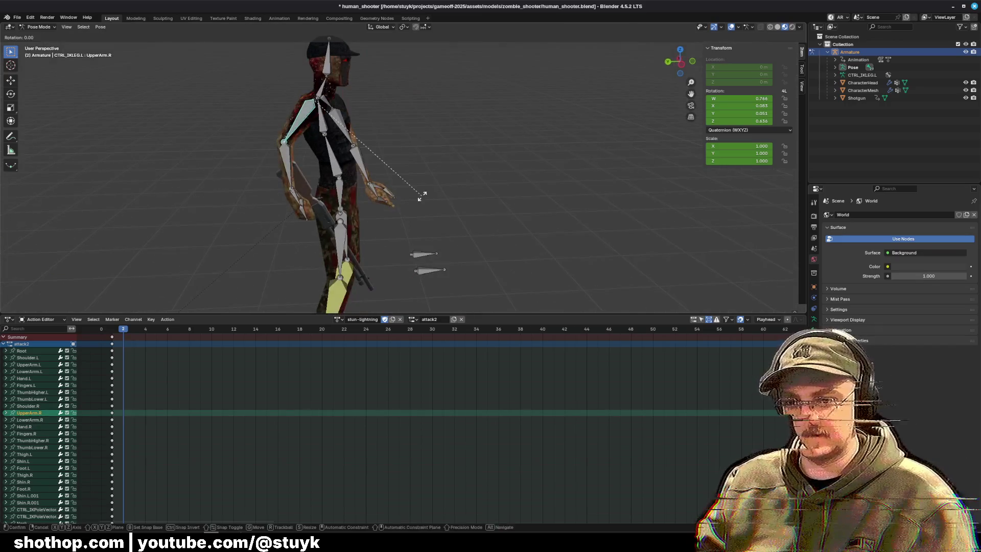
pyautogui.click(547, 131)
pyautogui.click(325, 166)
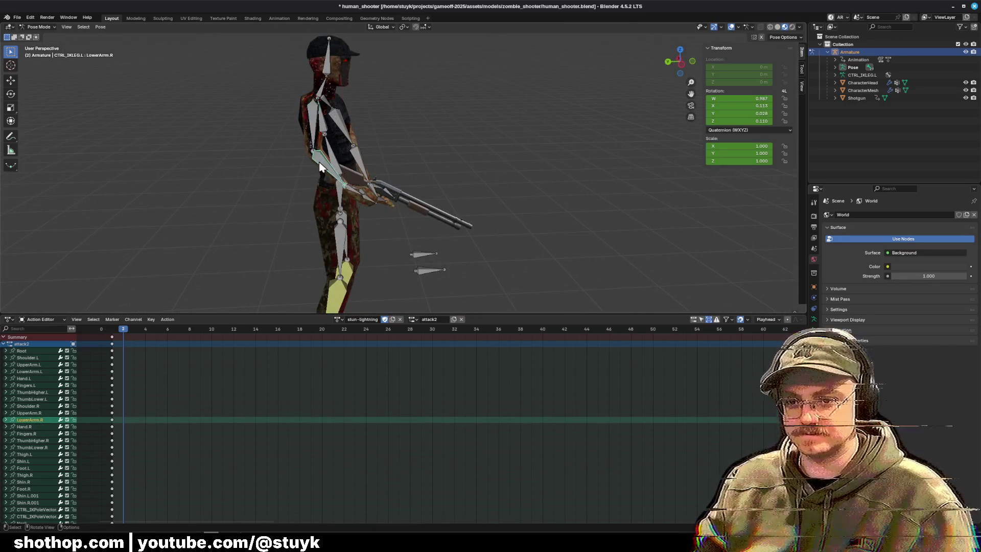
pyautogui.press('r')
pyautogui.press('x')
pyautogui.click(548, 173)
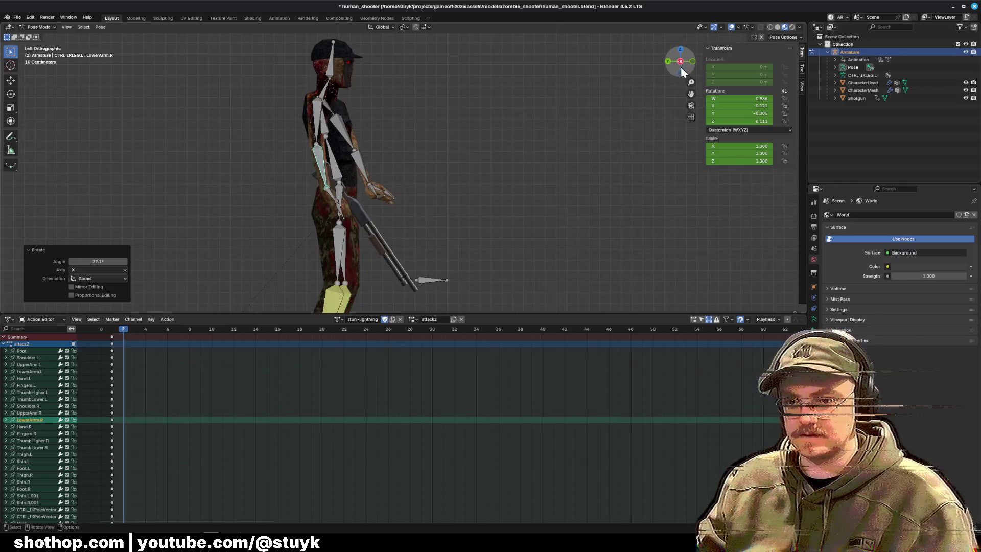
pyautogui.click(667, 63)
pyautogui.click(667, 63)
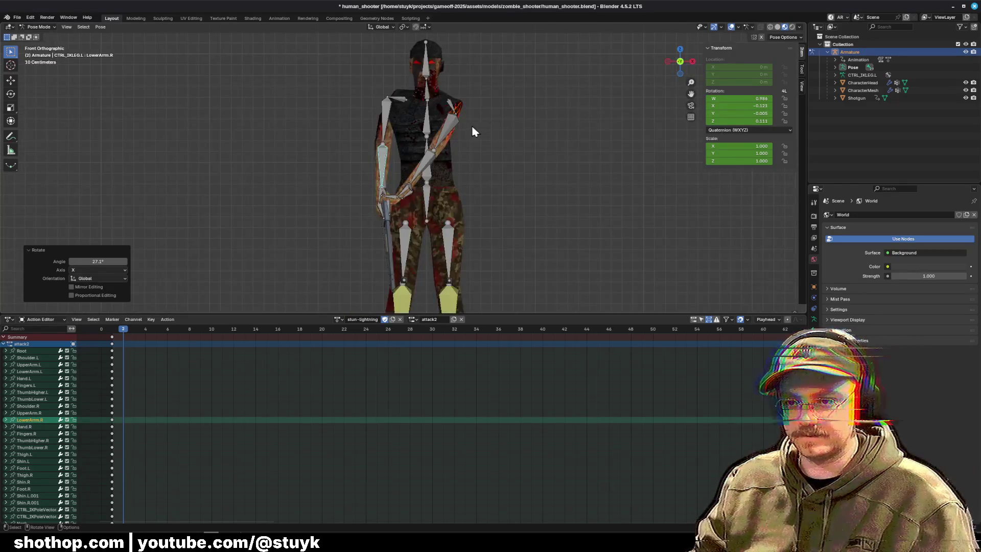
# Drop the left shoulder Shoulder.L by -40.9° on the Y axis.
pyautogui.click(450, 121)
pyautogui.click(452, 106)
pyautogui.press('r')
pyautogui.press('x')
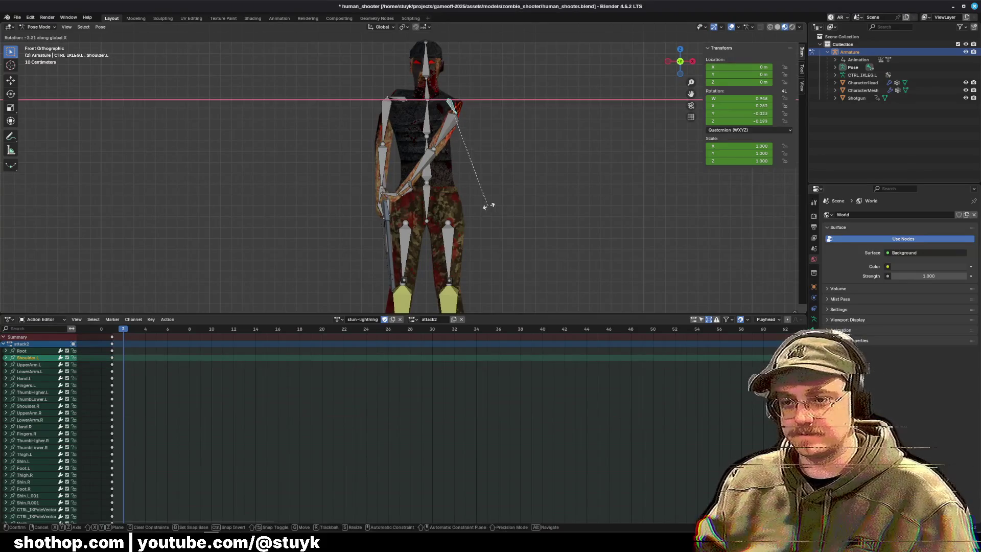
pyautogui.click(519, 197)
pyautogui.hotkey('ctrl', 'z')
pyautogui.press('r')
pyautogui.press('y')
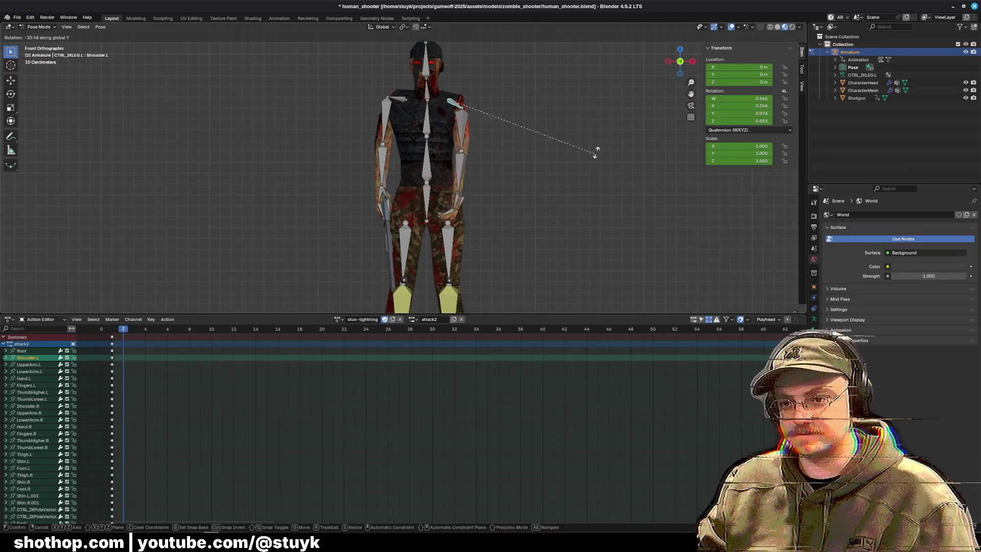
pyautogui.click(513, 155)
# Select the left forearm, then the left hand bone Hand.L.
pyautogui.moveTo(513, 155)
pyautogui.mouseDown()
pyautogui.moveTo(470, 160)
pyautogui.moveTo(512, 217)
pyautogui.moveTo(574, 225)
pyautogui.moveTo(599, 217)
pyautogui.moveTo(533, 197)
pyautogui.mouseUp()
pyautogui.click(492, 183)
pyautogui.click(465, 211)
pyautogui.click(466, 207)
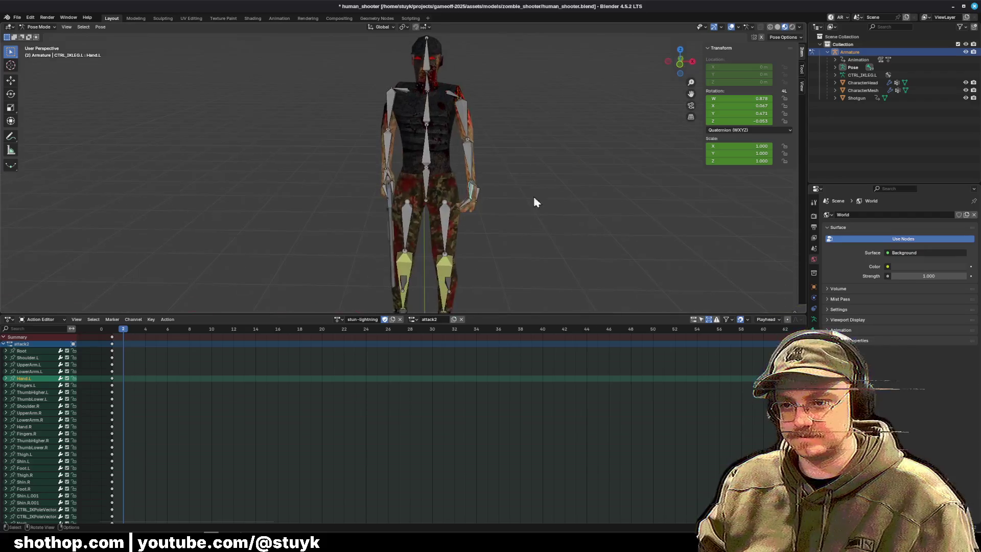
# Raise the left upper arm and turn the left forearm 12.9° on the Y axis.
pyautogui.click(462, 128)
pyautogui.press('r')
pyautogui.click(542, 146)
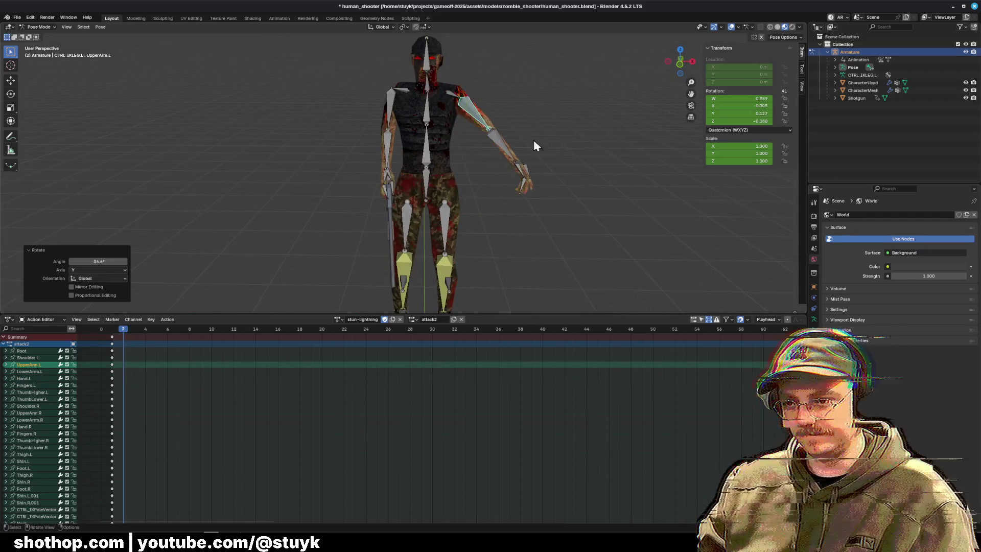
pyautogui.click(547, 156)
pyautogui.press('r')
pyautogui.press('y')
pyautogui.click(552, 186)
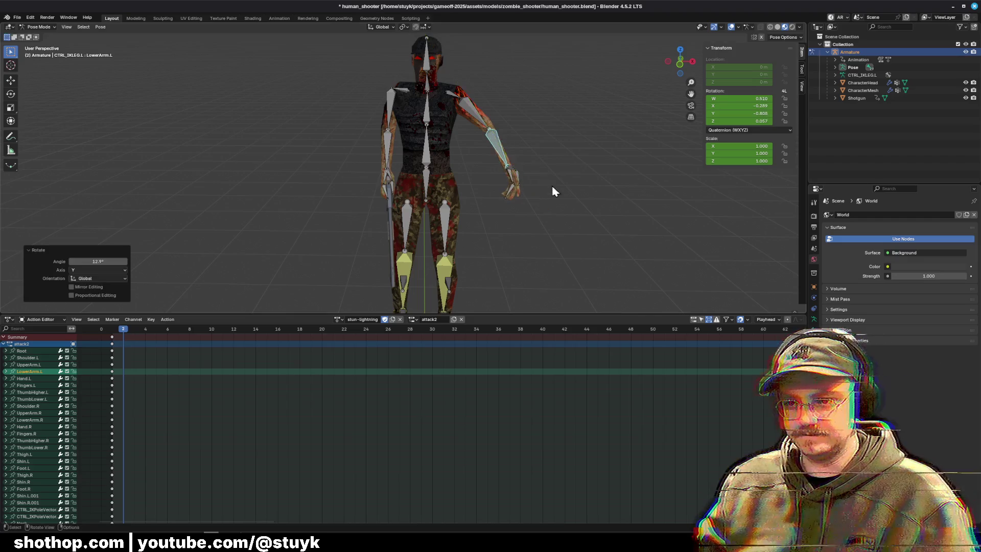
pyautogui.moveTo(552, 185); pyautogui.dragTo(370, 180)
pyautogui.moveTo(428, 160)
pyautogui.mouseDown()
pyautogui.moveTo(483, 200)
pyautogui.moveTo(528, 208)
pyautogui.mouseUp()
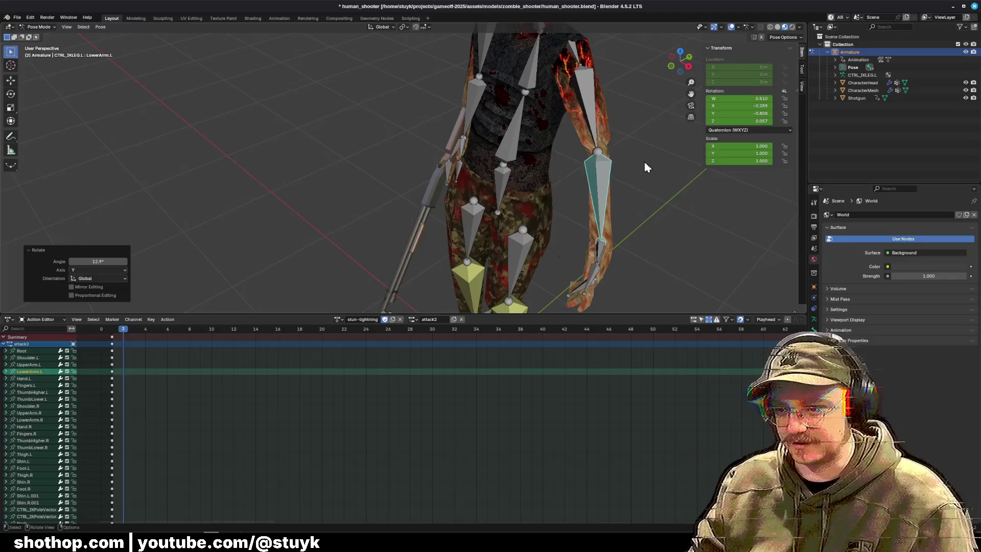
pyautogui.press('r')
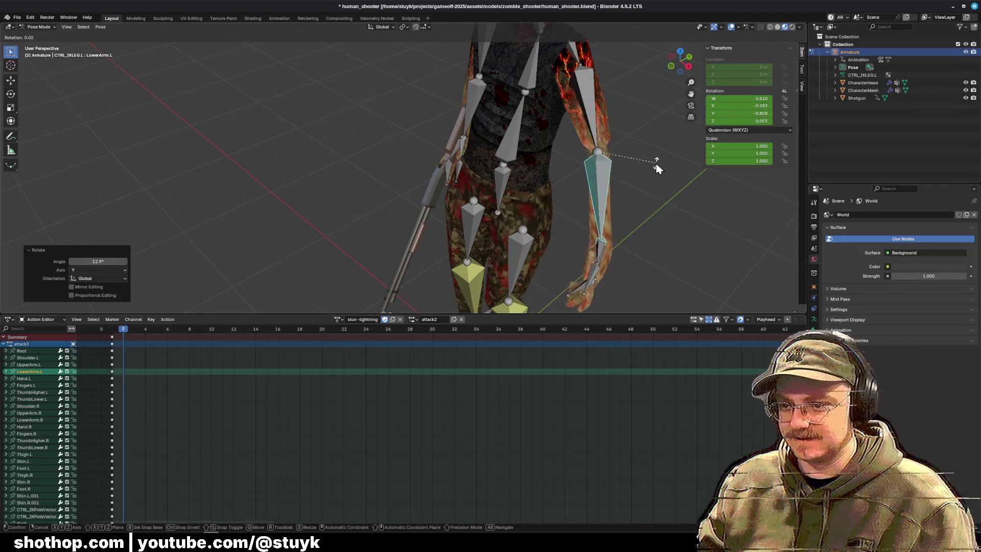
pyautogui.click(656, 162)
pyautogui.press('r')
pyautogui.press('x')
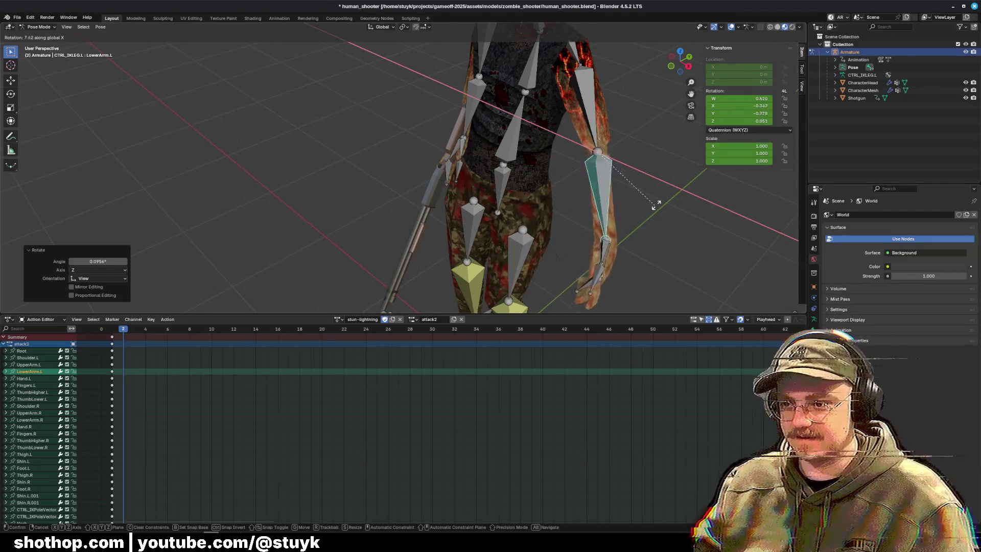
pyautogui.press('Escape')
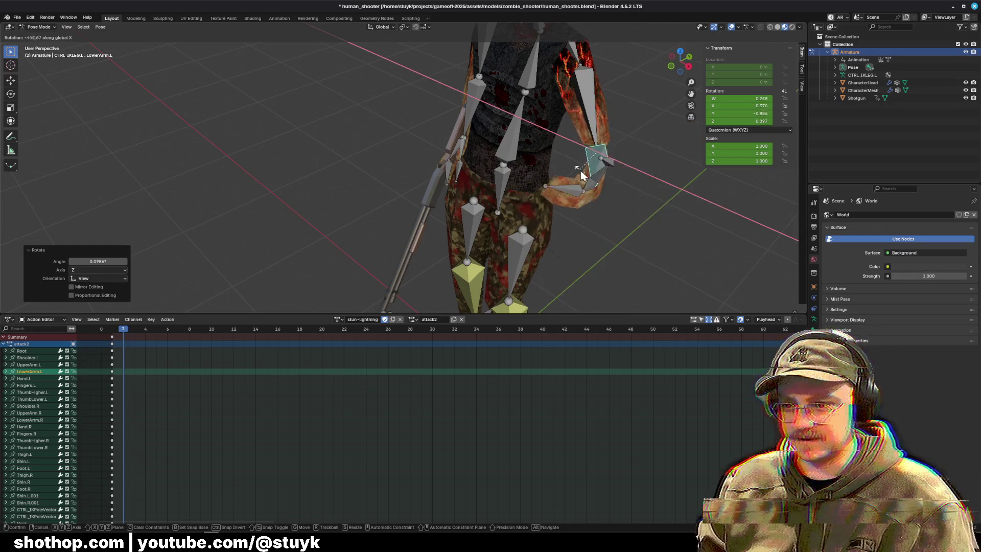
# Select the whole left arm chain and clear its transforms back to rest pose.
pyautogui.hotkey('ctrl', 'l')
pyautogui.click(101, 26)
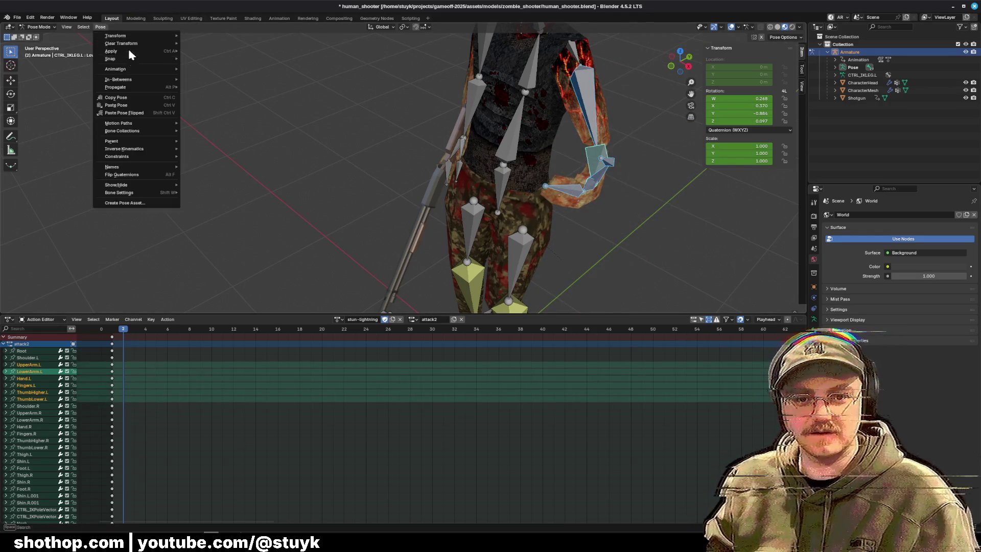
pyautogui.moveTo(130, 45)
pyautogui.click(185, 42)
# Re-pose the left arm, lowering the upper arm and bending the forearm to -19.8°.
pyautogui.click(560, 167)
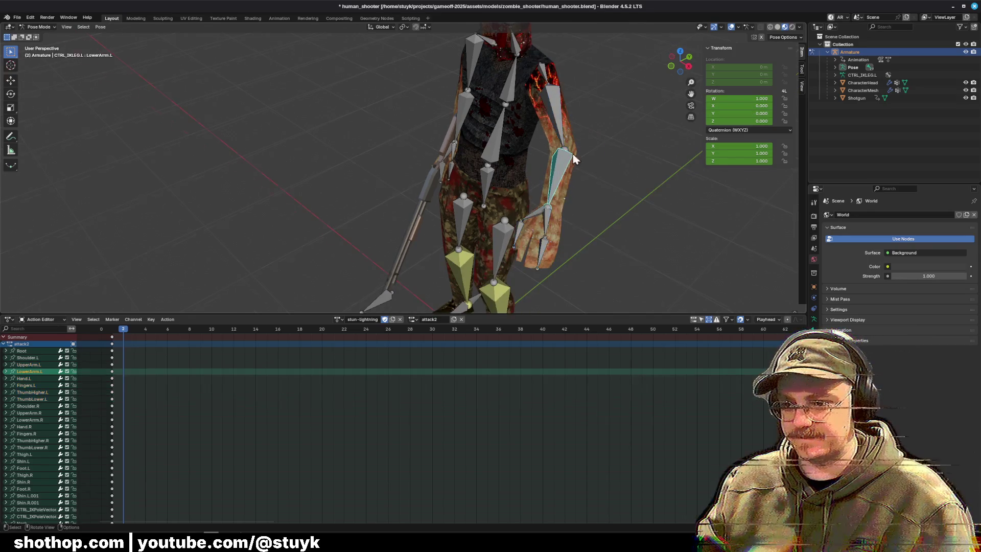
pyautogui.click(523, 86)
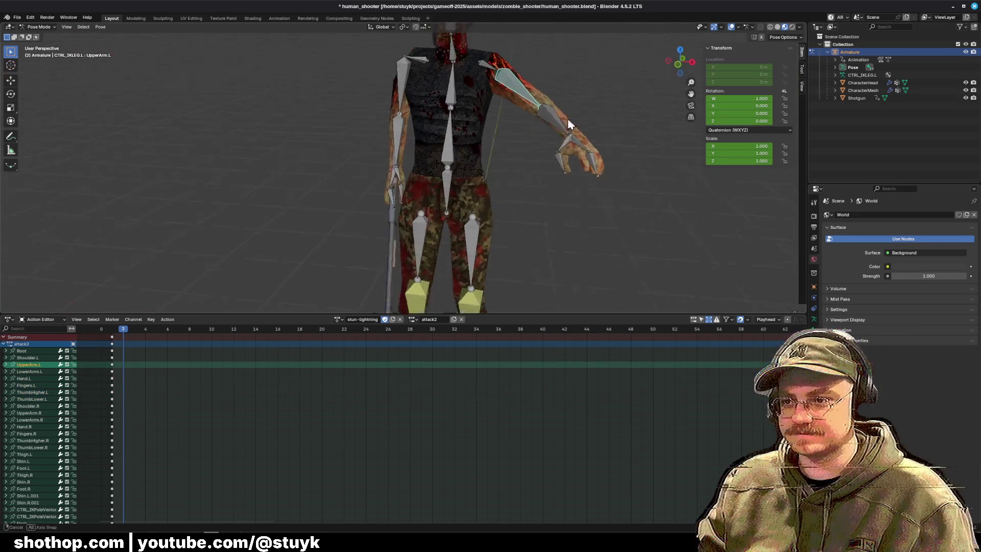
pyautogui.press('r')
pyautogui.click(570, 247)
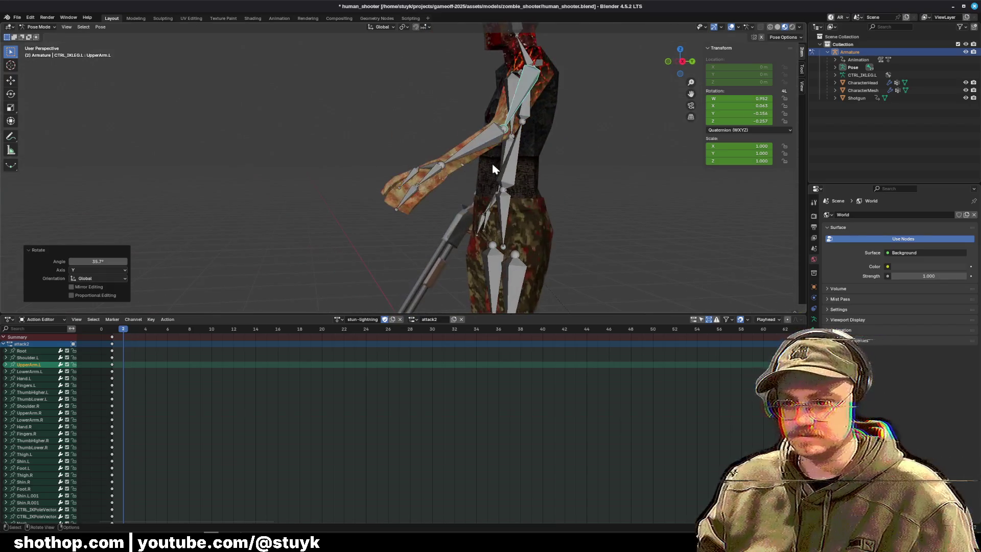
pyautogui.click(490, 157)
pyautogui.press('r')
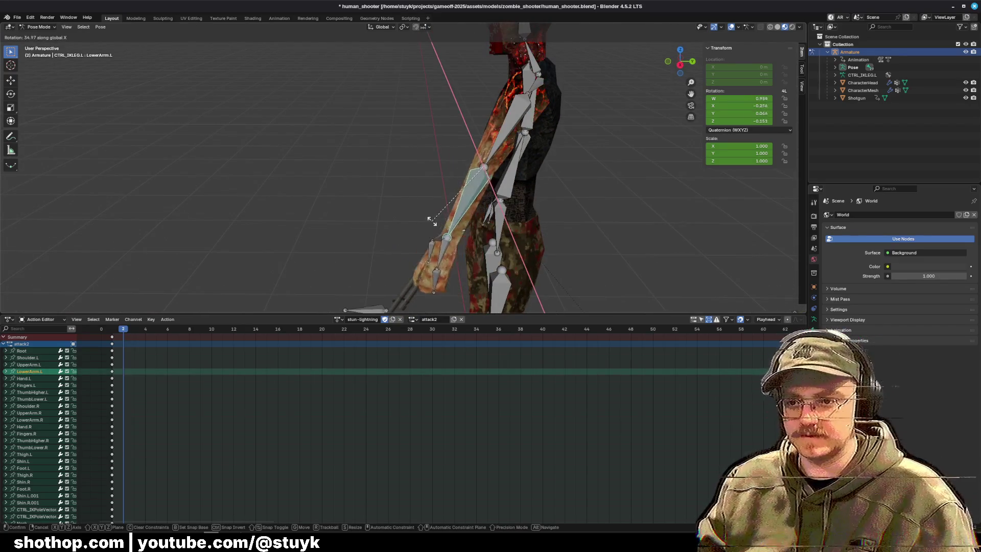
pyautogui.click(445, 192)
pyautogui.click(488, 179)
pyautogui.press('r')
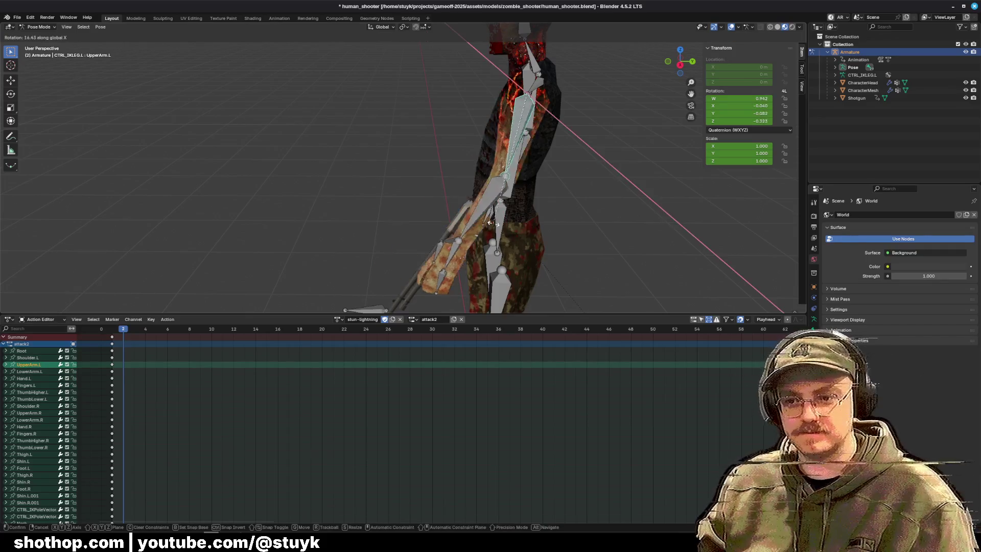
pyautogui.click(492, 219)
pyautogui.click(495, 233)
pyautogui.press('r')
pyautogui.click(556, 171)
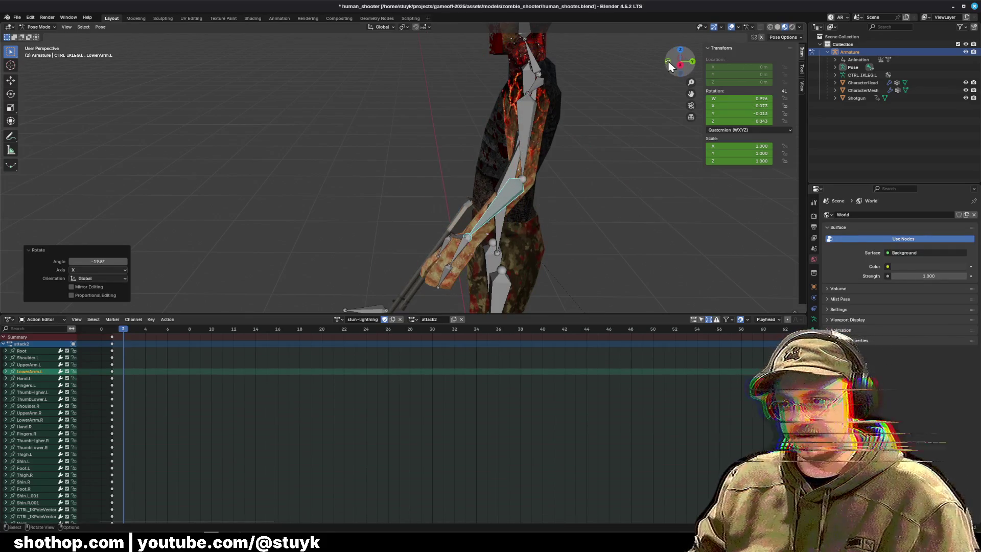
# Rotate the left upper arm -8.7° on X, then swing it slightly outward on Y.
pyautogui.click(668, 61)
pyautogui.click(524, 153)
pyautogui.press('r')
pyautogui.press('x')
pyautogui.click(558, 163)
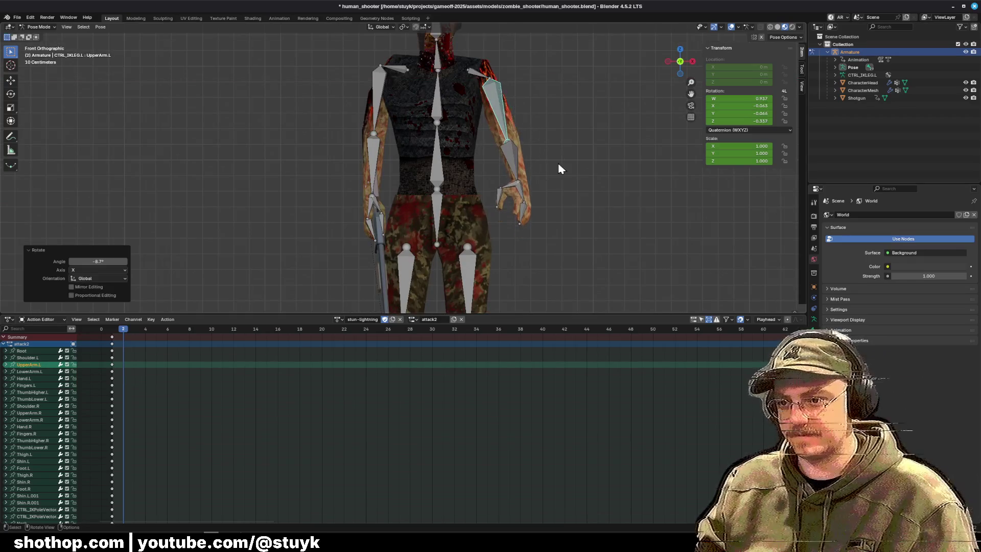
pyautogui.press('r')
pyautogui.press('y')
pyautogui.click(582, 163)
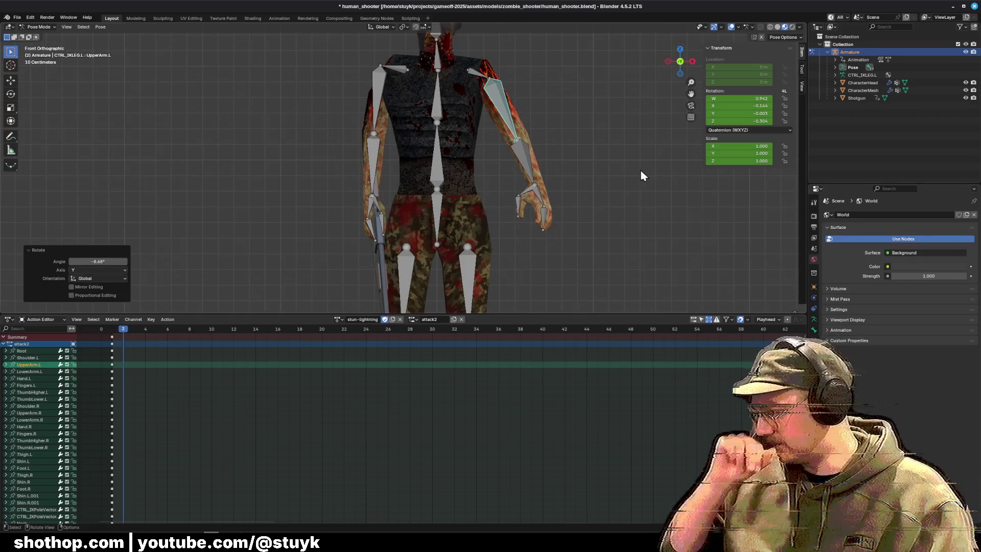
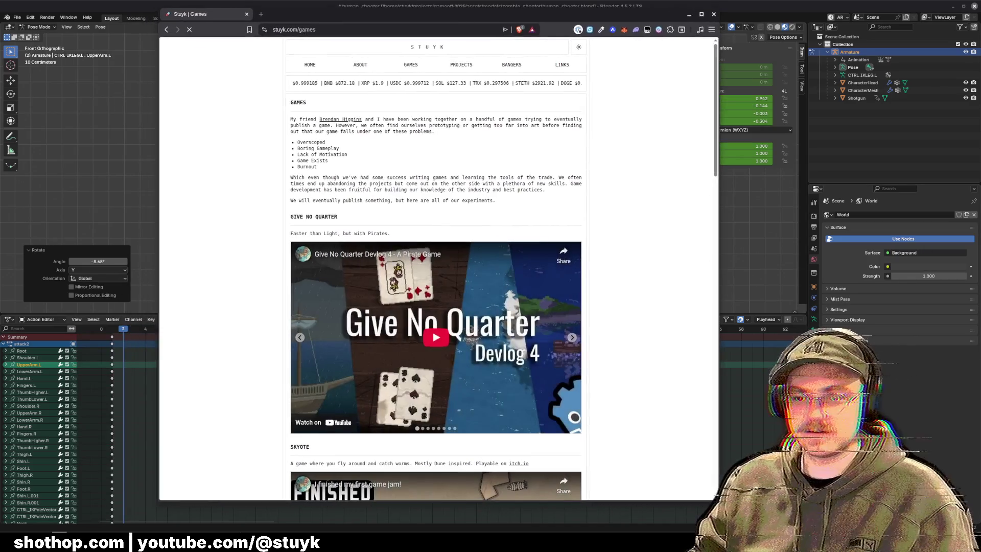
# Scroll down the stuyk.com games page and advance the Creature Comforts Inn screenshots twice.
pyautogui.scroll(-3, 651, 192)
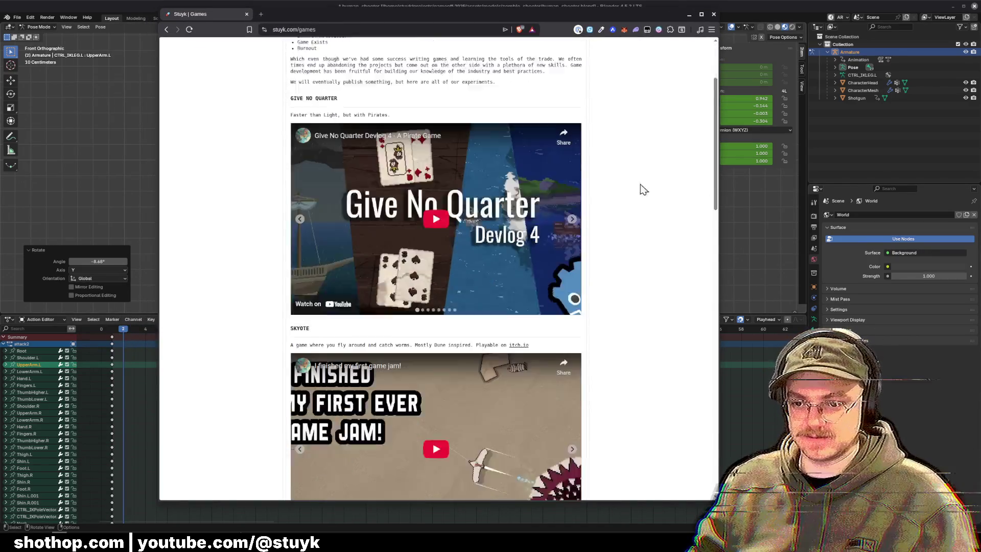
pyautogui.scroll(-2, 645, 192)
pyautogui.scroll(5, 220, 128)
pyautogui.scroll(-4, 202, 184)
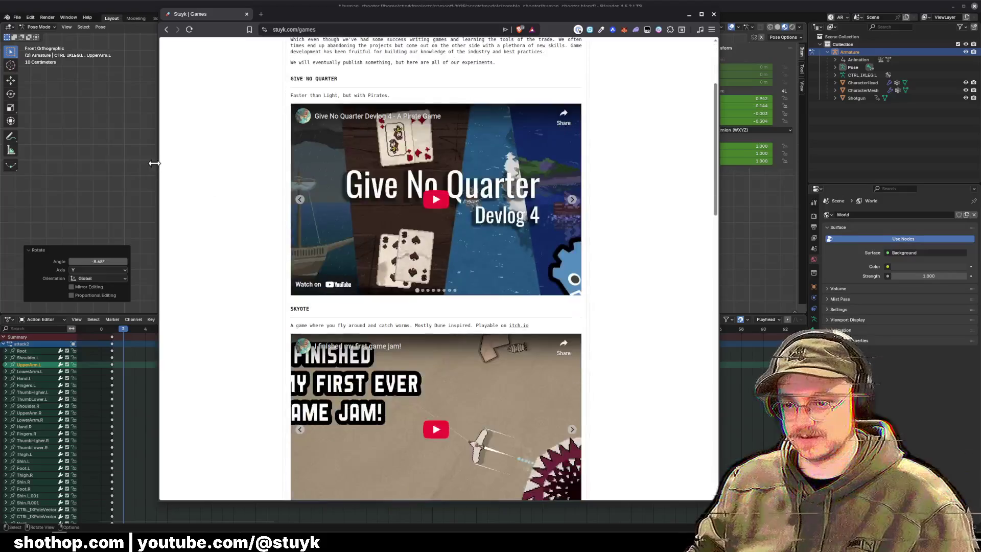
pyautogui.scroll(-2, 224, 194)
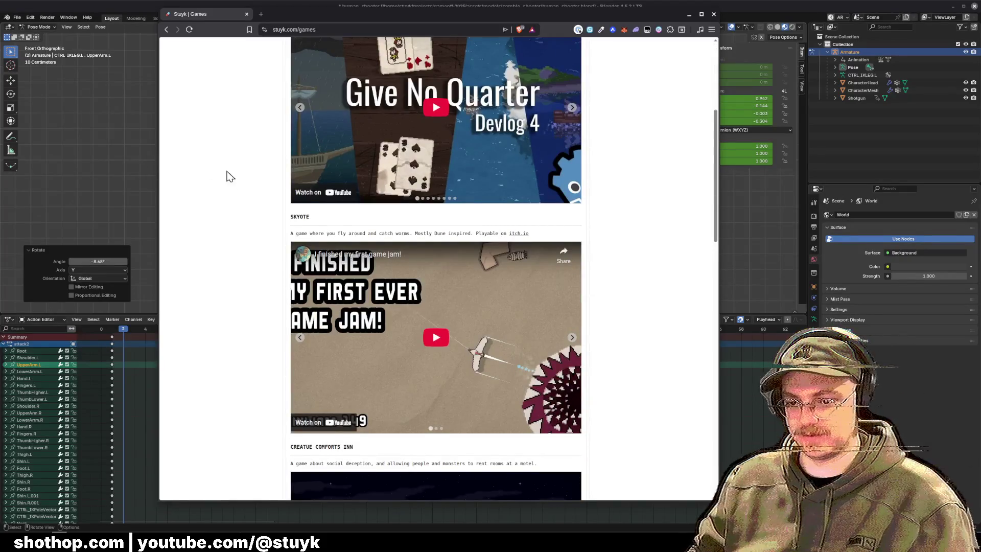
pyautogui.scroll(-3, 226, 175)
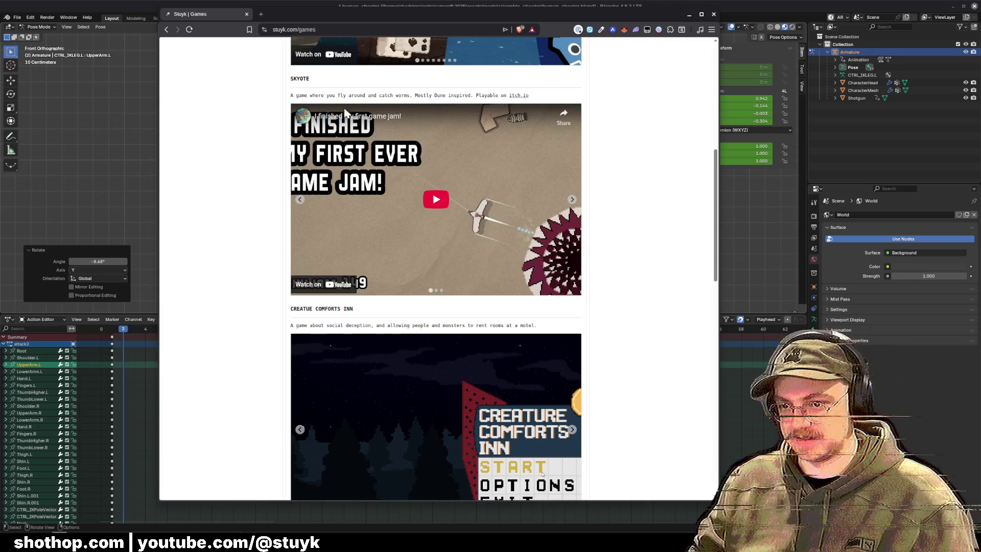
pyautogui.scroll(-3, 270, 173)
pyautogui.scroll(-3, 270, 173)
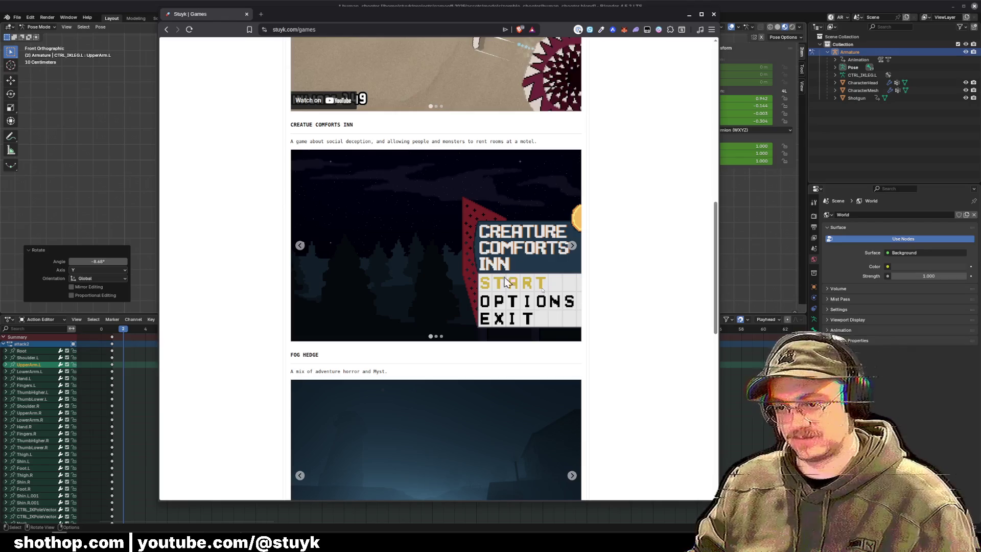
pyautogui.click(572, 246)
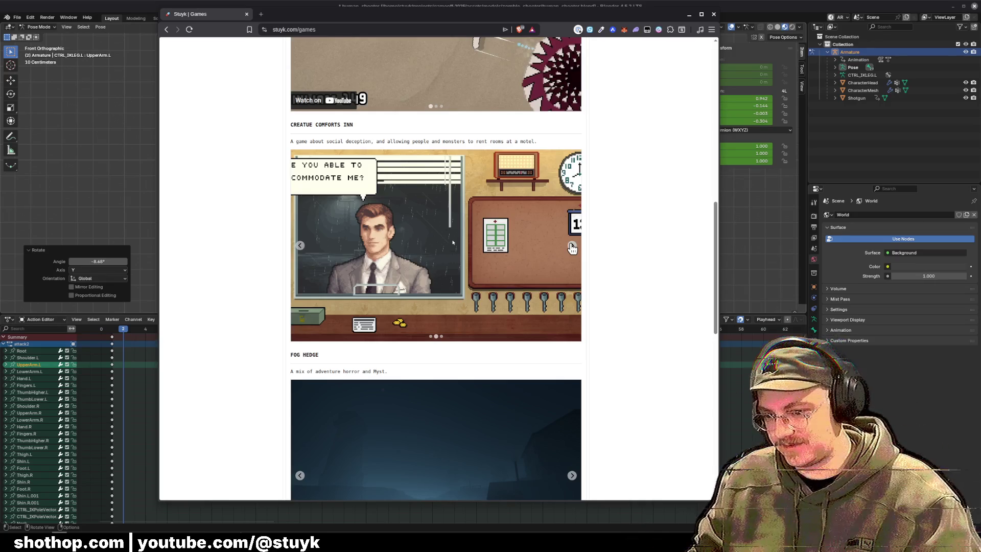
pyautogui.click(572, 247)
# Page the Fog Hedge screenshots forward to the final night-village slide.
pyautogui.scroll(-6, 614, 240)
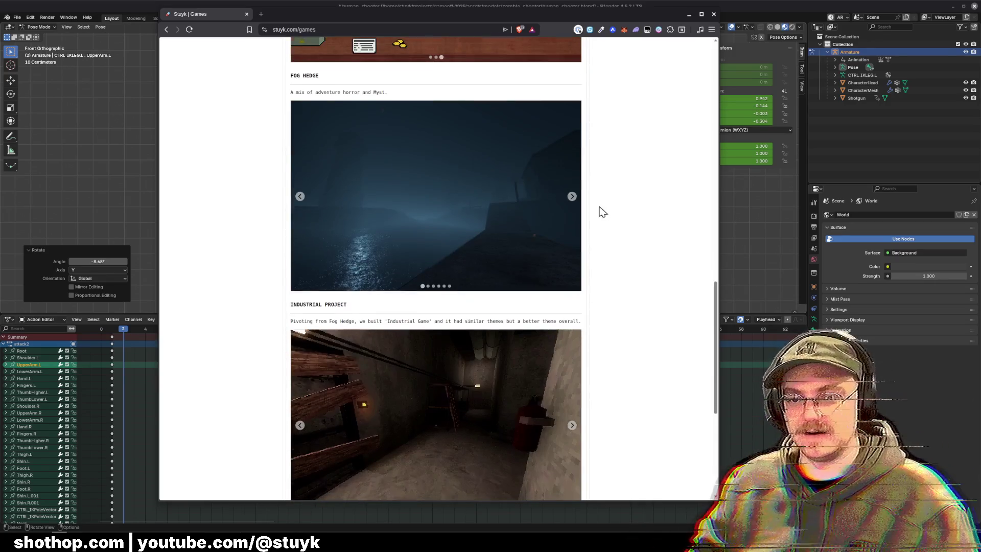
pyautogui.click(572, 155)
pyautogui.click(572, 155)
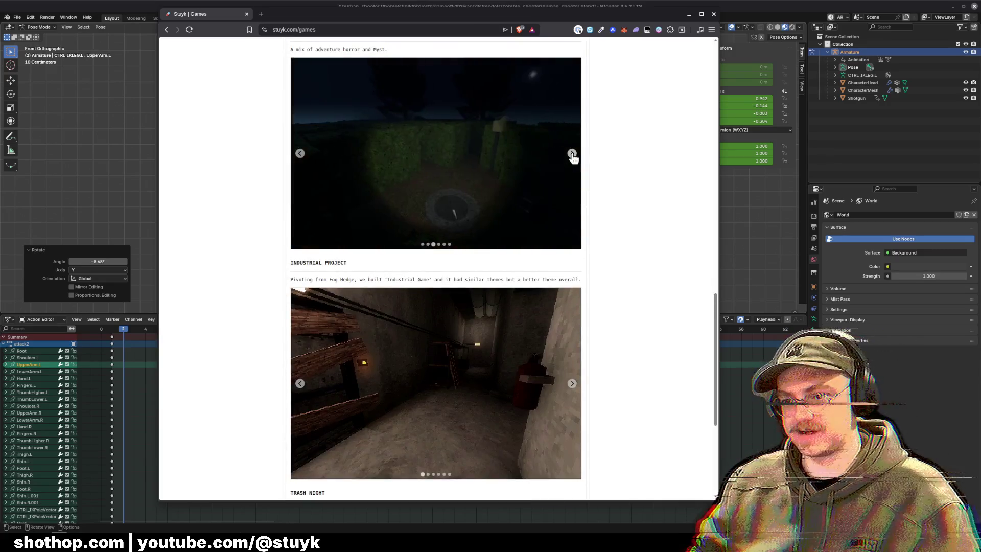
pyautogui.click(572, 154)
pyautogui.click(572, 155)
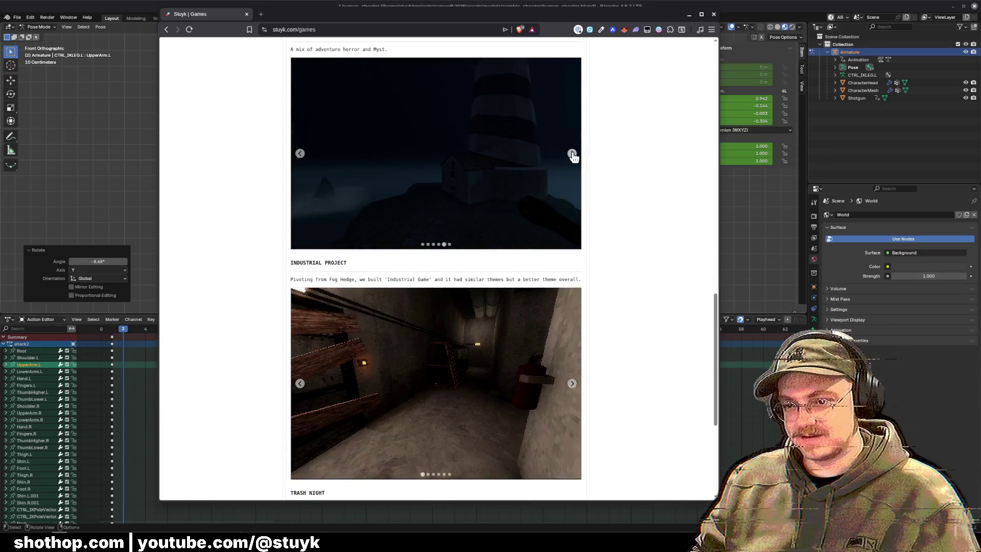
pyautogui.click(572, 155)
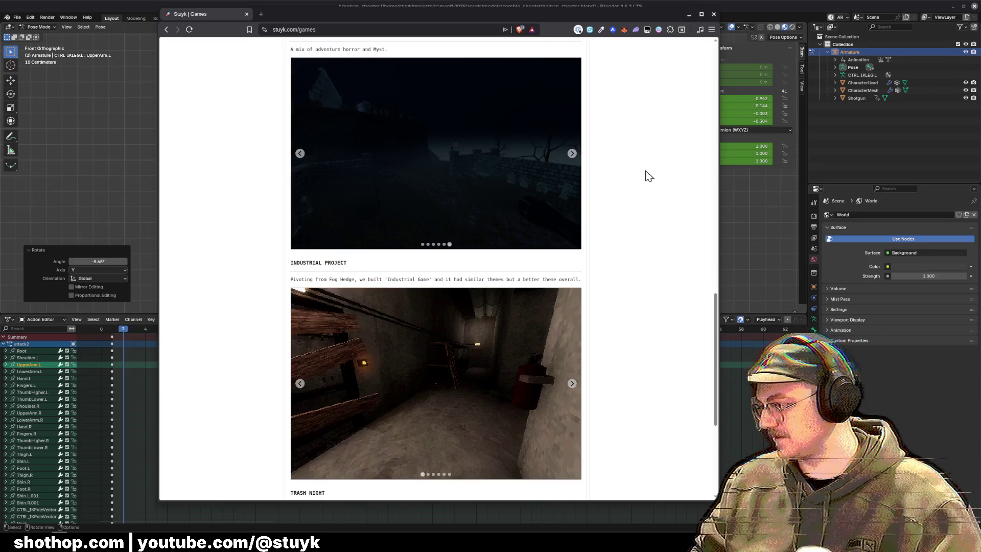
pyautogui.scroll(-3, 647, 175)
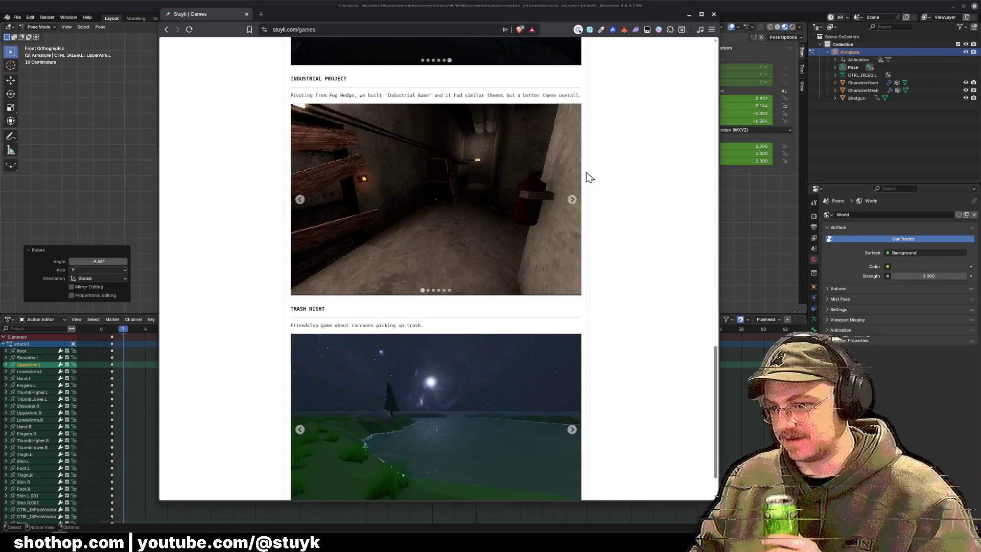
# Page through the Industrial Project screenshots to the last slide.
pyautogui.click(573, 201)
pyautogui.click(573, 202)
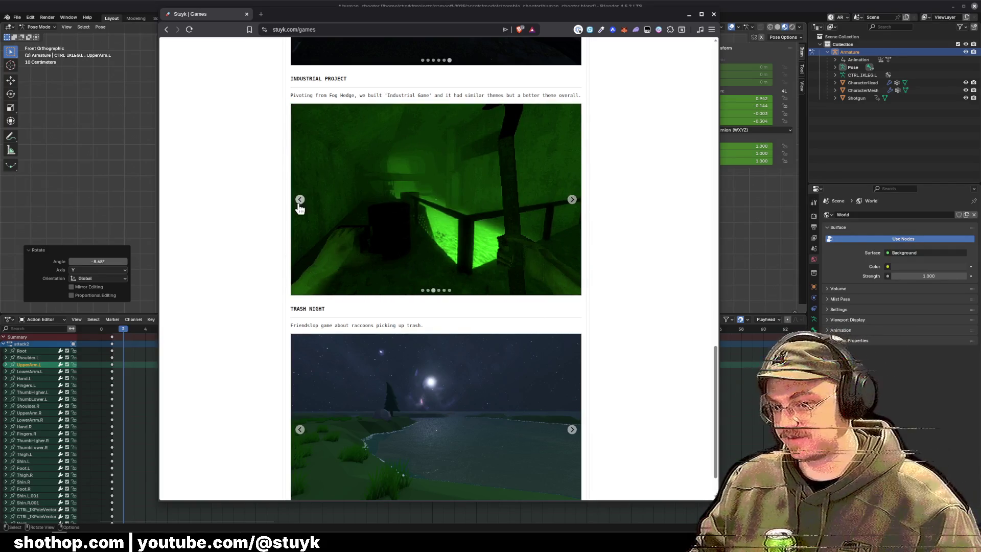
pyautogui.click(300, 206)
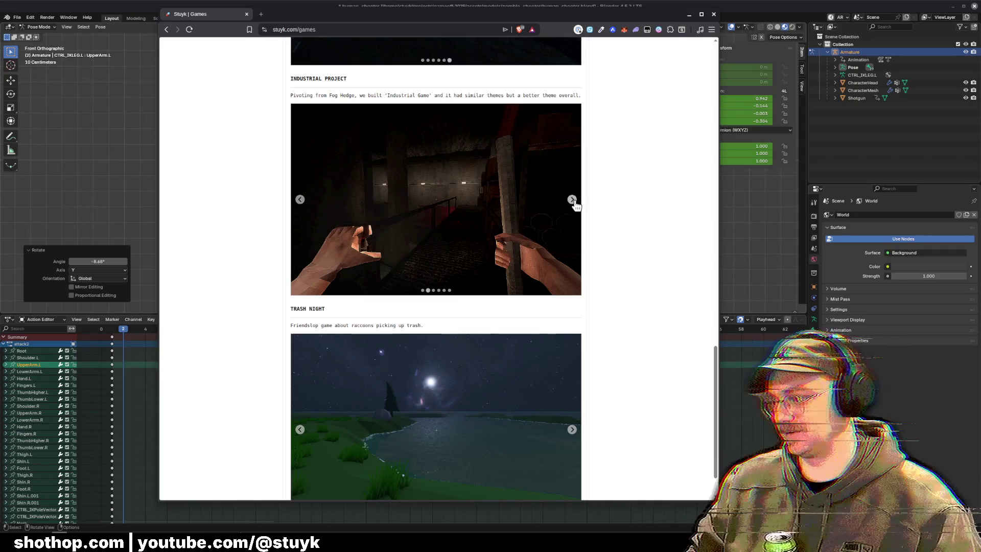
pyautogui.click(572, 200)
pyautogui.click(573, 200)
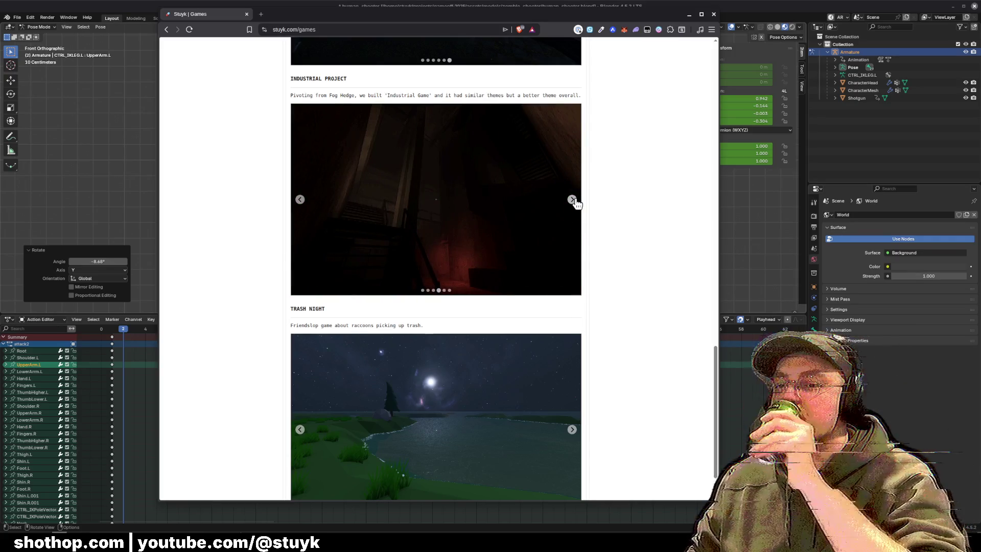
pyautogui.click(573, 200)
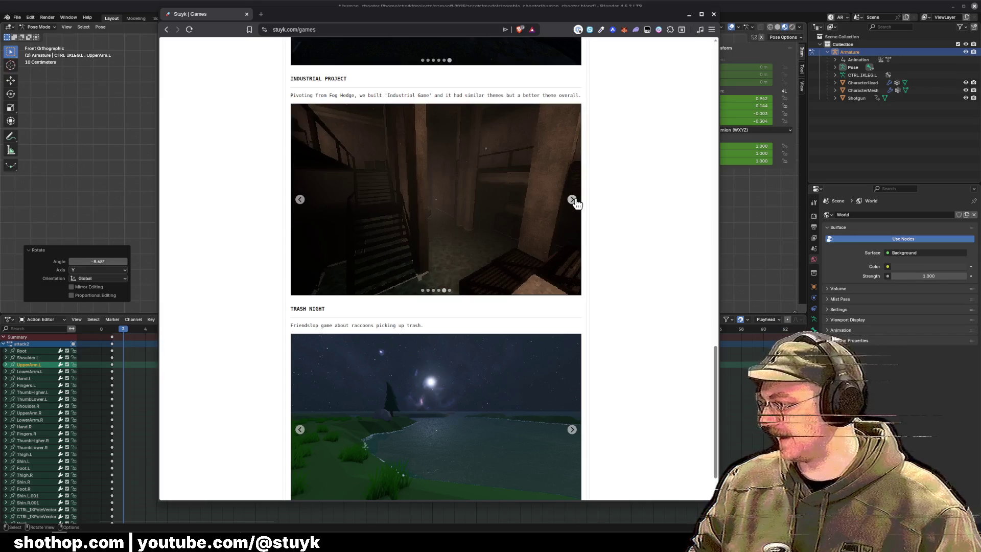
pyautogui.click(573, 200)
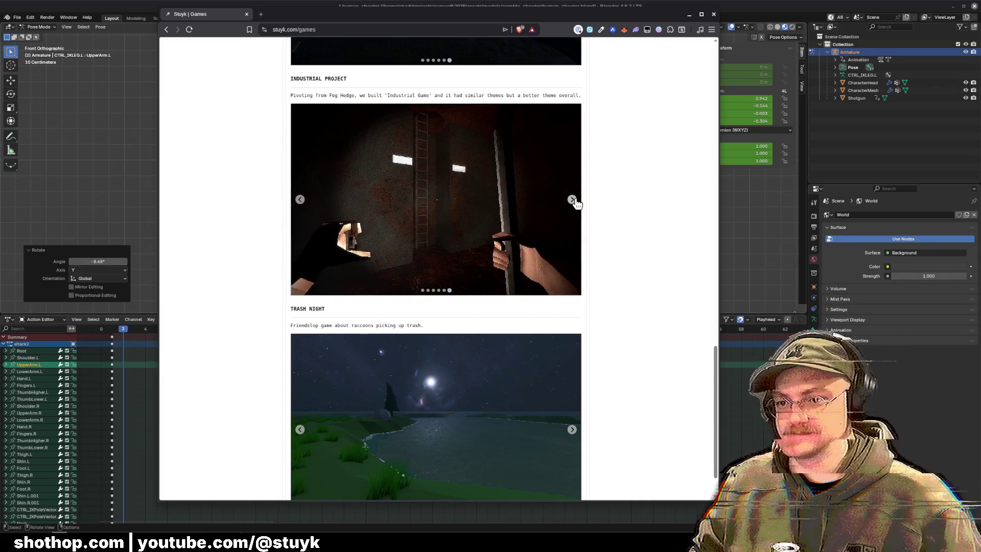
# Advance the Trash Night screenshots to the last slide and close the browser.
pyautogui.scroll(-2, 641, 250)
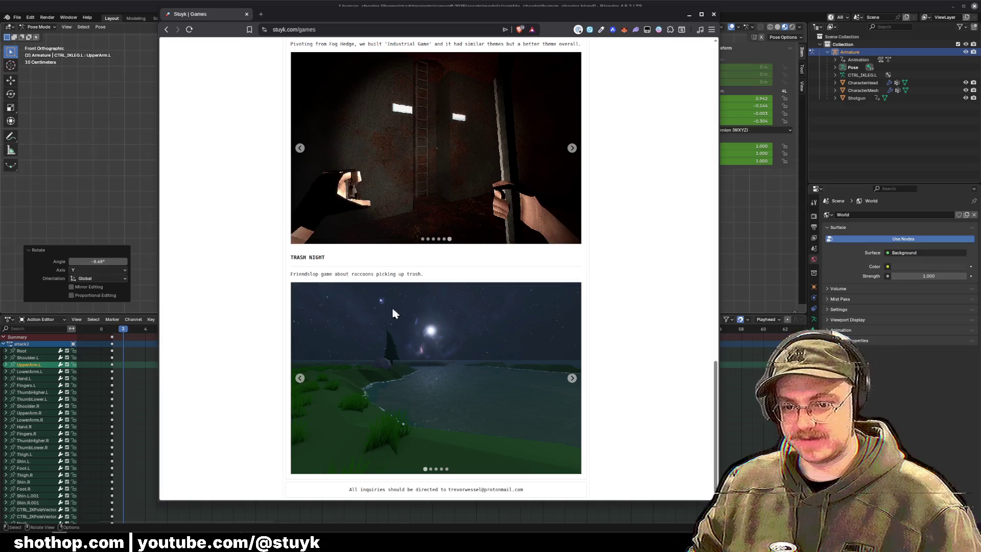
pyautogui.click(573, 378)
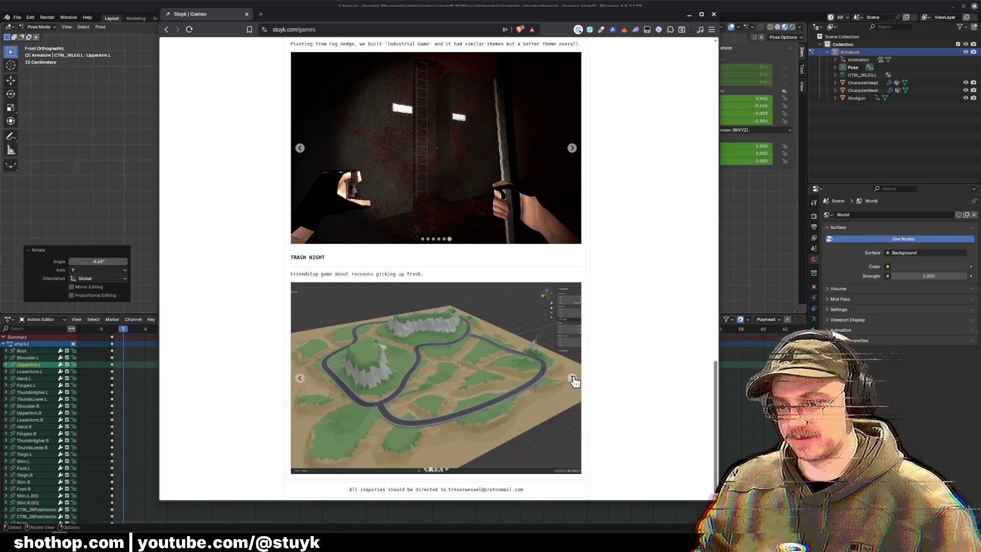
pyautogui.click(573, 380)
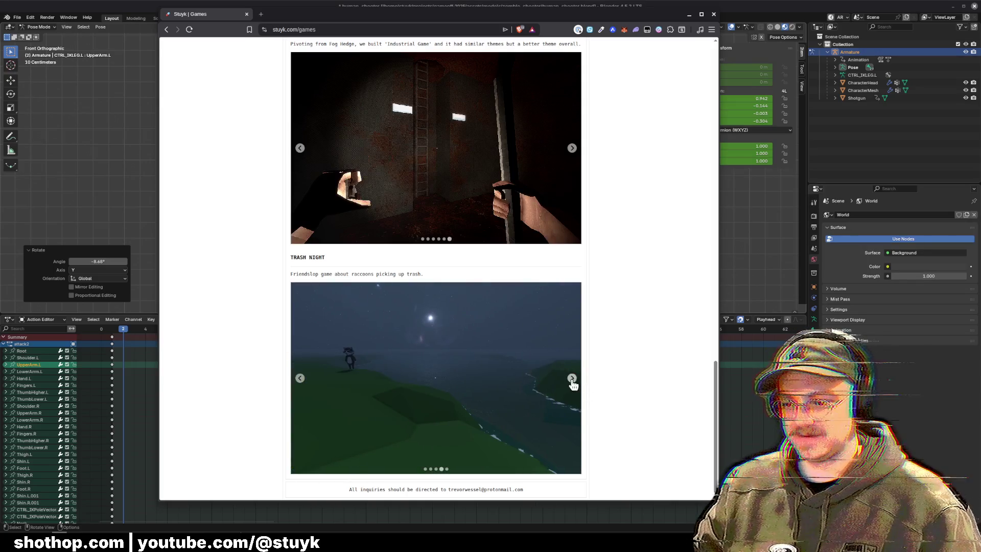
pyautogui.click(573, 379)
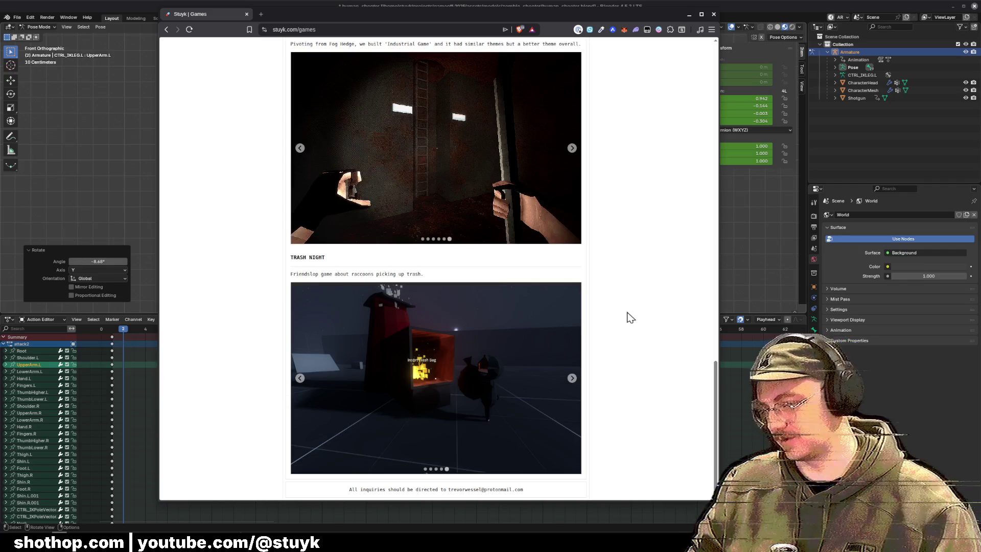
pyautogui.click(712, 16)
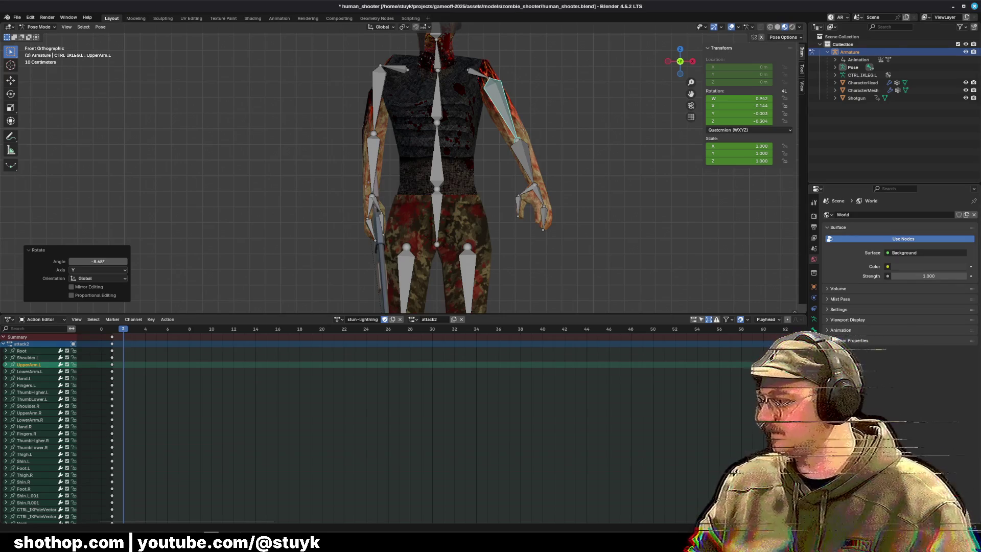
# Scrub the attack2 timeline to preview the crossed-arm pose, then return to an early frame.
pyautogui.moveTo(113, 329)
pyautogui.mouseDown()
pyautogui.moveTo(223, 333)
pyautogui.moveTo(117, 339)
pyautogui.moveTo(152, 329)
pyautogui.mouseUp()
pyautogui.click(115, 339)
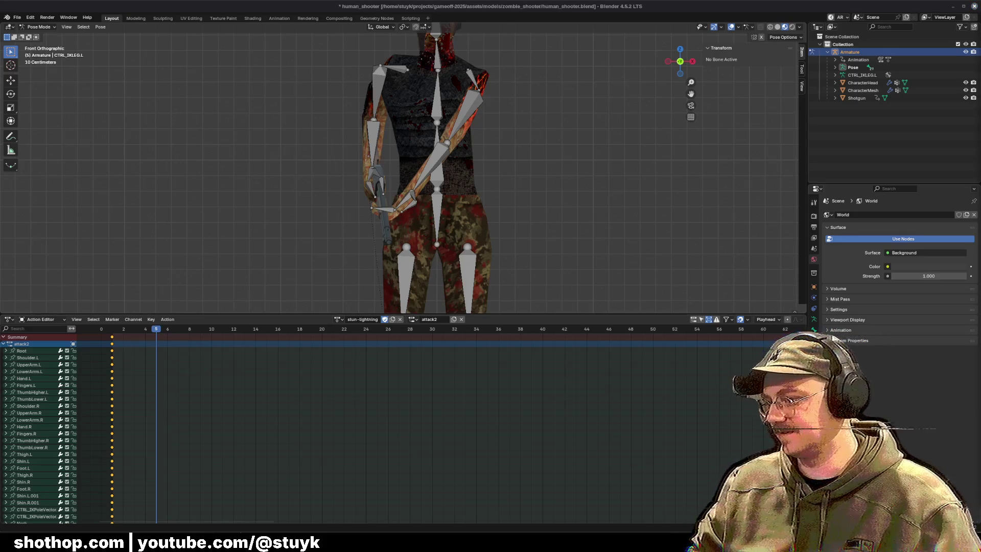
pyautogui.hotkey('alt', 'Tab')
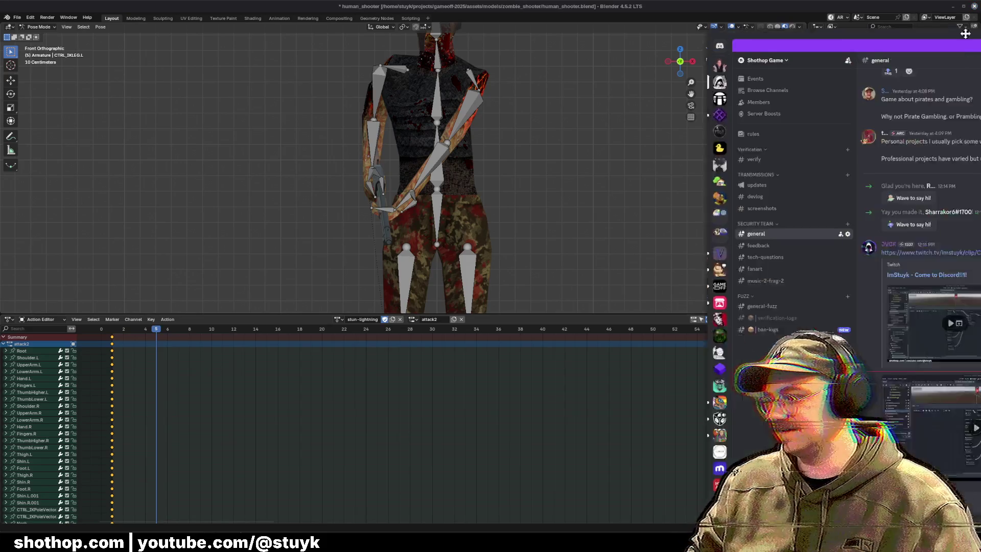
# Create a 'mememememes' text channel under SECURITY TEAM, then return to Blender.
pyautogui.click(332, 203)
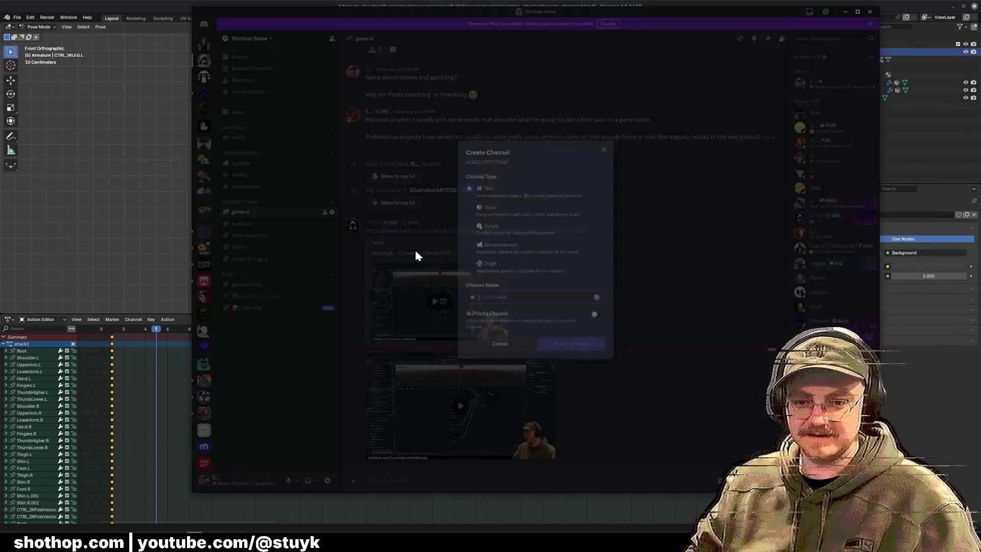
pyautogui.write('mememememes')
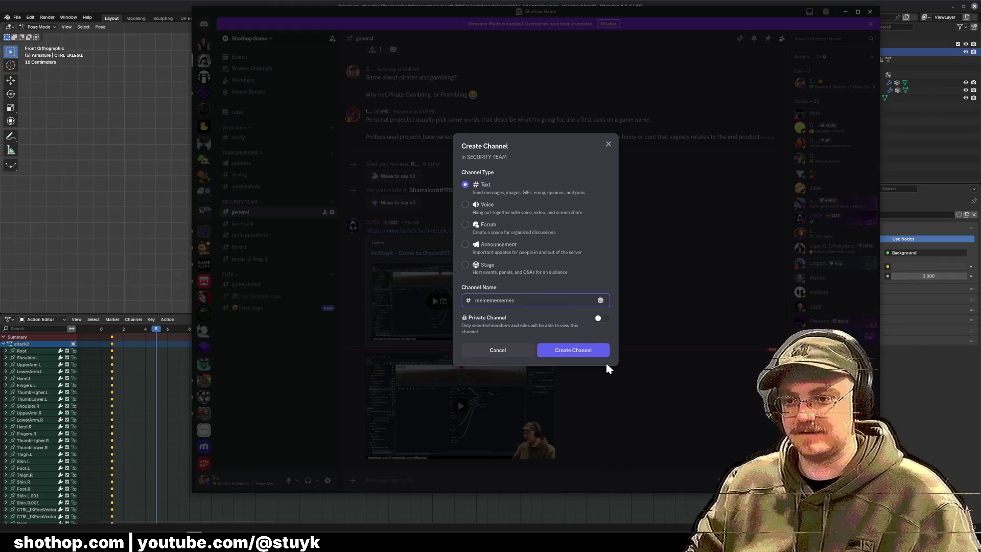
pyautogui.click(587, 355)
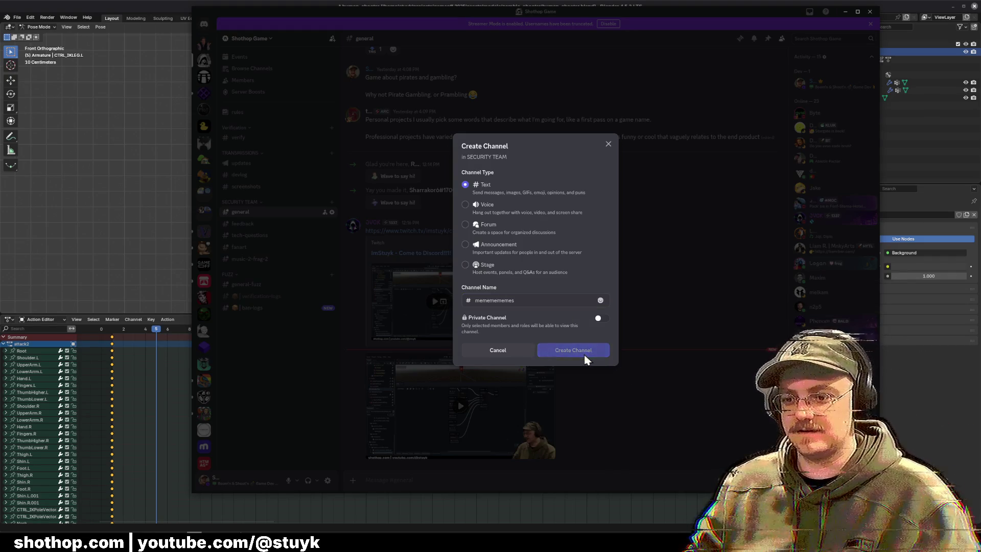
pyautogui.hotkey('alt', 'Tab')
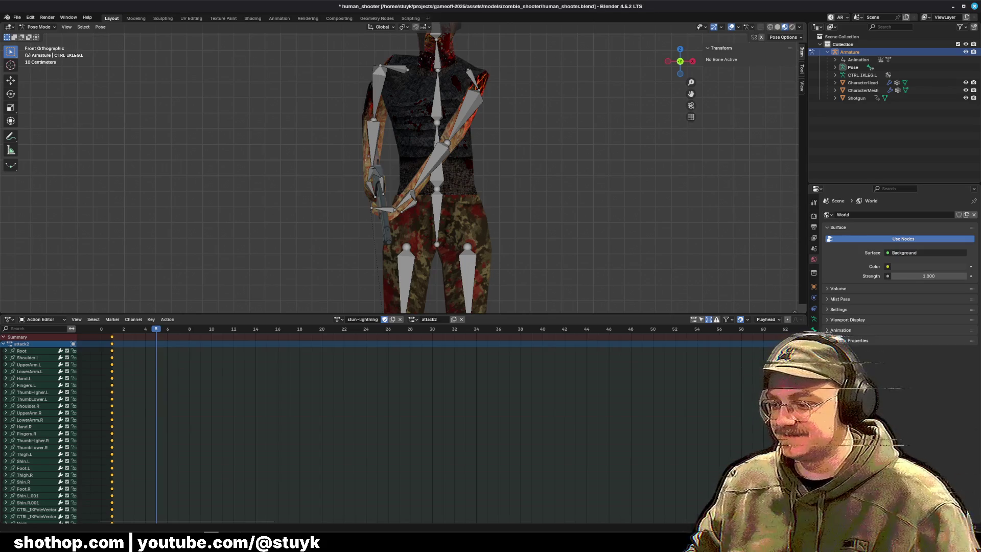
# At frame 2, select the left Shoulder, UpperArm and LowerArm bones and clear their transforms.
pyautogui.moveTo(547, 228)
pyautogui.mouseDown()
pyautogui.moveTo(584, 218)
pyautogui.moveTo(544, 199)
pyautogui.mouseUp()
pyautogui.scroll(-3, 544, 199)
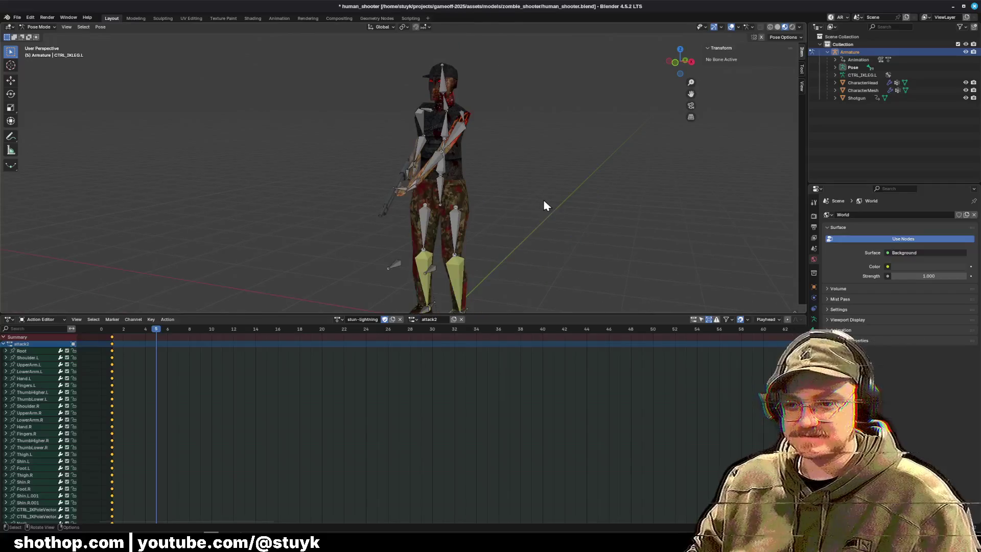
pyautogui.moveTo(154, 329); pyautogui.dragTo(123, 329)
pyautogui.moveTo(449, 133)
pyautogui.mouseDown()
pyautogui.moveTo(471, 125)
pyautogui.moveTo(469, 108)
pyautogui.mouseUp()
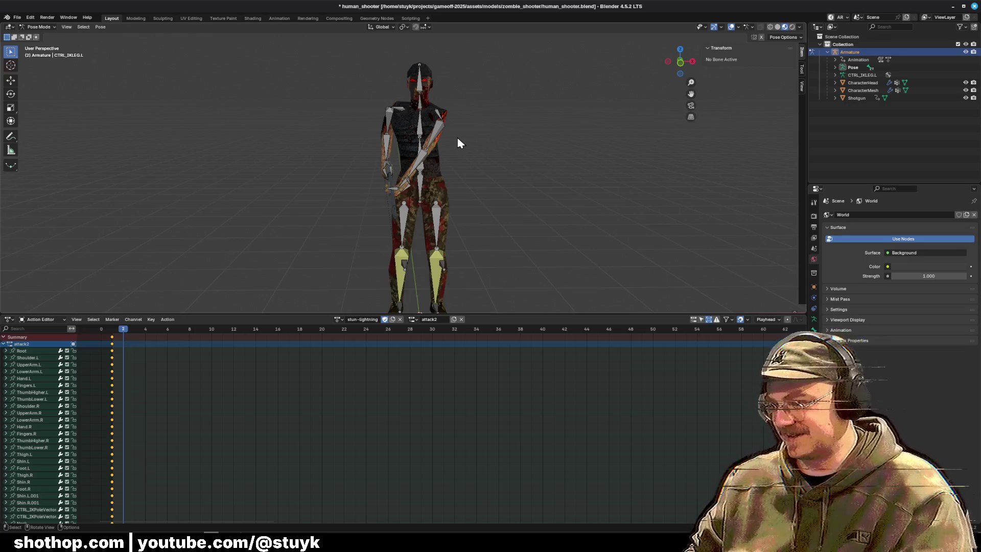
pyautogui.scroll(4, 460, 133)
pyautogui.click(477, 63)
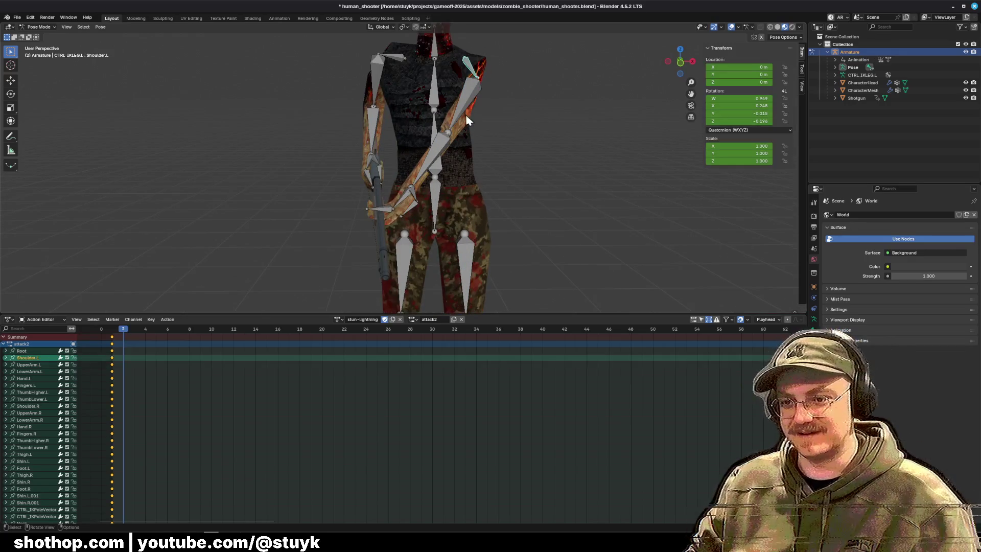
pyautogui.keyDown('shift'); pyautogui.click(468, 117); pyautogui.keyUp('shift')
pyautogui.keyDown('shift'); pyautogui.click(429, 159); pyautogui.keyUp('shift')
pyautogui.click(100, 27)
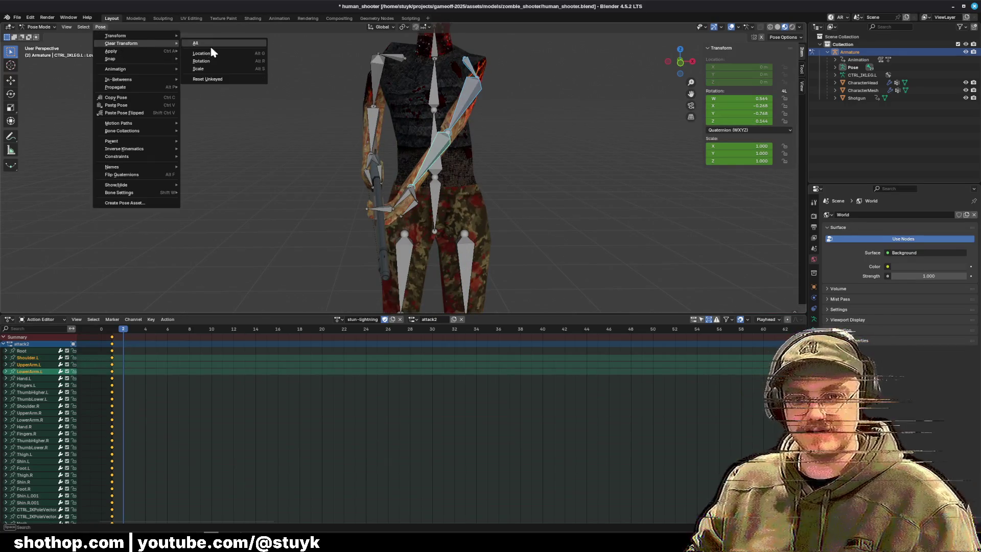
pyautogui.click(209, 43)
pyautogui.click(581, 137)
pyautogui.click(504, 109)
# Rotate the left upper arm to 15.1° on the global Y axis.
pyautogui.press('r')
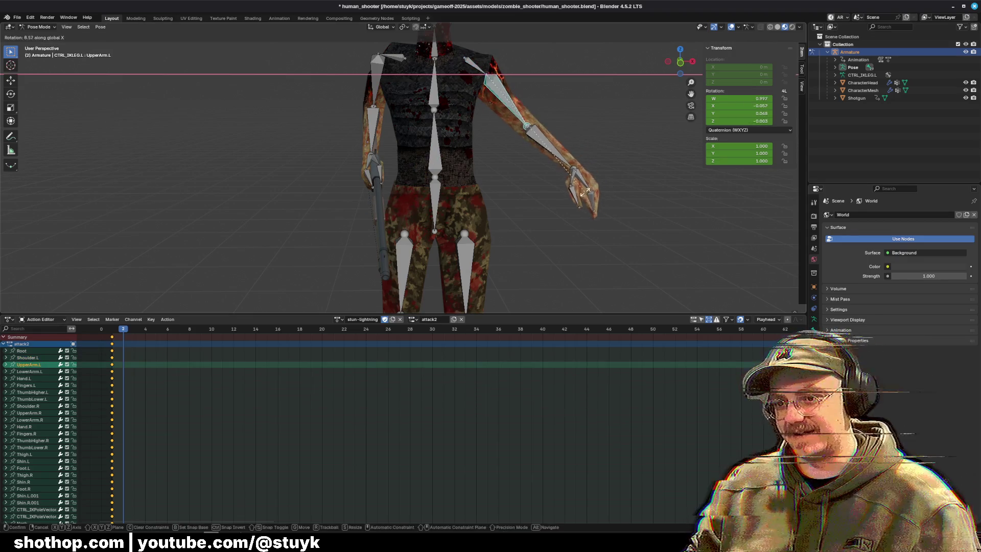
pyautogui.click(618, 171)
pyautogui.press('r')
pyautogui.press('y')
pyautogui.click(610, 180)
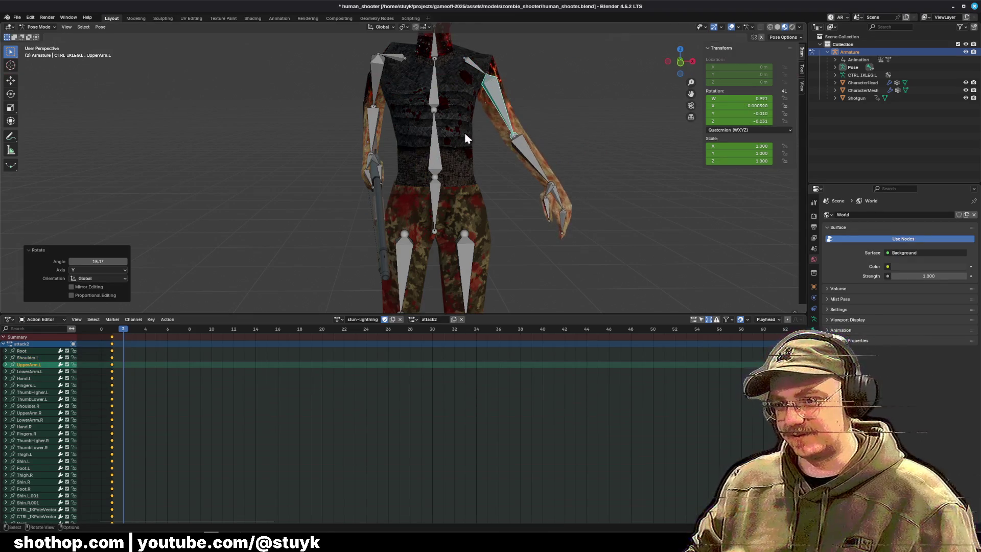
# Rotate the right lower arm and swing the right upper arm to -41.2°.
pyautogui.click(375, 161)
pyautogui.moveTo(478, 136); pyautogui.dragTo(642, 138)
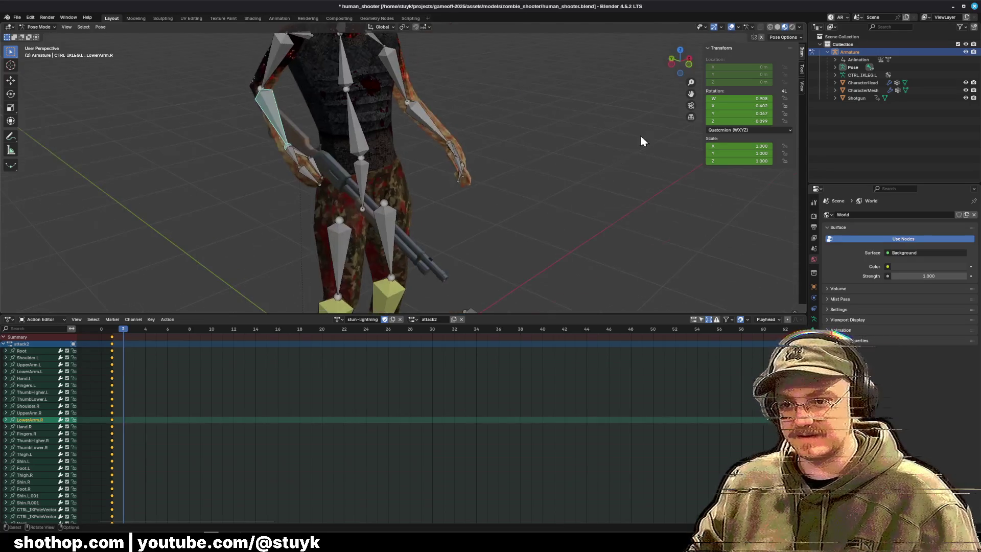
pyautogui.click(672, 64)
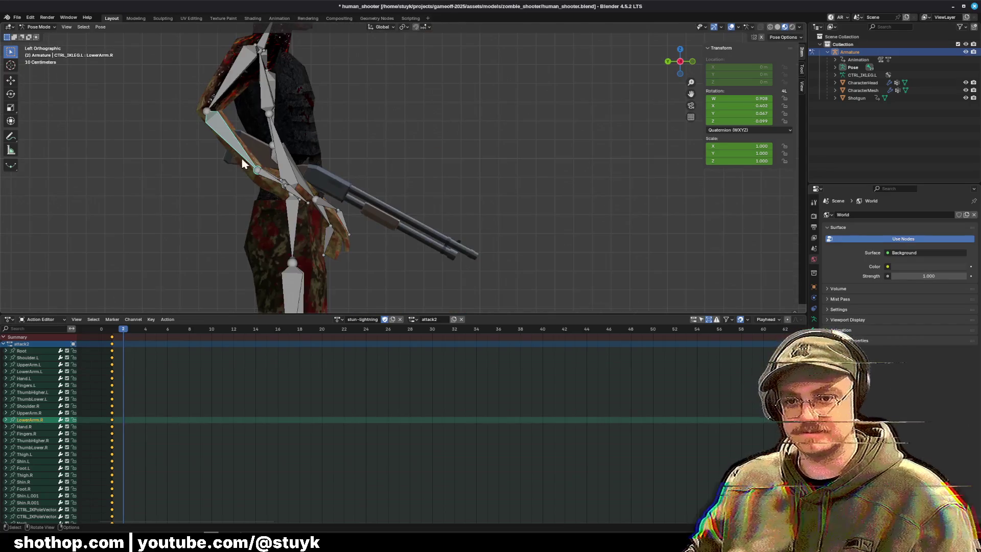
pyautogui.press('r')
pyautogui.click(189, 276)
pyautogui.click(233, 78)
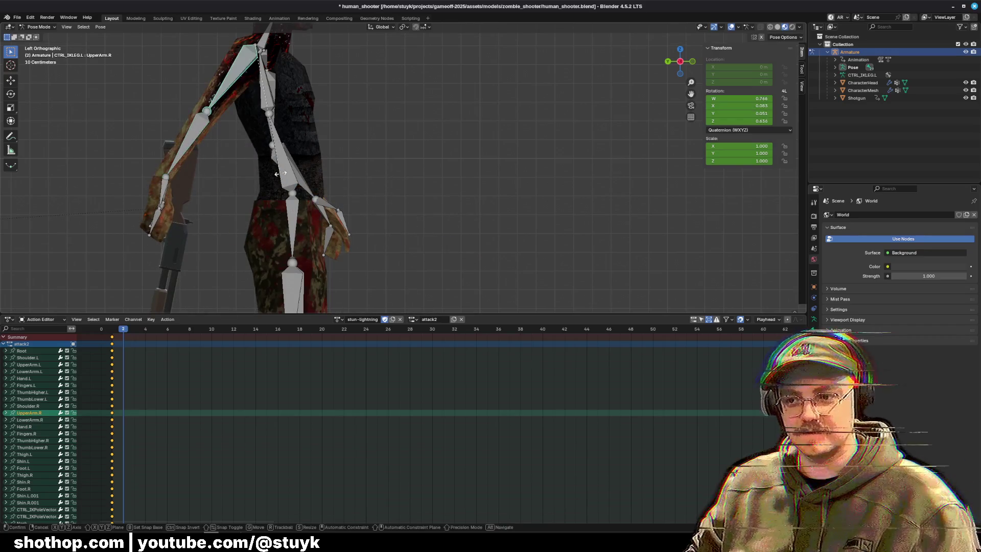
pyautogui.press('r')
pyautogui.click(416, 173)
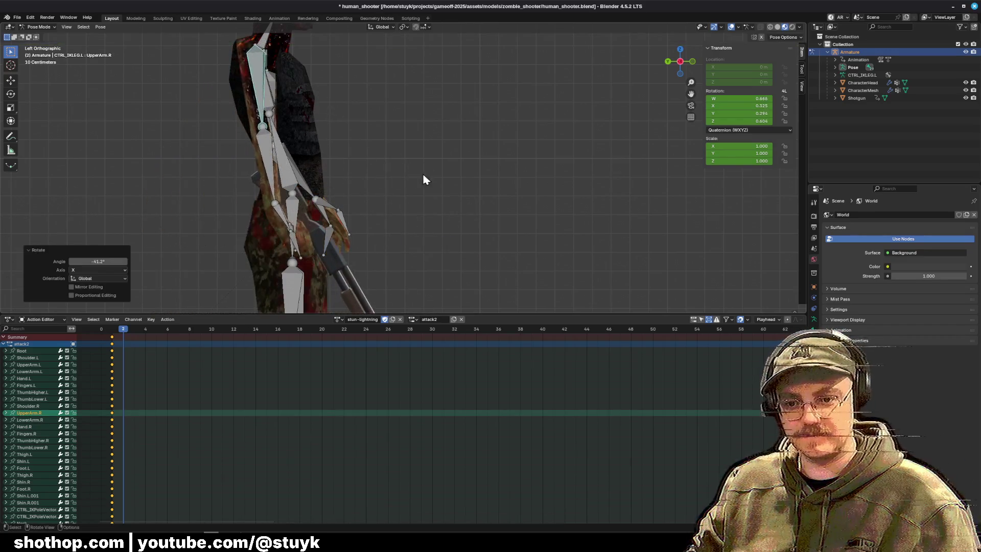
# Rotate the right upper arm 15.9° on global Y and bend the right lower arm on Y.
pyautogui.moveTo(422, 174)
pyautogui.mouseDown()
pyautogui.moveTo(437, 168)
pyautogui.moveTo(409, 153)
pyautogui.mouseUp()
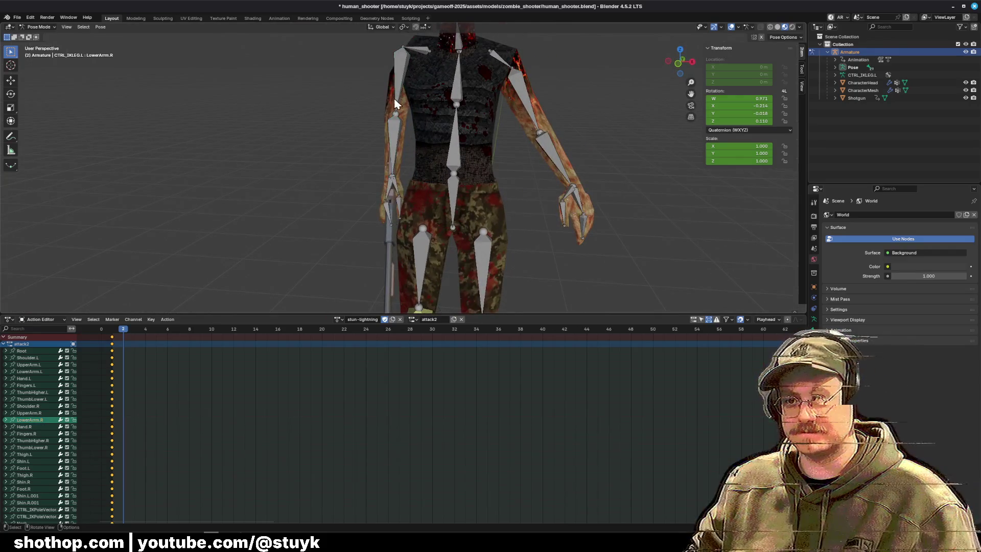
pyautogui.press('r')
pyautogui.press('x')
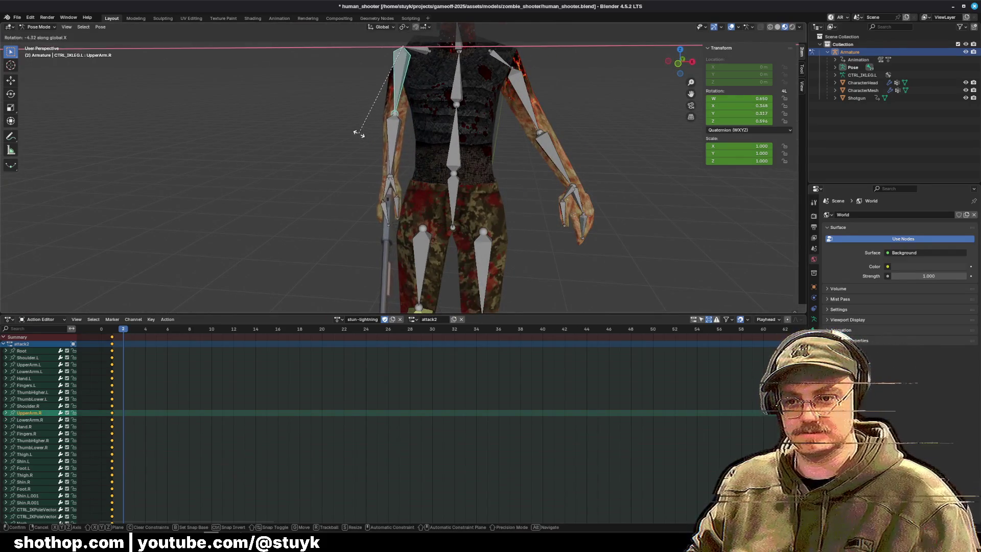
pyautogui.press('y')
pyautogui.click(387, 148)
pyautogui.moveTo(389, 148)
pyautogui.mouseDown()
pyautogui.moveTo(418, 172)
pyautogui.moveTo(446, 148)
pyautogui.moveTo(480, 156)
pyautogui.moveTo(450, 148)
pyautogui.mouseUp()
pyautogui.click(403, 123)
pyautogui.moveTo(403, 122)
pyautogui.mouseDown()
pyautogui.moveTo(421, 160)
pyautogui.moveTo(410, 215)
pyautogui.moveTo(401, 179)
pyautogui.moveTo(513, 151)
pyautogui.mouseUp()
pyautogui.press('r')
pyautogui.press('y')
pyautogui.click(409, 168)
# Lower the Root bone slightly along Z from the left side view.
pyautogui.click(519, 148)
pyautogui.click(673, 60)
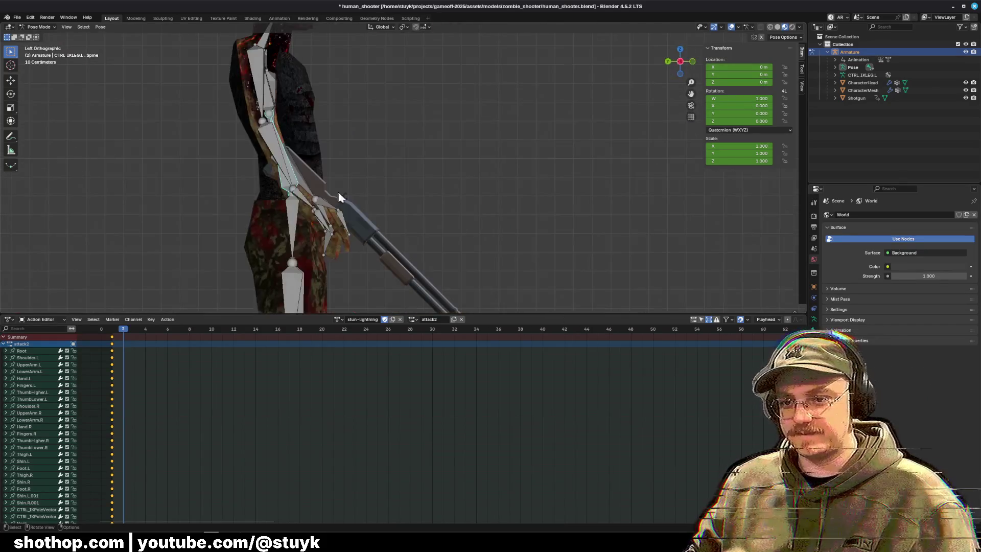
pyautogui.scroll(-3, 297, 174)
pyautogui.click(339, 203)
pyautogui.scroll(-3, 397, 167)
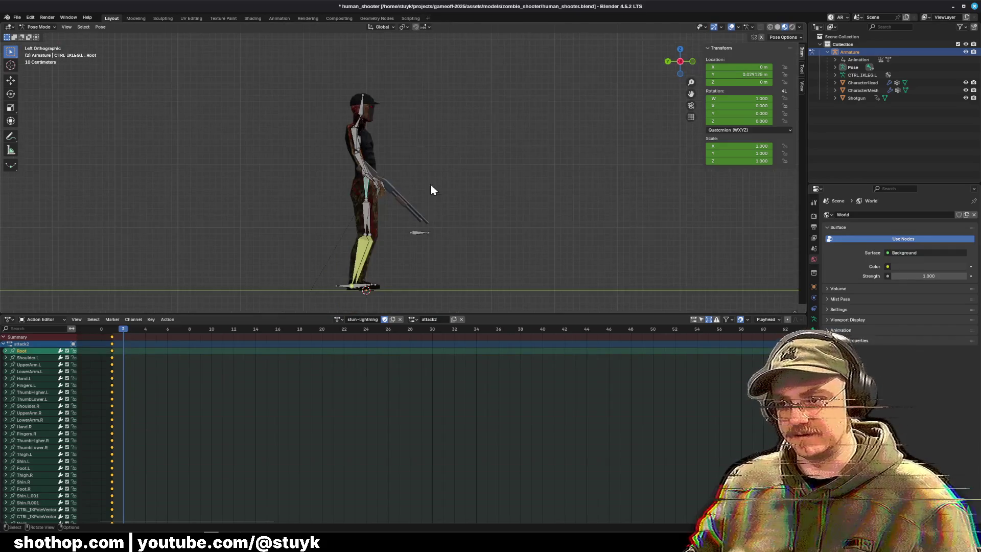
pyautogui.press('g')
pyautogui.press('z')
pyautogui.click(374, 209)
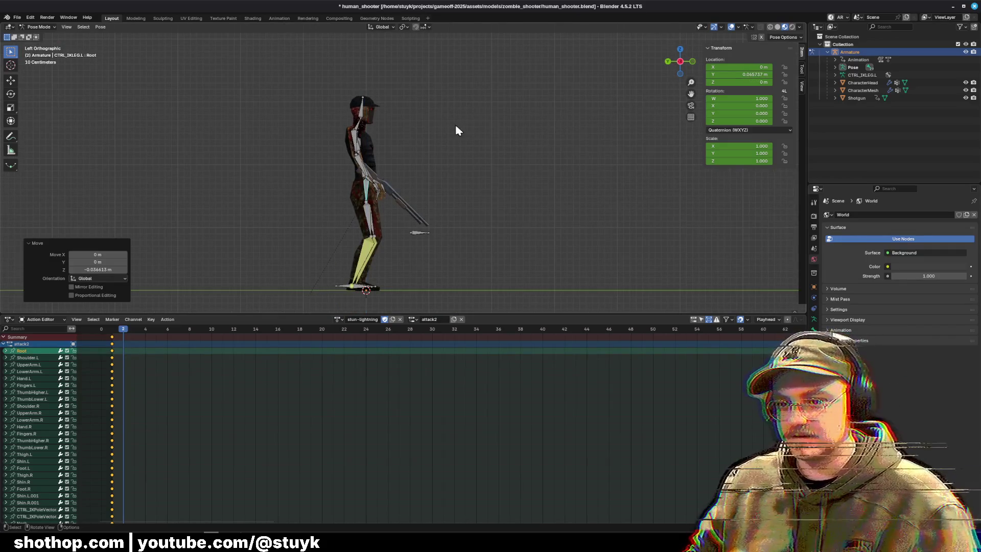
# Tilt the Neck bone forward.
pyautogui.moveTo(457, 131)
pyautogui.mouseDown()
pyautogui.moveTo(372, 186)
pyautogui.moveTo(477, 148)
pyautogui.mouseUp()
pyautogui.scroll(3, 386, 92)
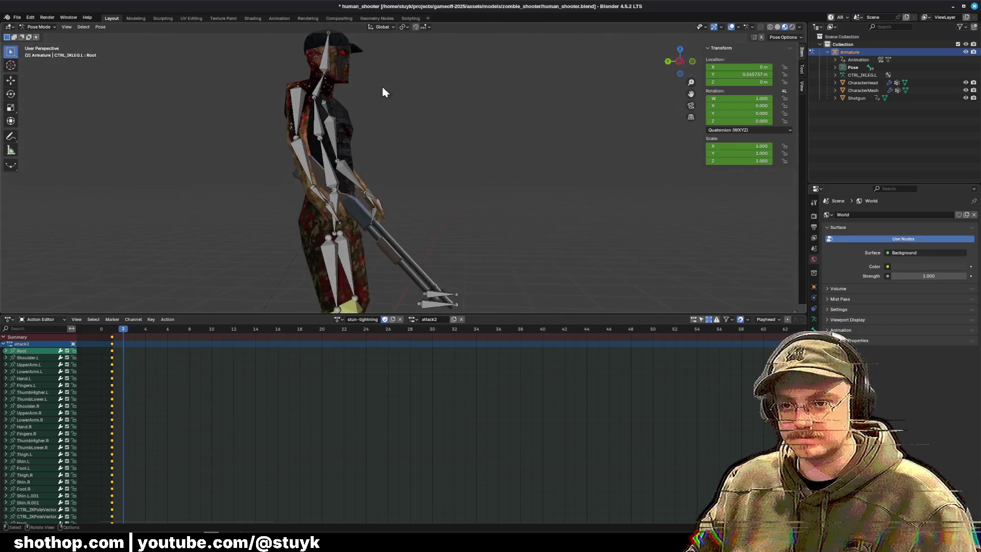
pyautogui.click(326, 72)
pyautogui.click(317, 83)
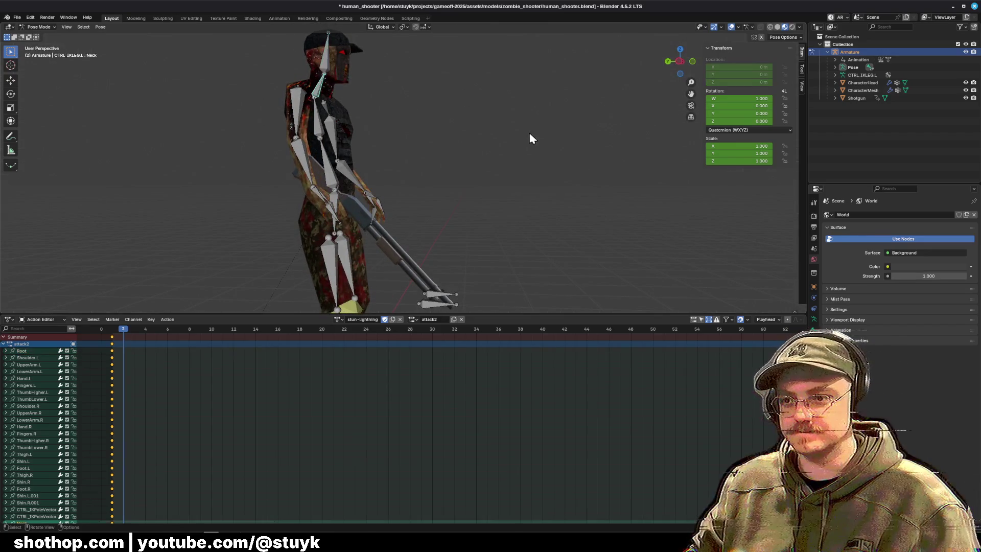
pyautogui.press('r')
pyautogui.click(461, 107)
# Key every bone's pose at frame 2, then deselect all.
pyautogui.press('a')
pyautogui.rightClick(463, 108)
pyautogui.click(463, 109)
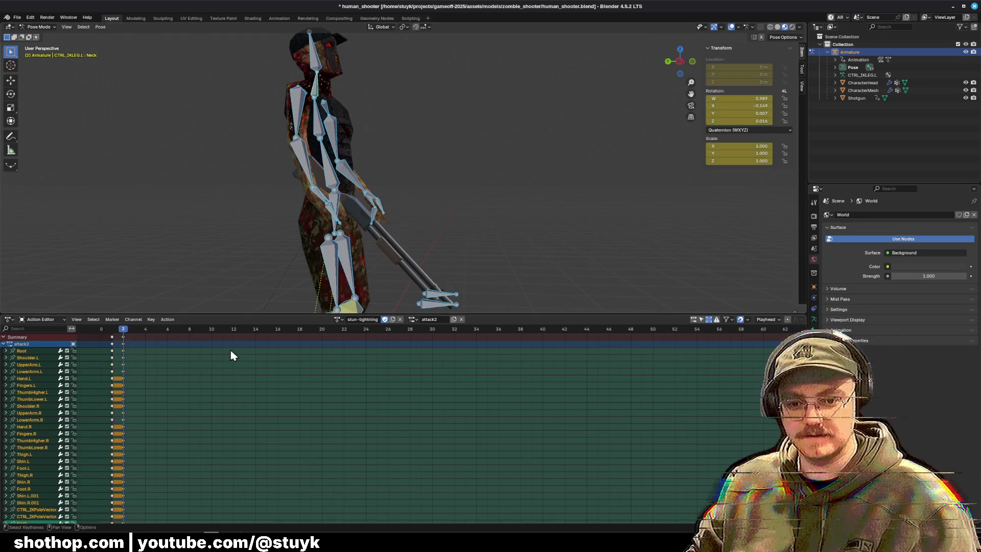
pyautogui.click(137, 343)
pyautogui.click(134, 329)
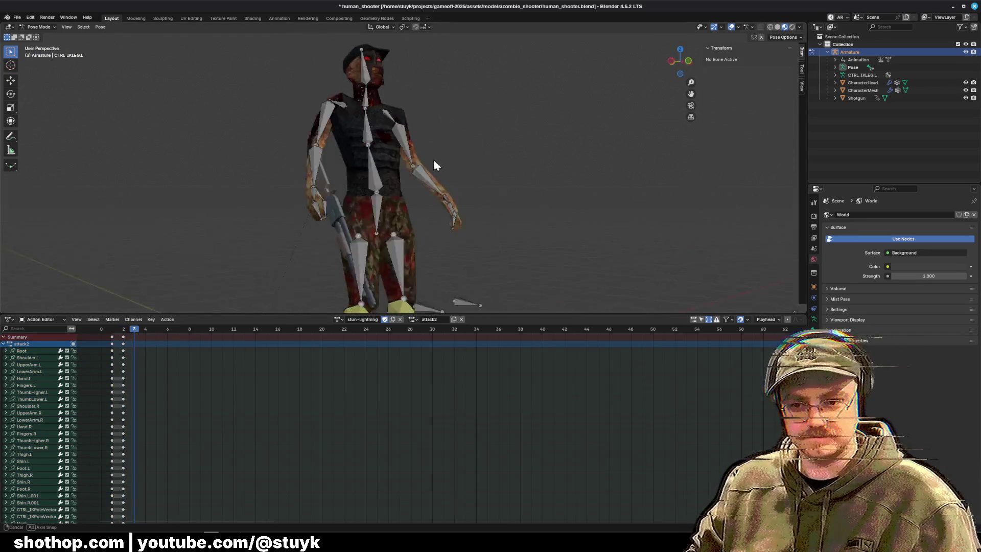
# At frame 3, bend the Spine and Neck and rotate the left upper arm to -8.2°.
pyautogui.click(425, 153)
pyautogui.press('r')
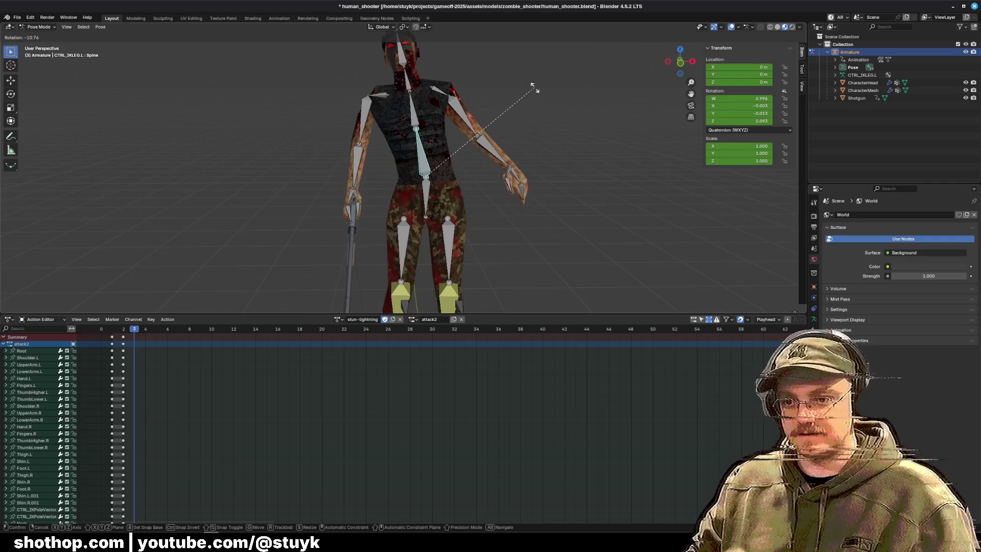
pyautogui.click(537, 88)
pyautogui.click(408, 76)
pyautogui.press('r')
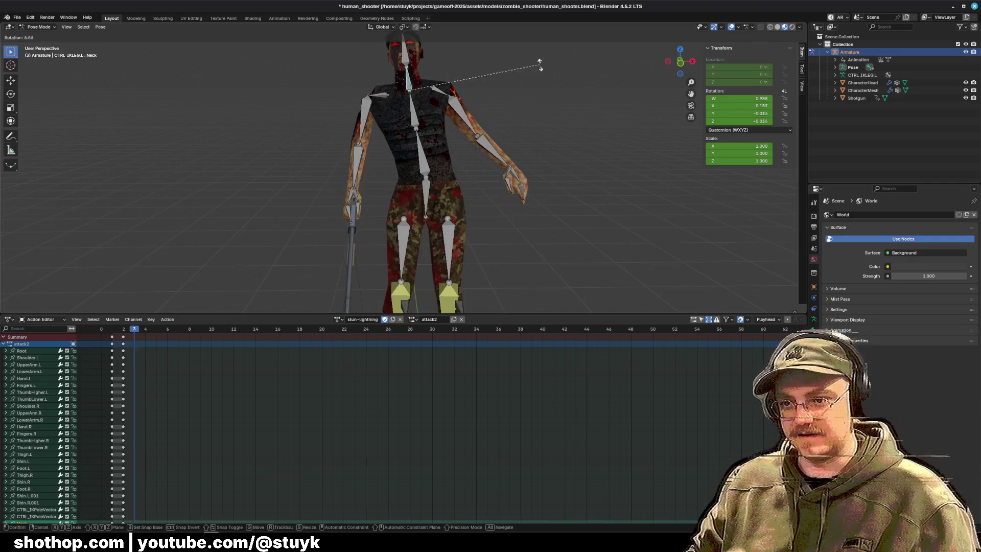
pyautogui.click(546, 102)
pyautogui.click(471, 132)
pyautogui.press('r')
pyautogui.click(587, 150)
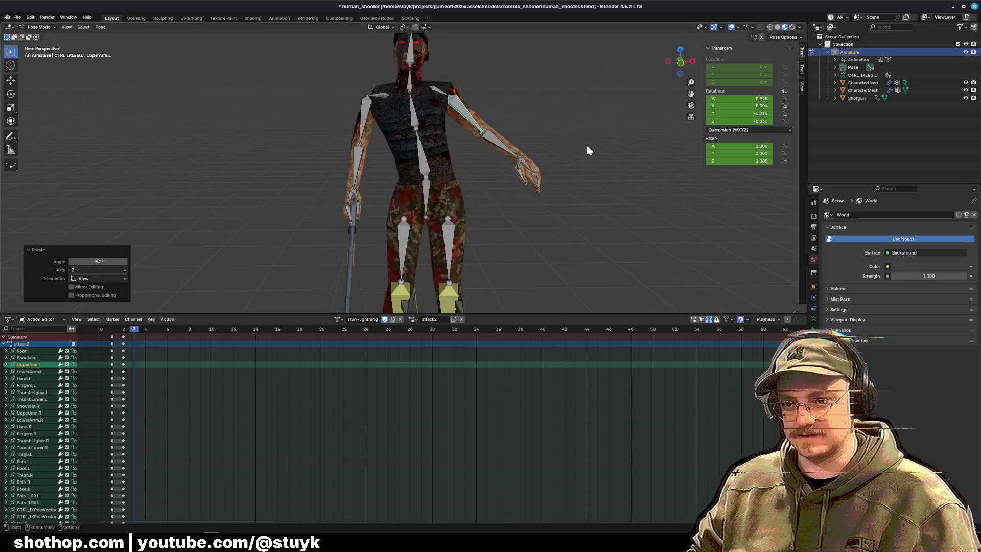
# Swing the right upper arm outward and lower, then key all bones at frame 3.
pyautogui.click(367, 128)
pyautogui.press('r')
pyautogui.click(355, 137)
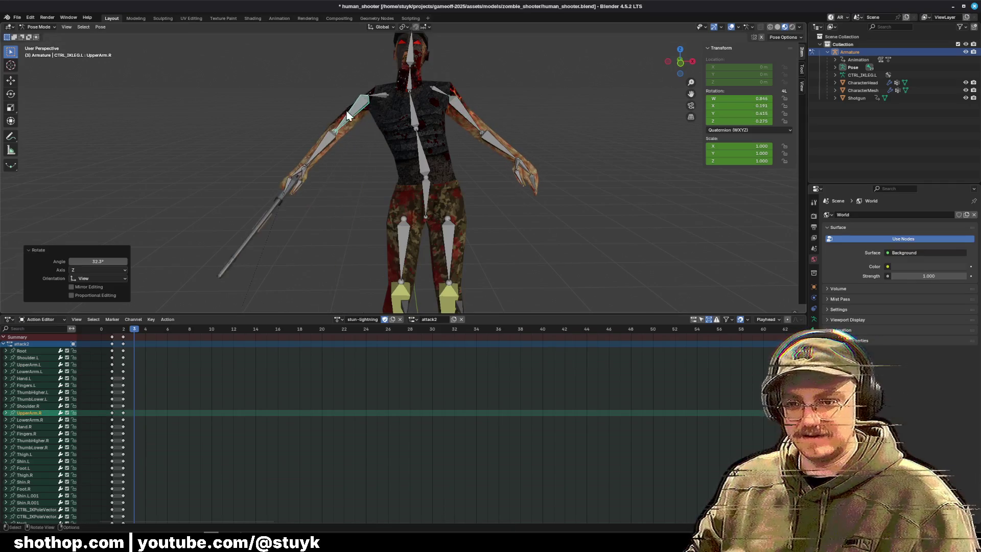
pyautogui.press('r')
pyautogui.click(377, 152)
pyautogui.press('a')
pyautogui.press('k')
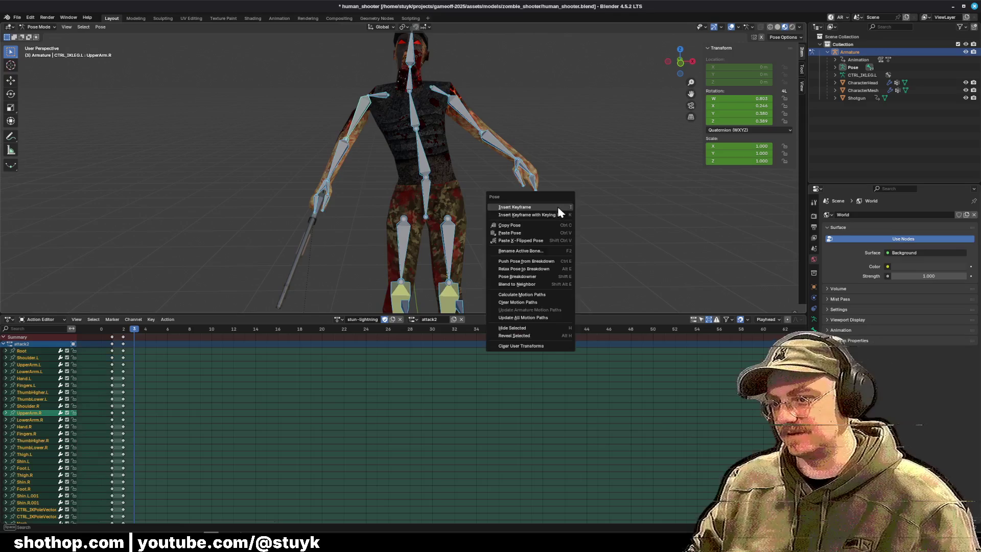
pyautogui.click(557, 207)
# Paste the copied keys at frame 4 and copy the keys on frames 2–4.
pyautogui.moveTo(137, 331)
pyautogui.mouseDown()
pyautogui.moveTo(122, 331)
pyautogui.moveTo(150, 344)
pyautogui.moveTo(125, 332)
pyautogui.moveTo(173, 337)
pyautogui.moveTo(123, 332)
pyautogui.moveTo(147, 345)
pyautogui.mouseUp()
pyautogui.hotkey('alt', 'a')
pyautogui.click(145, 331)
pyautogui.hotkey('ctrl', 'v')
pyautogui.hotkey('ctrl', 'c')
pyautogui.moveTo(157, 331)
pyautogui.mouseDown()
pyautogui.moveTo(173, 337)
pyautogui.moveTo(156, 332)
pyautogui.mouseUp()
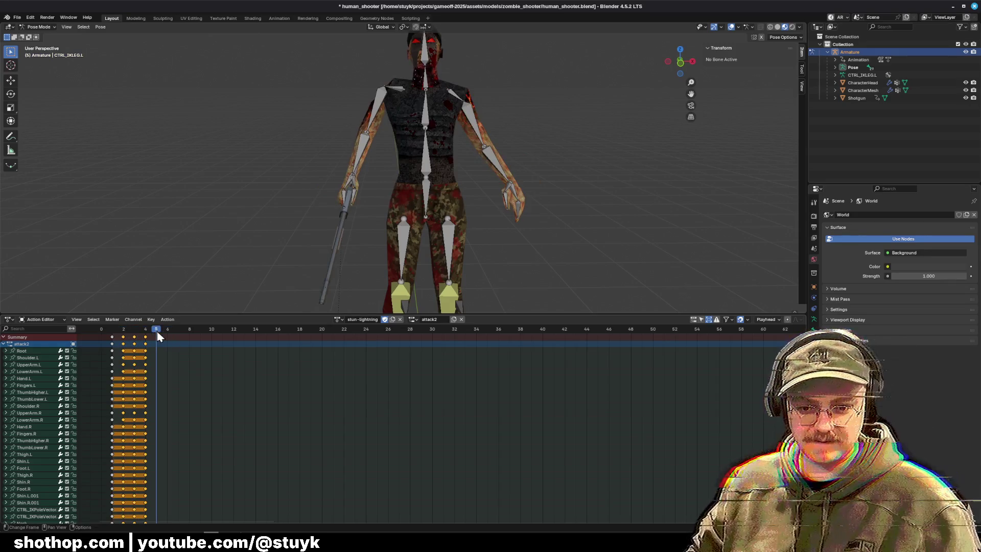
# Paste the frame 2–4 twitch keys at frames 5 and 8.
pyautogui.hotkey('ctrl', 'v')
pyautogui.click(199, 331)
pyautogui.click(189, 331)
pyautogui.hotkey('ctrl', 'v')
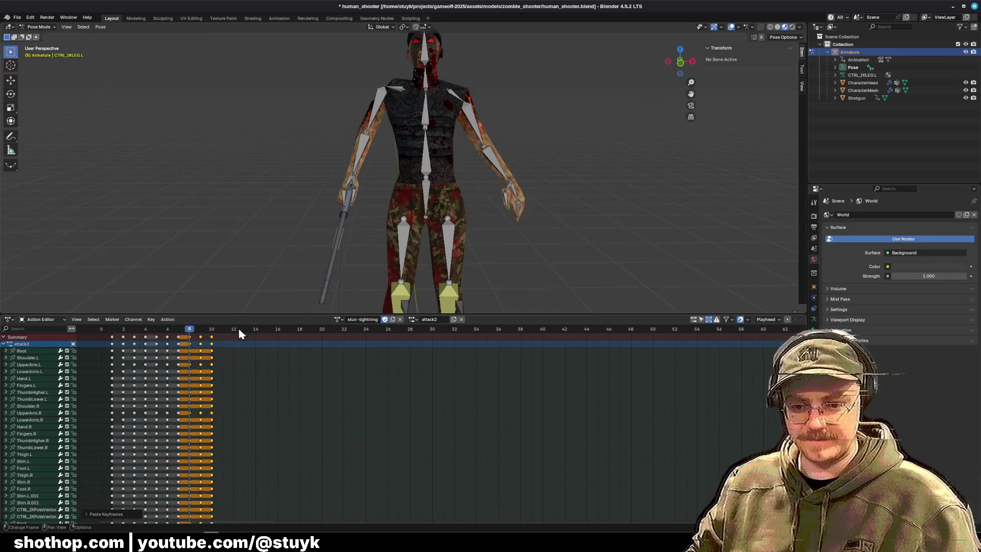
# Copy the frame 9 pose, paste it at frames 11 and 17, and save human_shooter.blend.
pyautogui.click(223, 333)
pyautogui.click(200, 344)
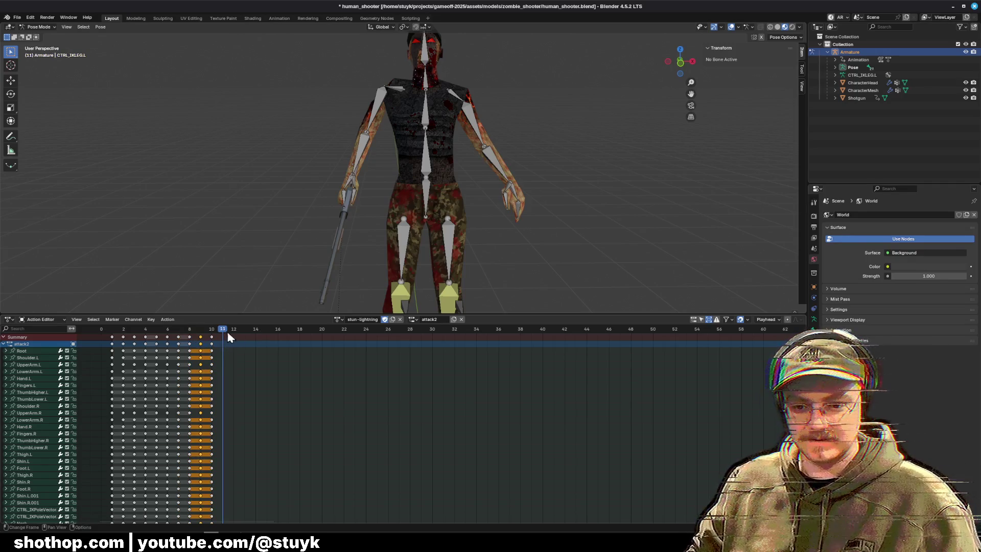
pyautogui.hotkey('ctrl', 'c')
pyautogui.hotkey('ctrl', 'v')
pyautogui.moveTo(223, 329); pyautogui.dragTo(288, 329)
pyautogui.hotkey('ctrl', 'shift', 'v')
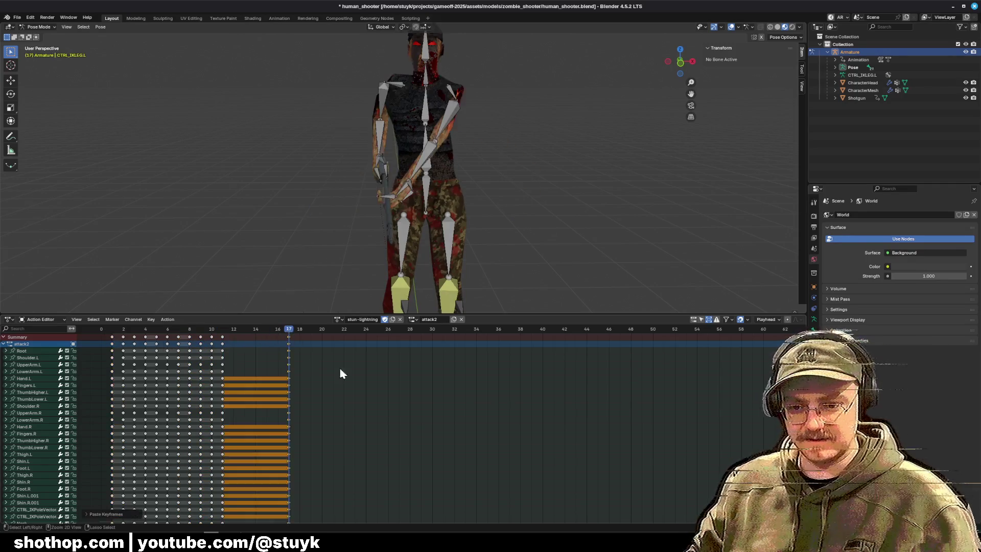
pyautogui.hotkey('ctrl', 's')
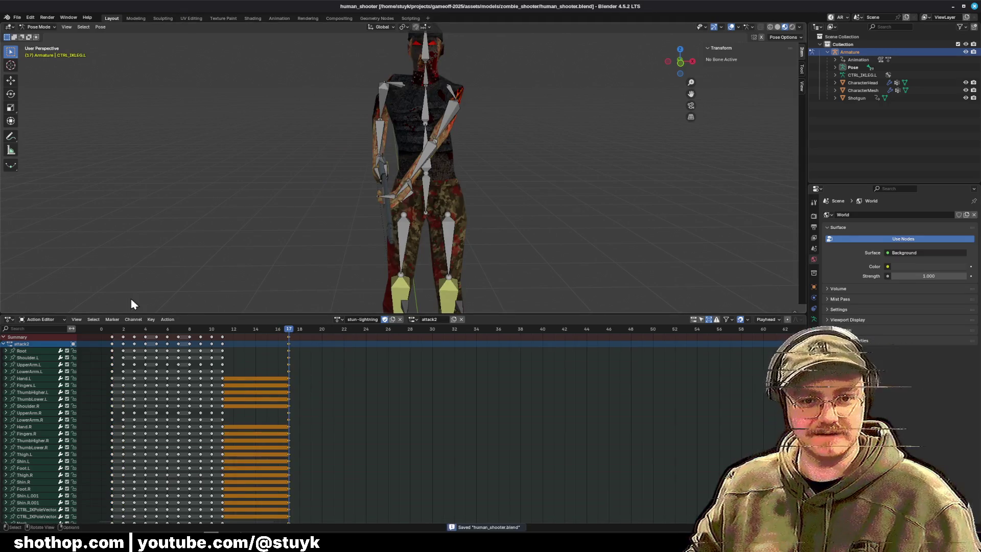
pyautogui.click(10, 319)
# Push the stun-lightning action into its own NLA strip track and minimize Blender.
pyautogui.click(125, 381)
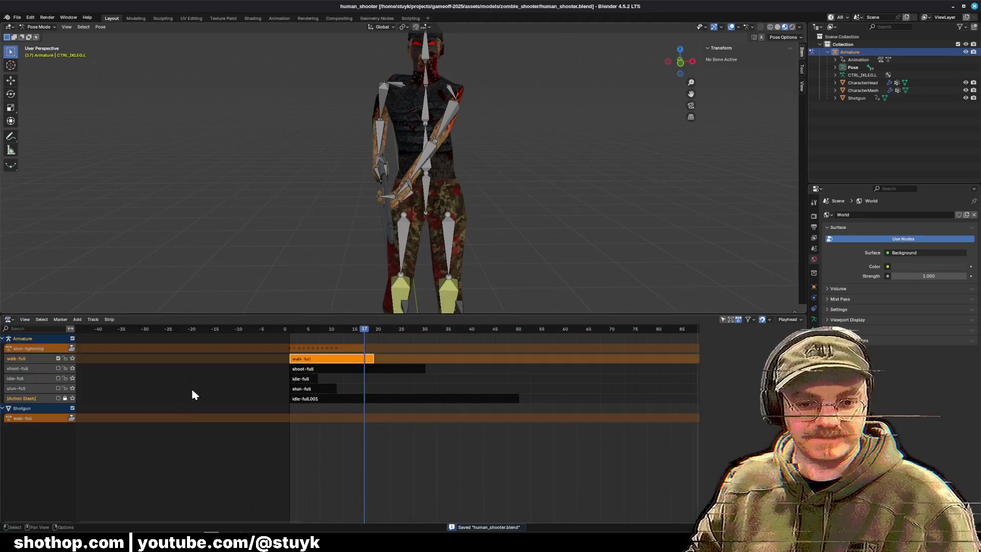
pyautogui.click(71, 349)
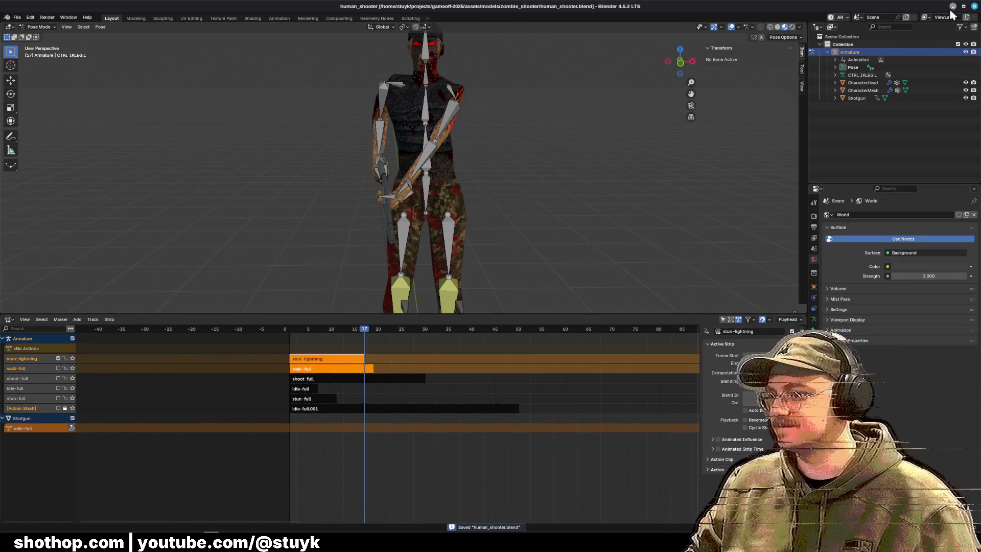
pyautogui.click(953, 6)
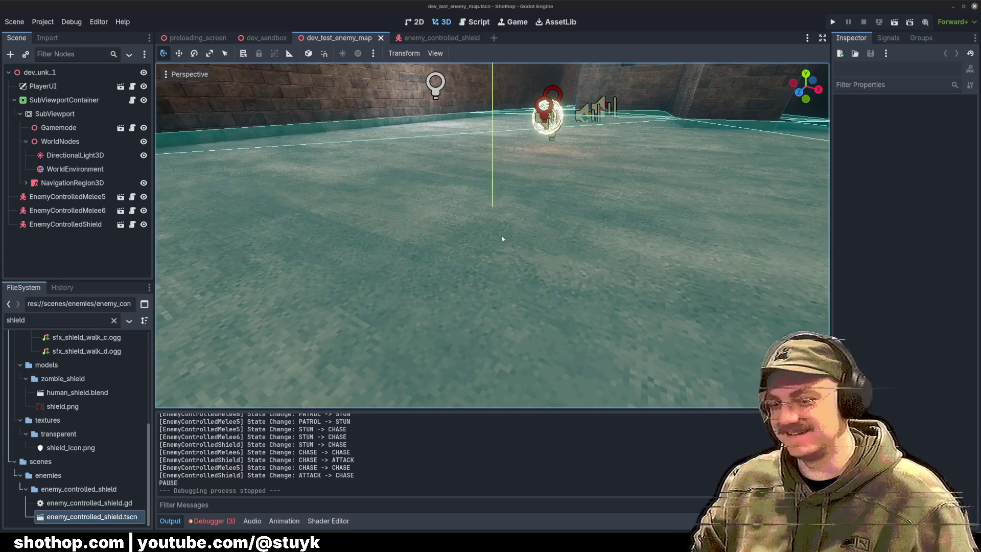
# Clear the 'shield' FileSystem filter and collapse the SubViewportContainer node.
pyautogui.scroll(3, 77, 410)
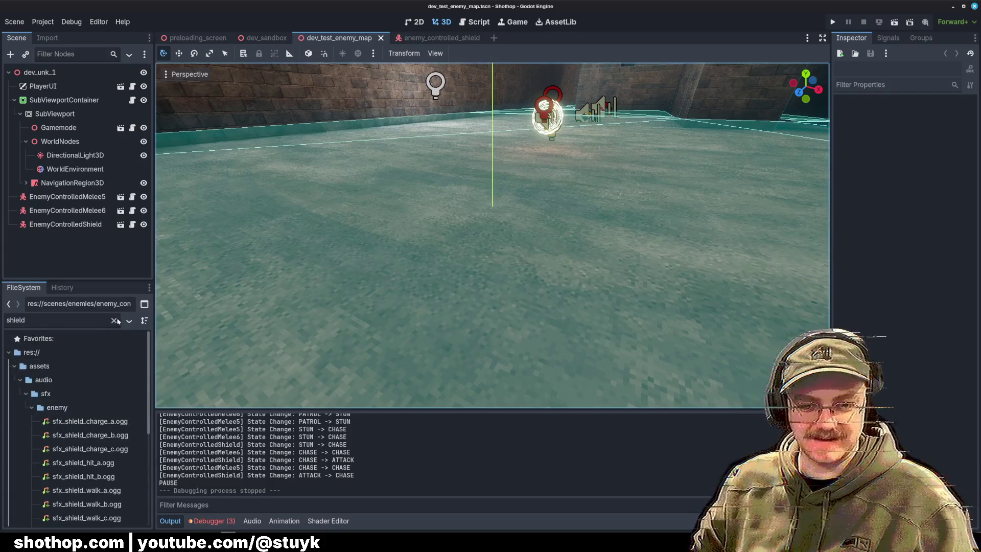
pyautogui.click(114, 320)
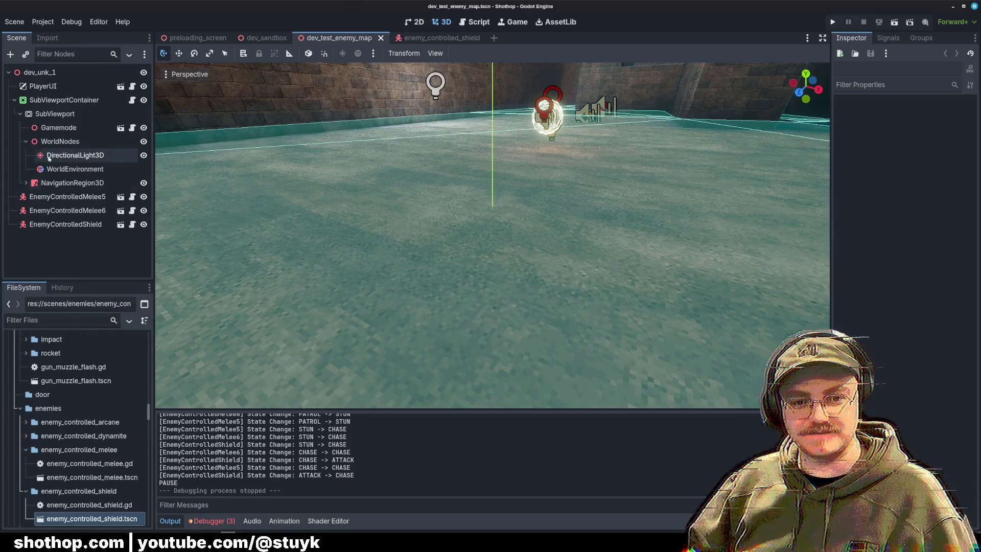
pyautogui.click(14, 100)
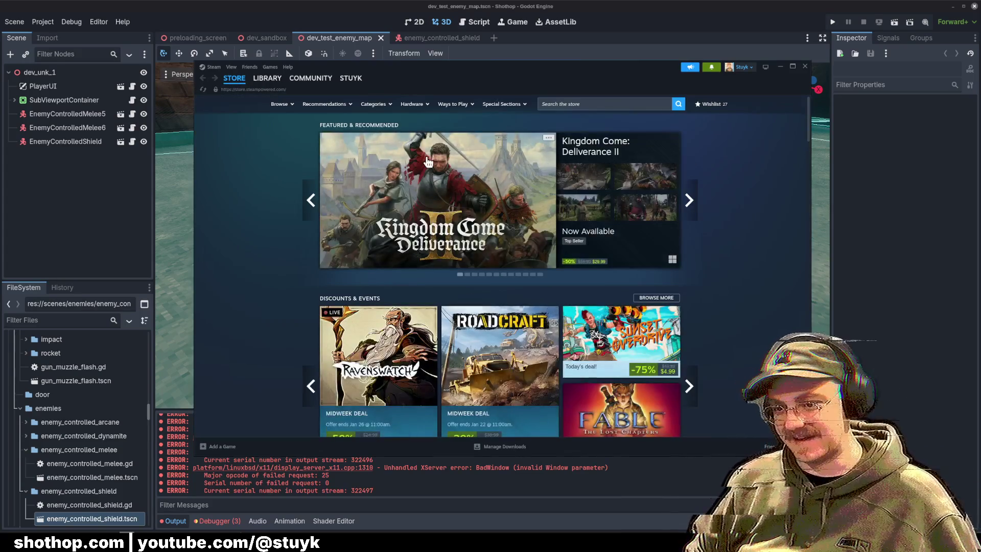
# Open the Steam profile's games list and show all 395 owned games.
pyautogui.moveTo(353, 83)
pyautogui.click(350, 104)
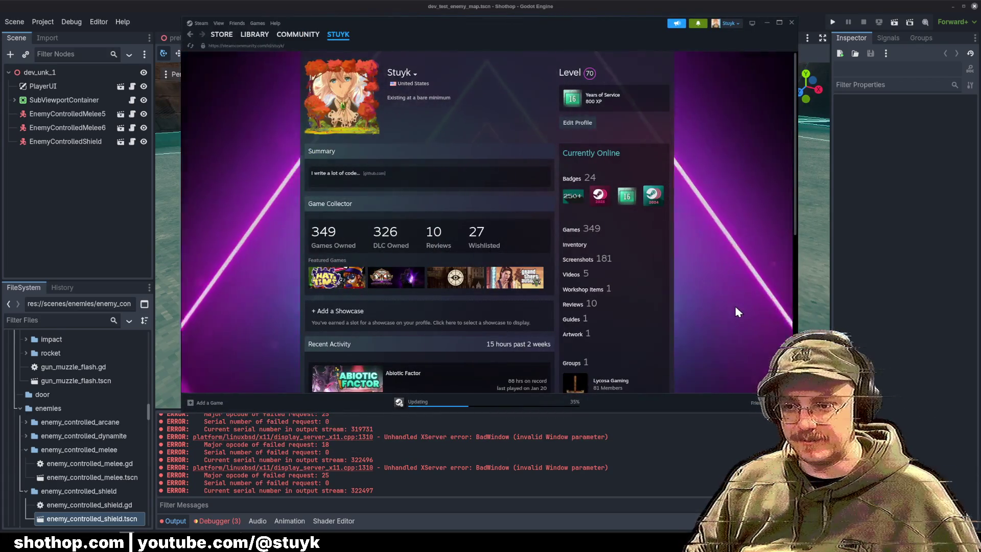
pyautogui.scroll(-1, 745, 305)
pyautogui.scroll(-2, 661, 226)
pyautogui.scroll(-2, 422, 262)
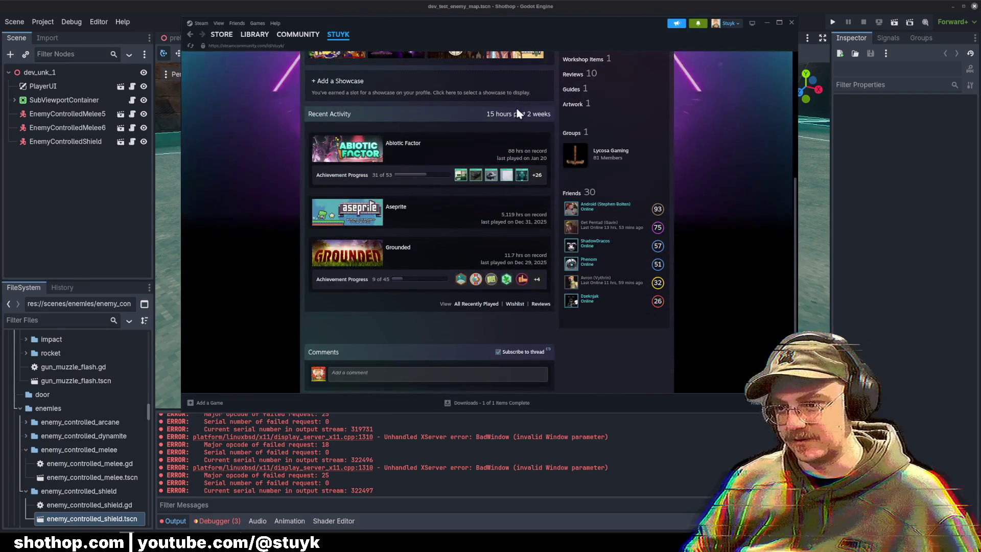
pyautogui.click(476, 303)
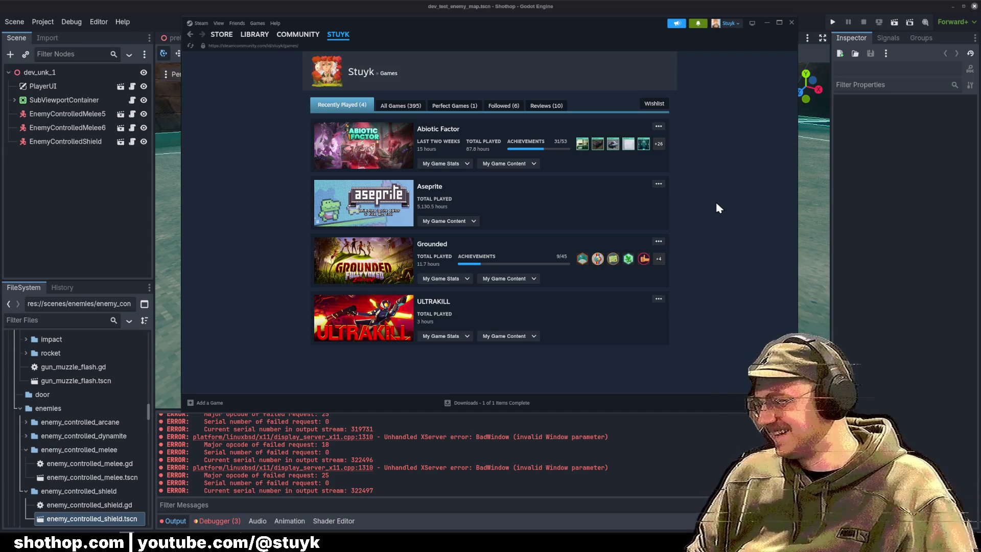
pyautogui.click(391, 108)
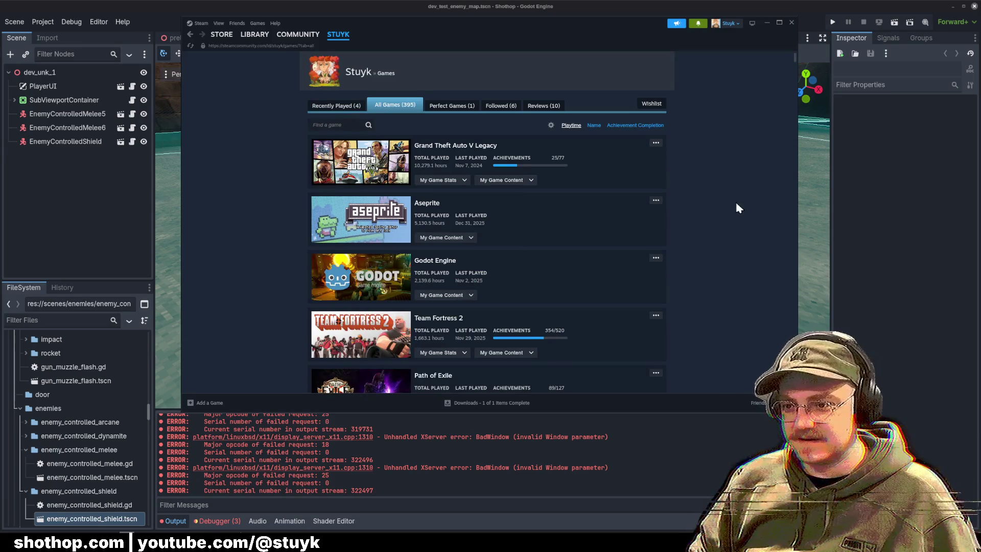
# Check the playtimes for Grand Theft Auto V (10,279.1 hours), Deadlock and Stardew Valley in the games list.
pyautogui.tripleClick(427, 165)
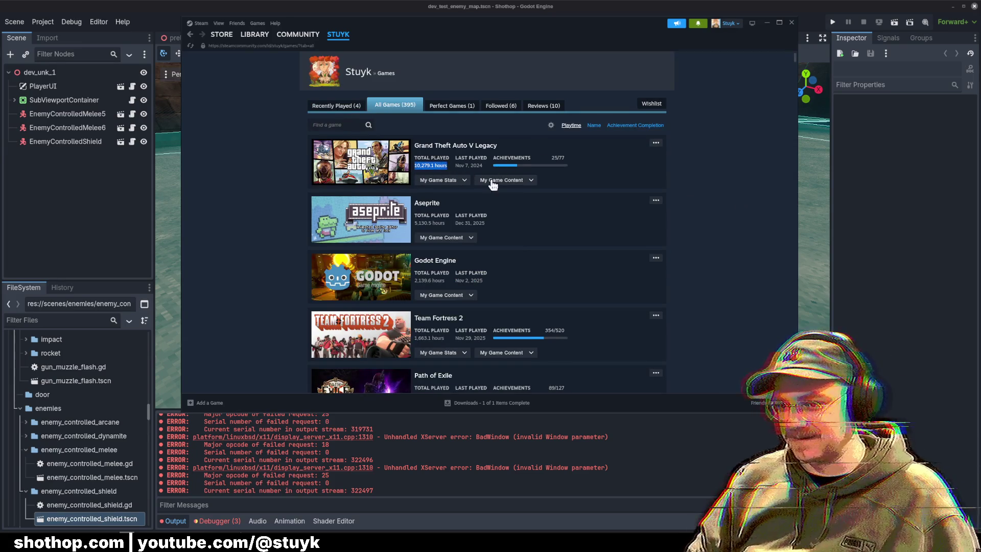
pyautogui.click(744, 245)
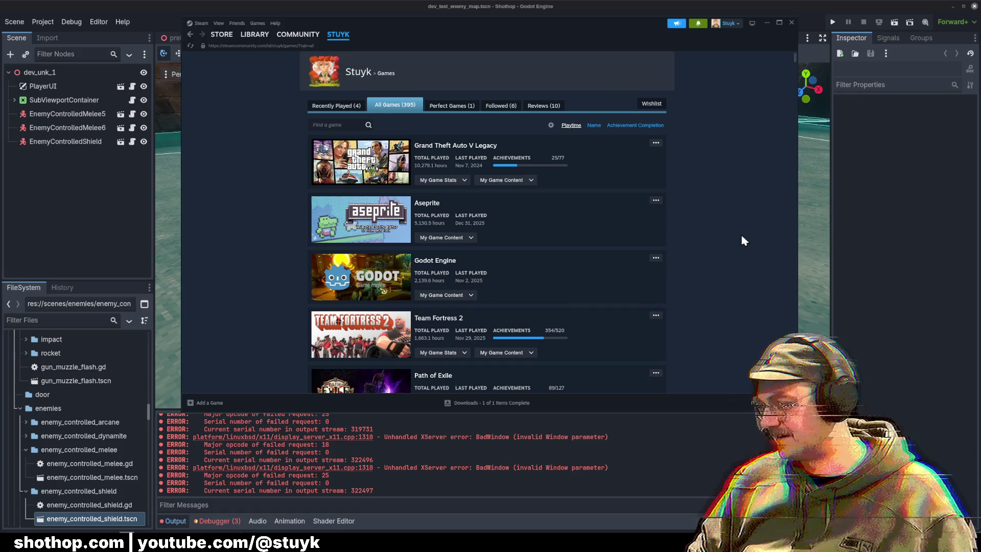
pyautogui.scroll(-3, 736, 238)
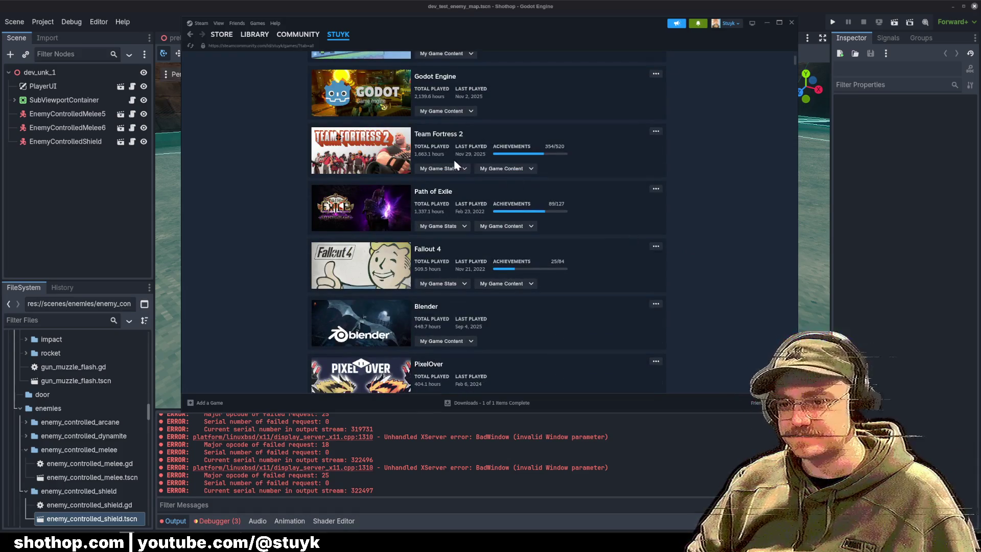
pyautogui.scroll(-2, 285, 164)
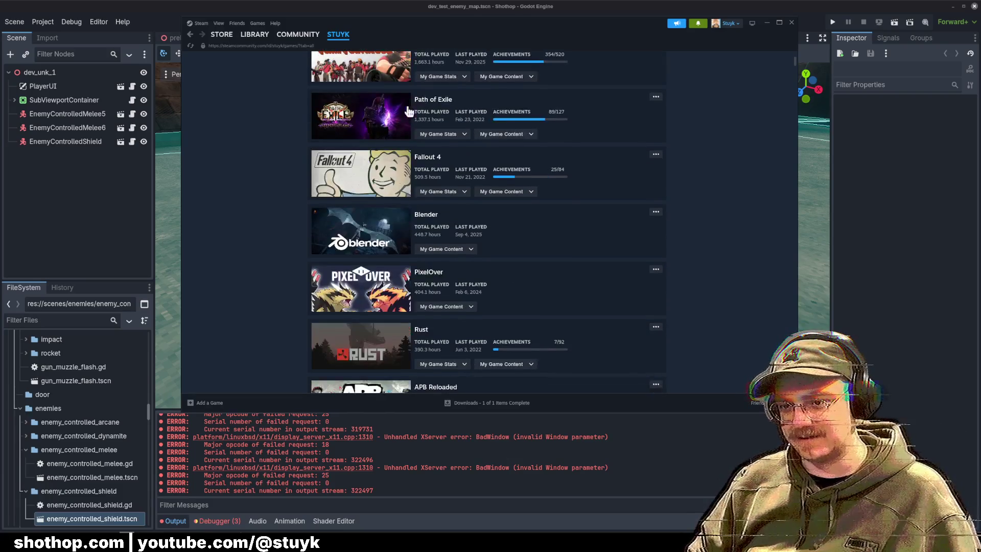
pyautogui.scroll(-5, 256, 174)
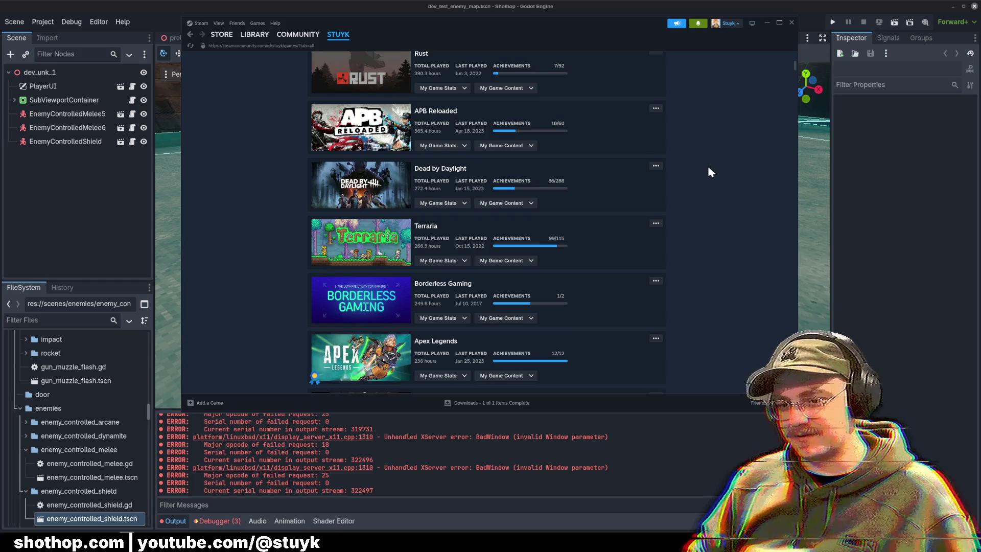
pyautogui.scroll(-2, 704, 169)
pyautogui.scroll(1, 694, 172)
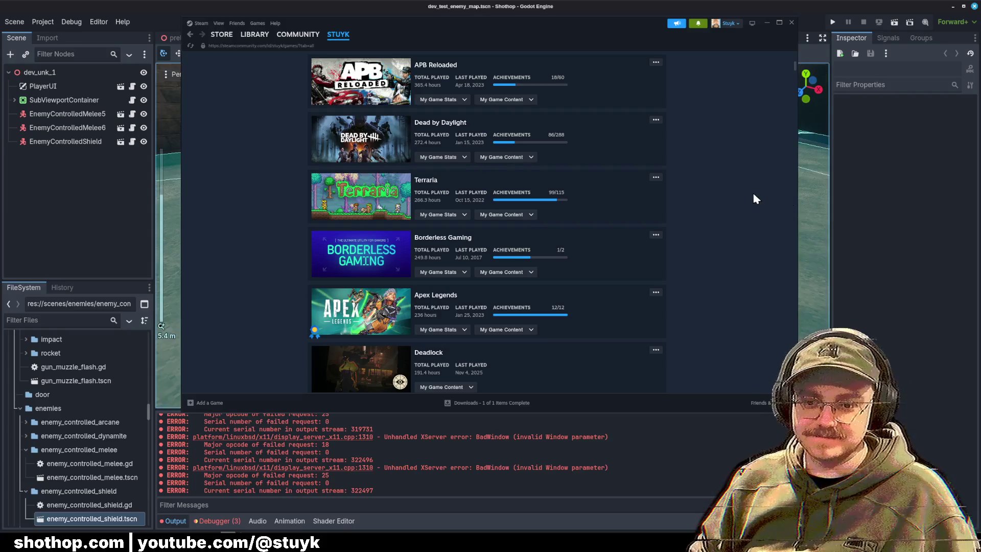
pyautogui.scroll(-6, 749, 194)
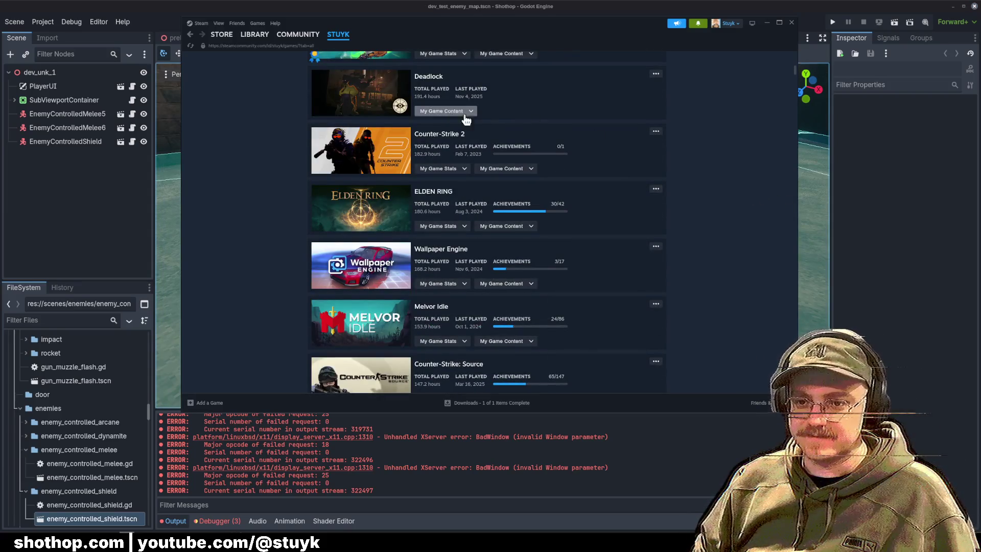
pyautogui.moveTo(418, 96); pyautogui.dragTo(439, 96)
pyautogui.click(707, 128)
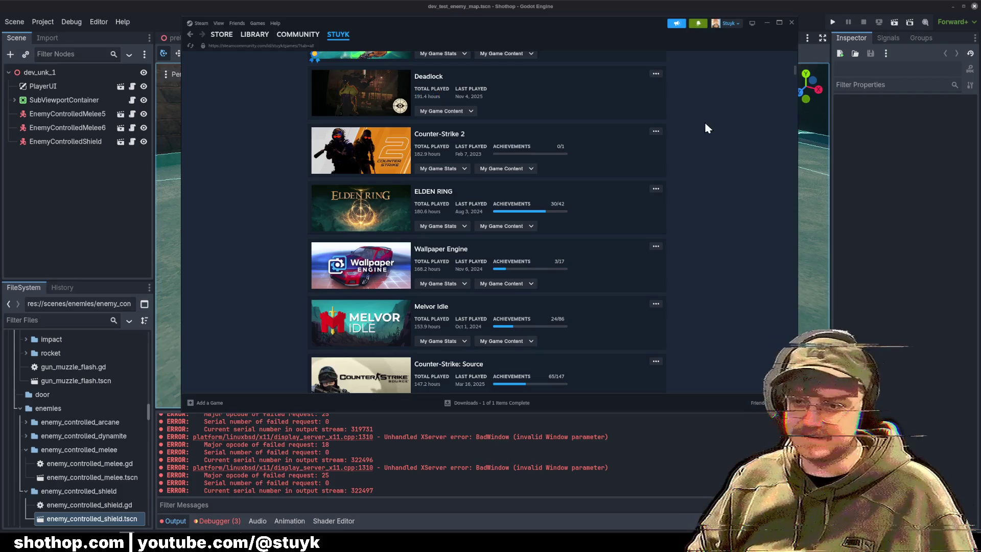
pyautogui.scroll(-4, 747, 130)
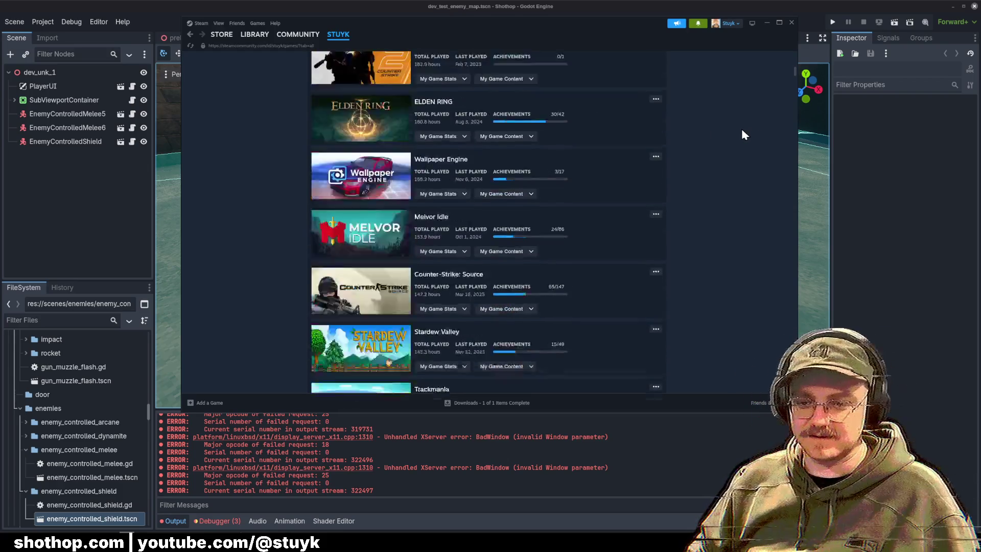
pyautogui.scroll(-4, 738, 133)
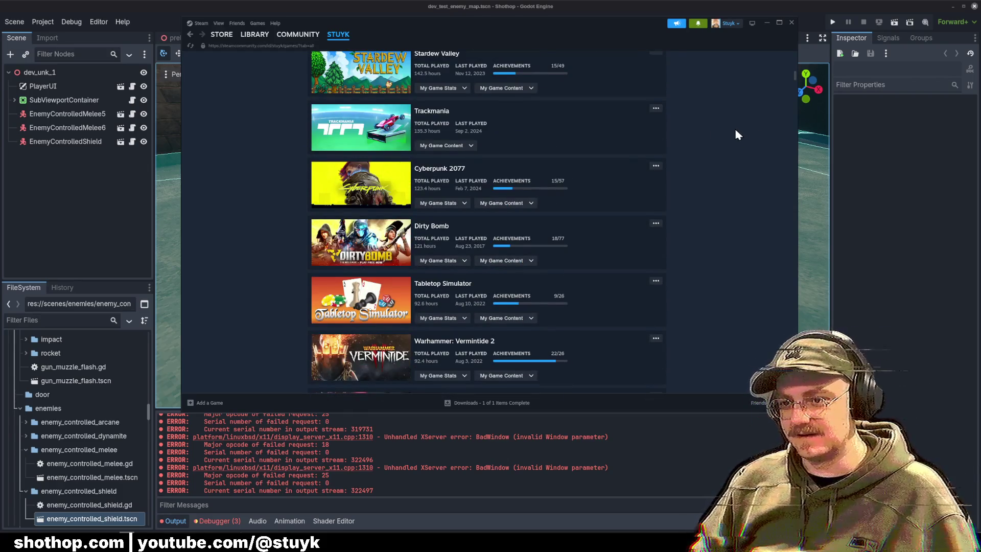
pyautogui.scroll(1, 736, 134)
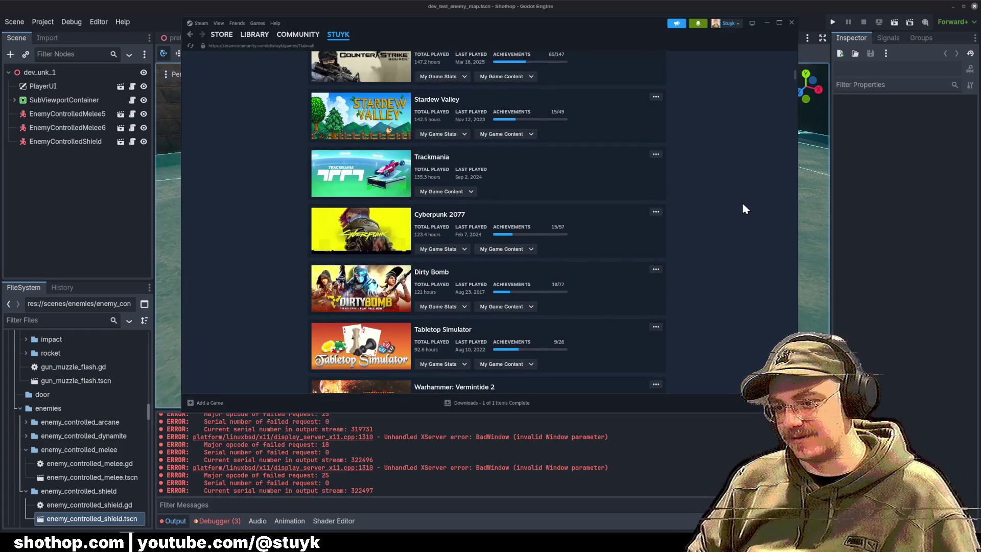
pyautogui.scroll(-4, 754, 202)
pyautogui.scroll(5, 749, 200)
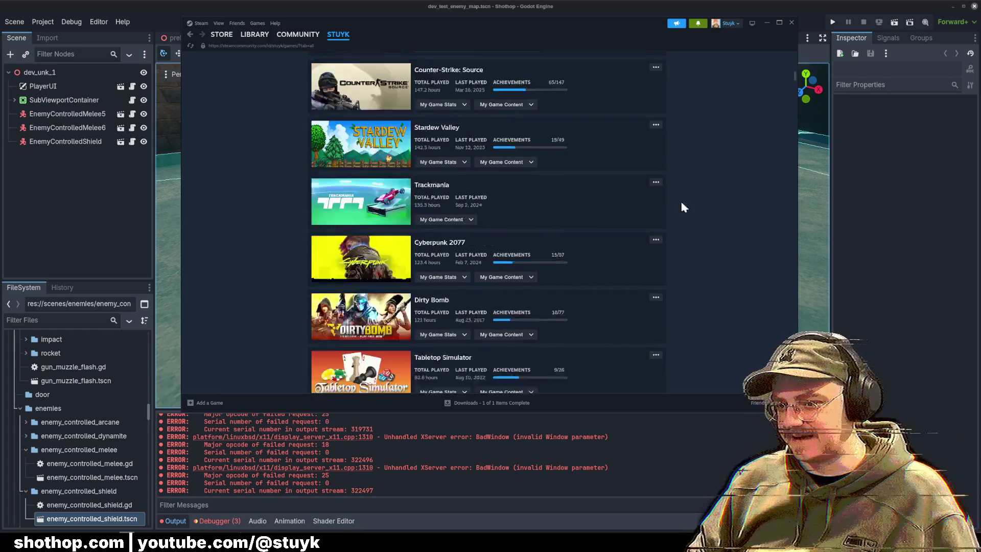
pyautogui.moveTo(414, 165); pyautogui.dragTo(439, 165)
pyautogui.click(708, 236)
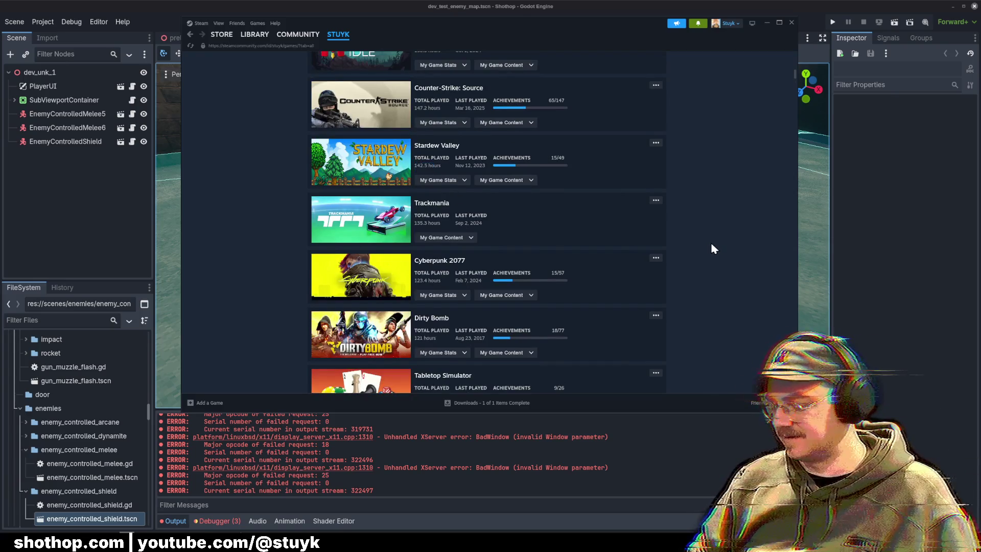
# Check Sea of Thieves and Wolfenstein: Enemy Territory (62.8 hours) further down, then close Steam.
pyautogui.scroll(-4, 714, 240)
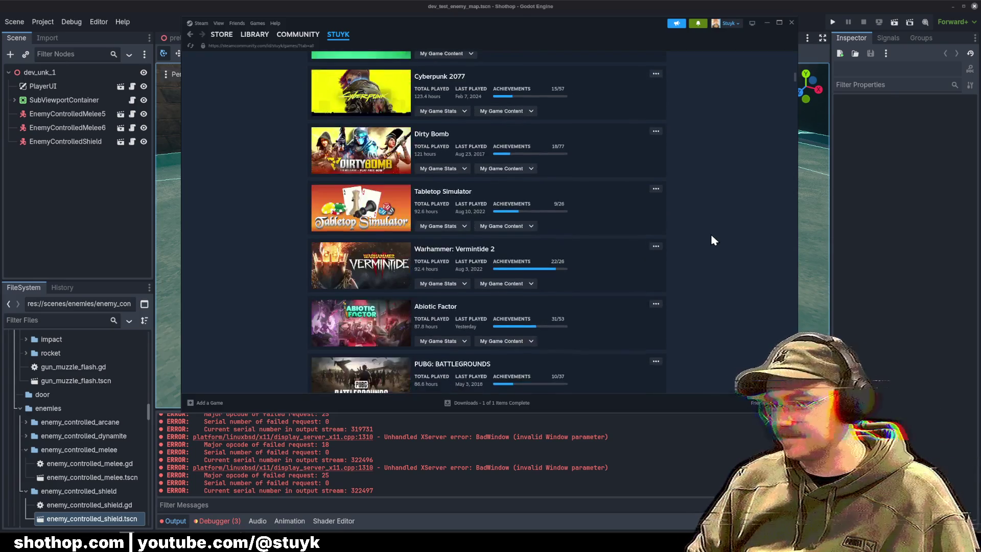
pyautogui.scroll(-3, 713, 239)
pyautogui.scroll(-1, 710, 233)
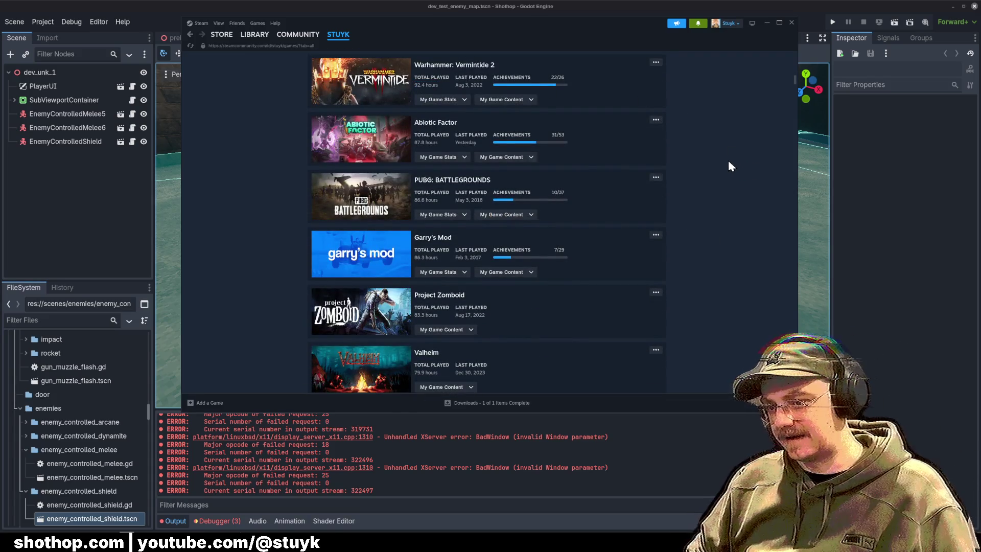
pyautogui.scroll(-2, 744, 187)
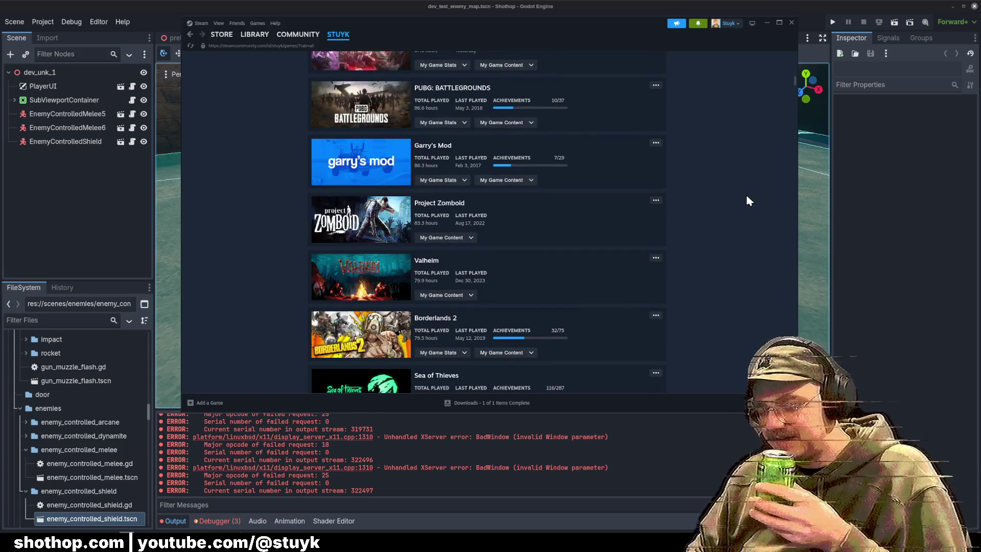
pyautogui.scroll(-1, 546, 281)
pyautogui.scroll(-1, 546, 281)
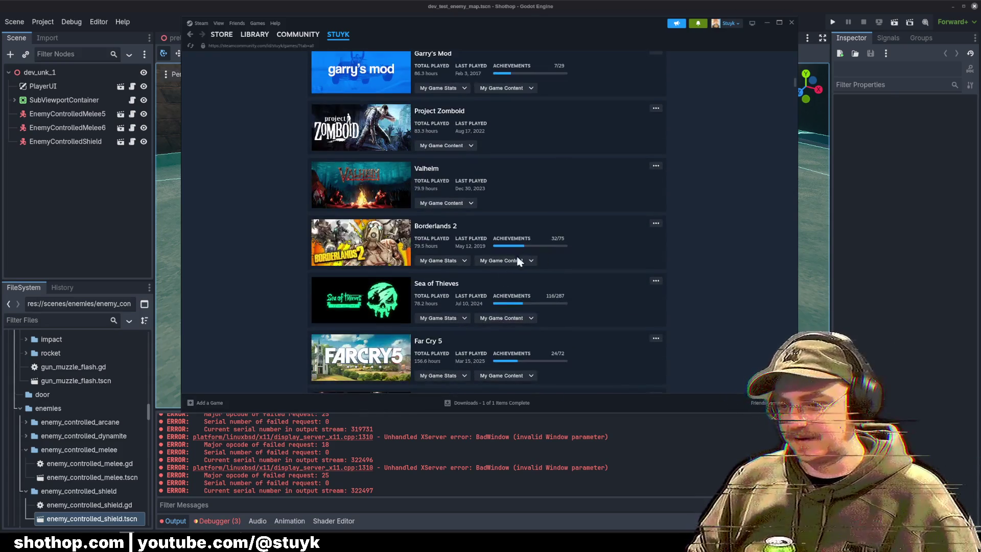
pyautogui.moveTo(415, 304); pyautogui.dragTo(434, 304)
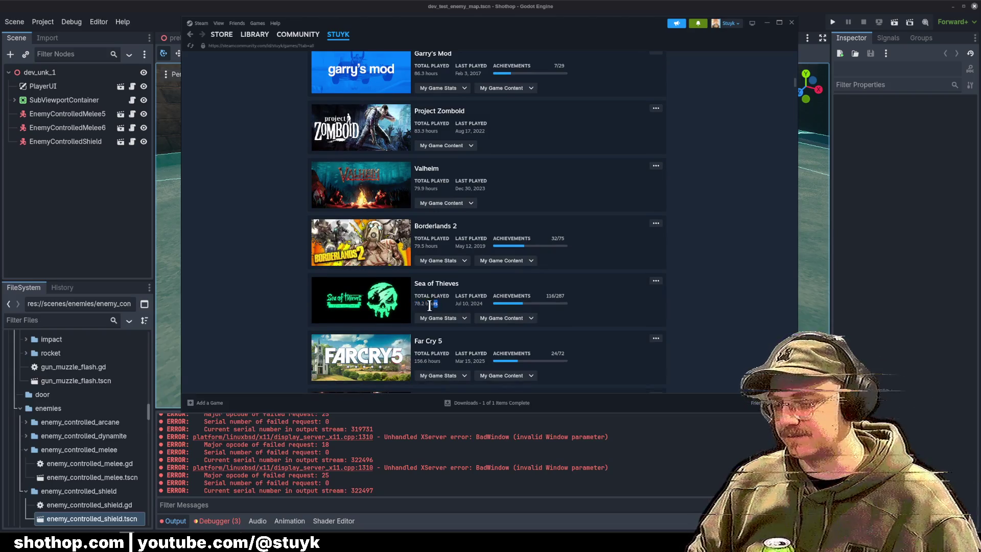
pyautogui.click(414, 311)
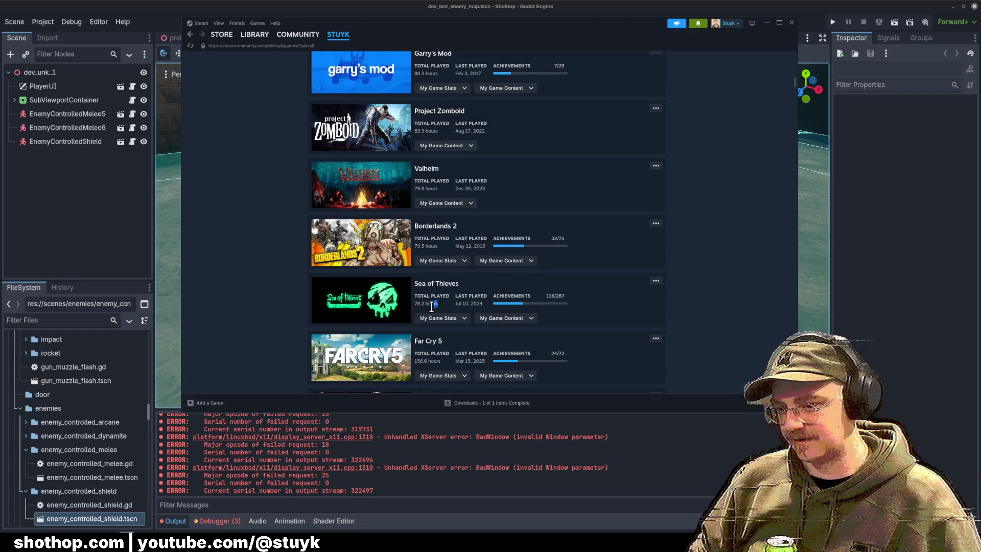
pyautogui.scroll(-5, 715, 282)
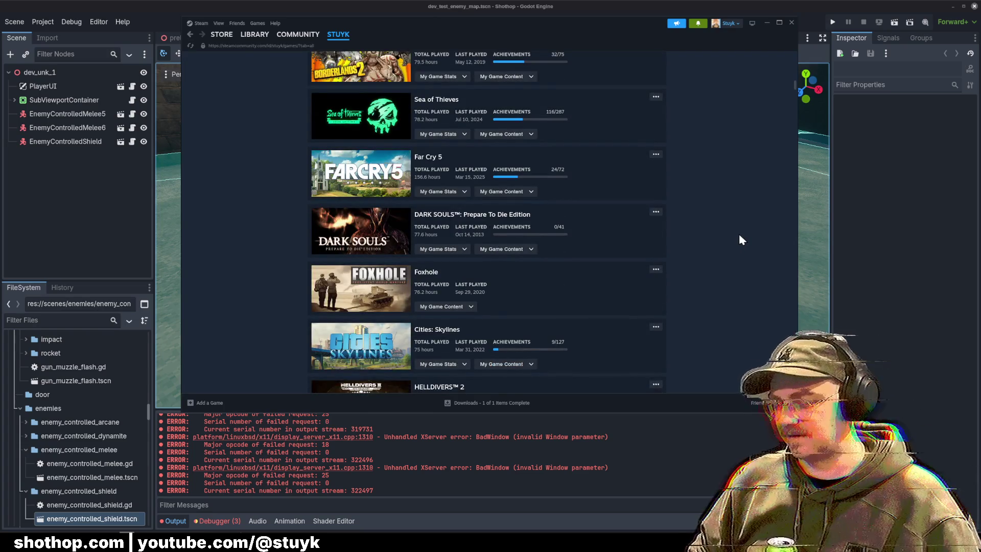
pyautogui.scroll(-2, 755, 216)
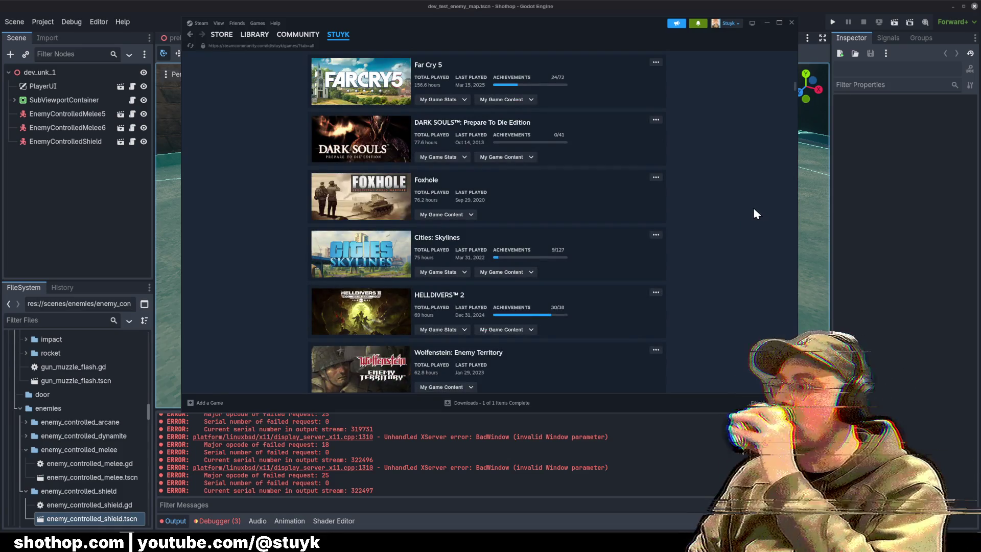
pyautogui.scroll(-1, 749, 207)
pyautogui.scroll(-2, 749, 211)
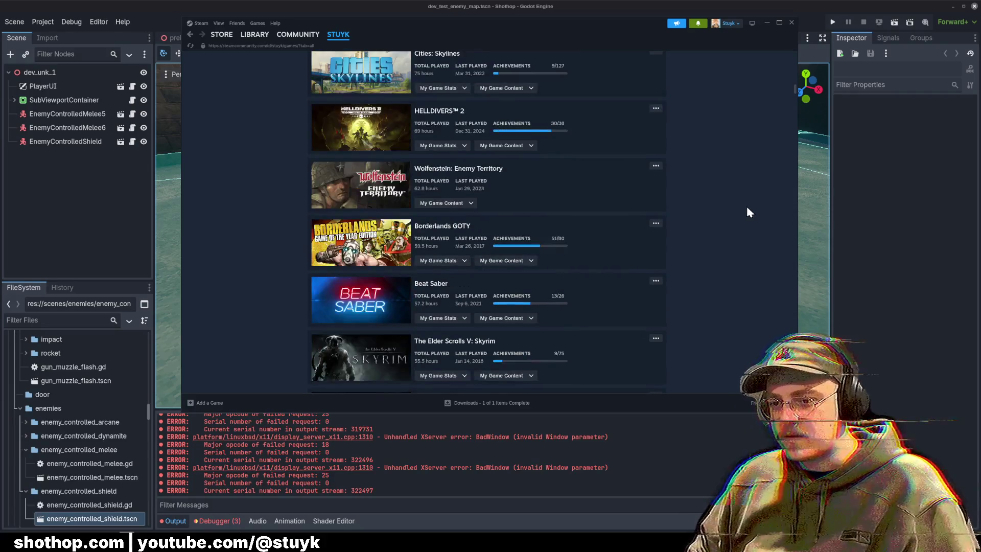
pyautogui.scroll(-2, 751, 214)
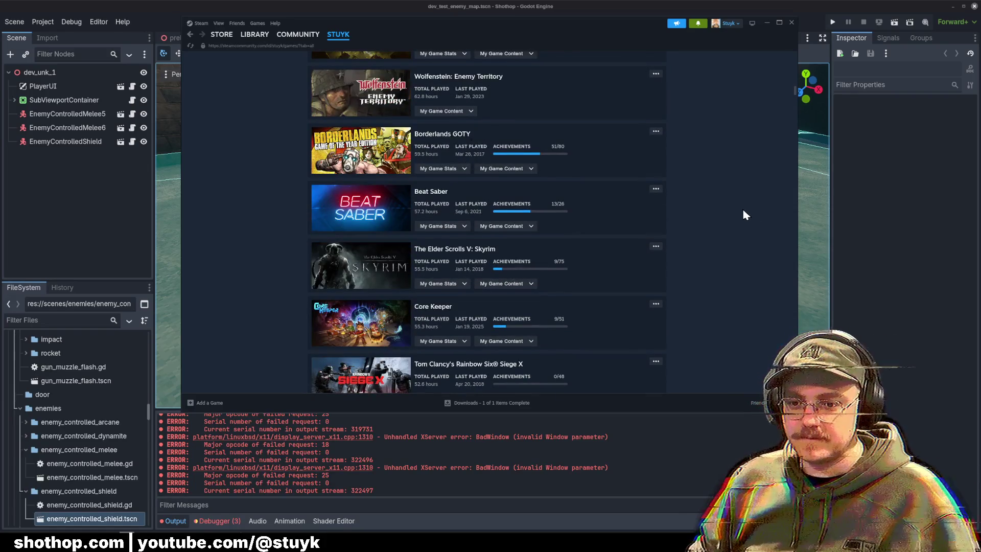
pyautogui.scroll(1, 745, 214)
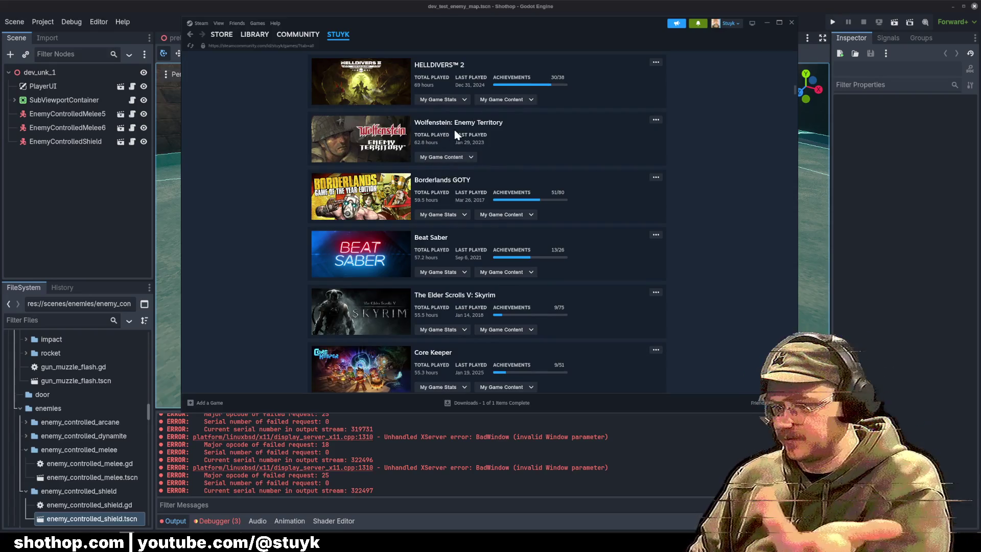
pyautogui.moveTo(414, 143); pyautogui.dragTo(438, 144)
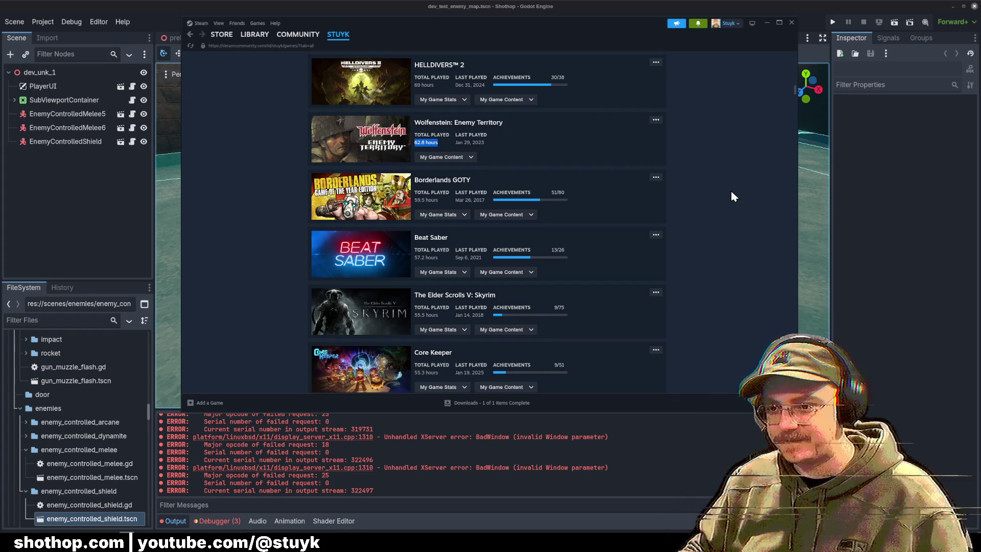
pyautogui.click(683, 205)
pyautogui.scroll(-3, 715, 176)
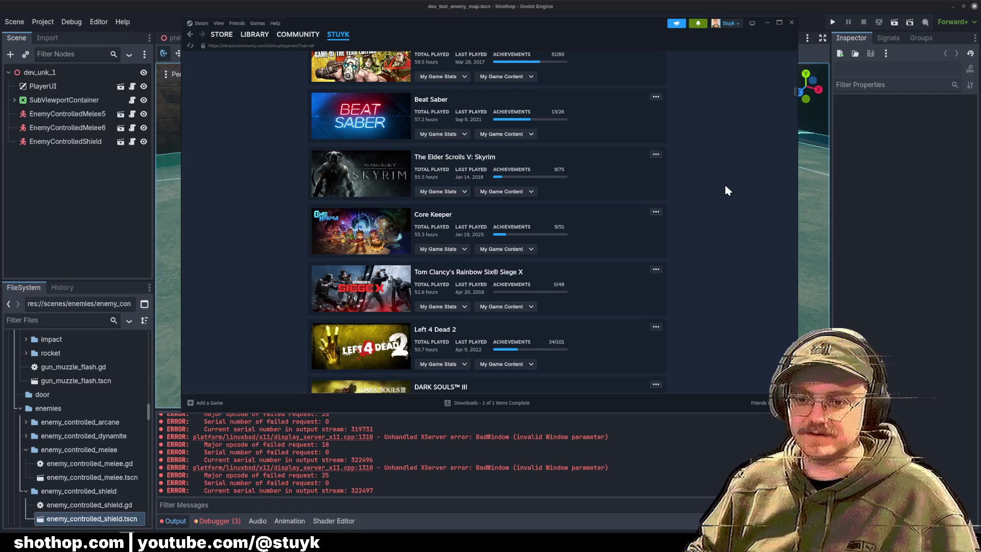
pyautogui.scroll(-7, 740, 192)
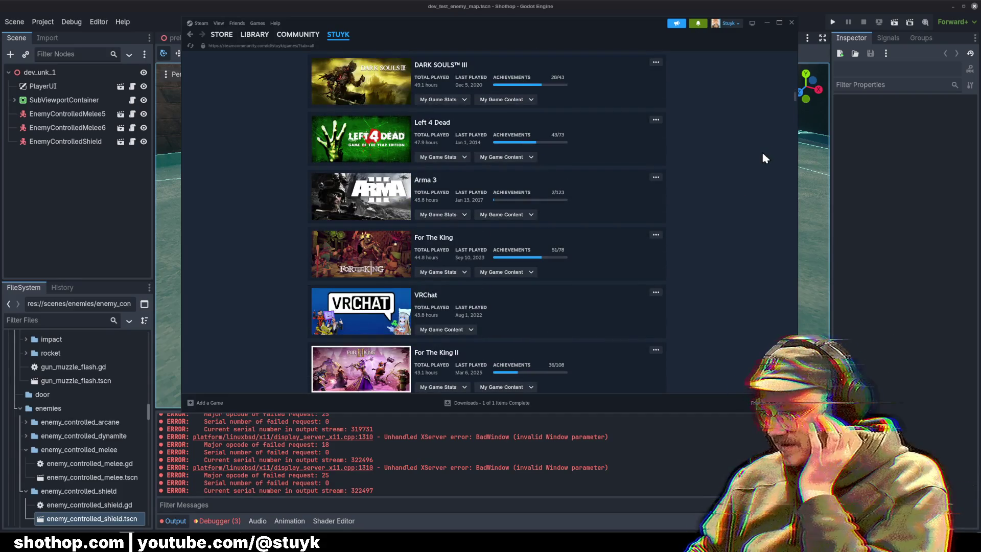
pyautogui.scroll(-5, 780, 183)
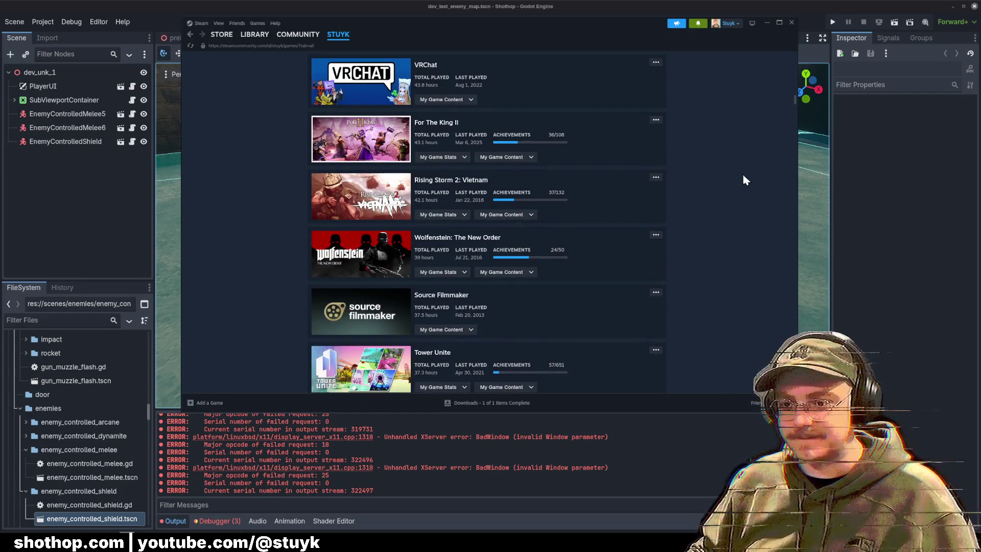
pyautogui.click(792, 22)
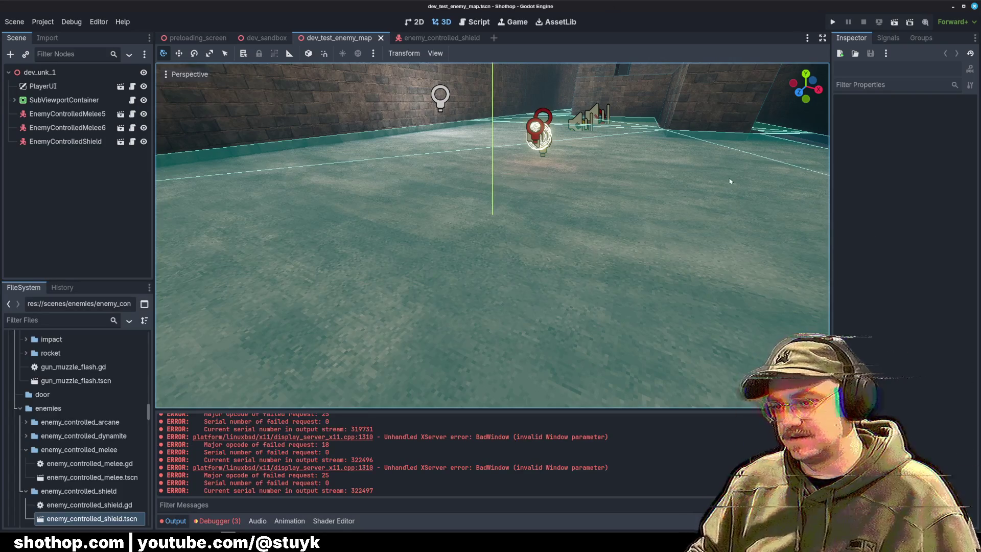
# Fly the viewport camera down the walled corridor to view the enemies, then minimize Blender.
pyautogui.moveTo(634, 250); pyautogui.dragTo(555, 250)
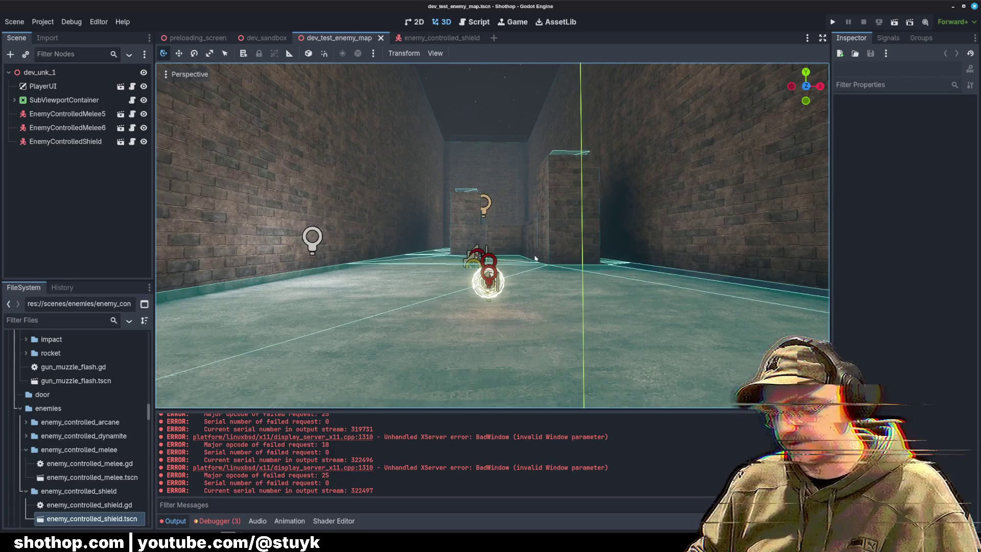
pyautogui.moveTo(523, 253); pyautogui.dragTo(520, 272)
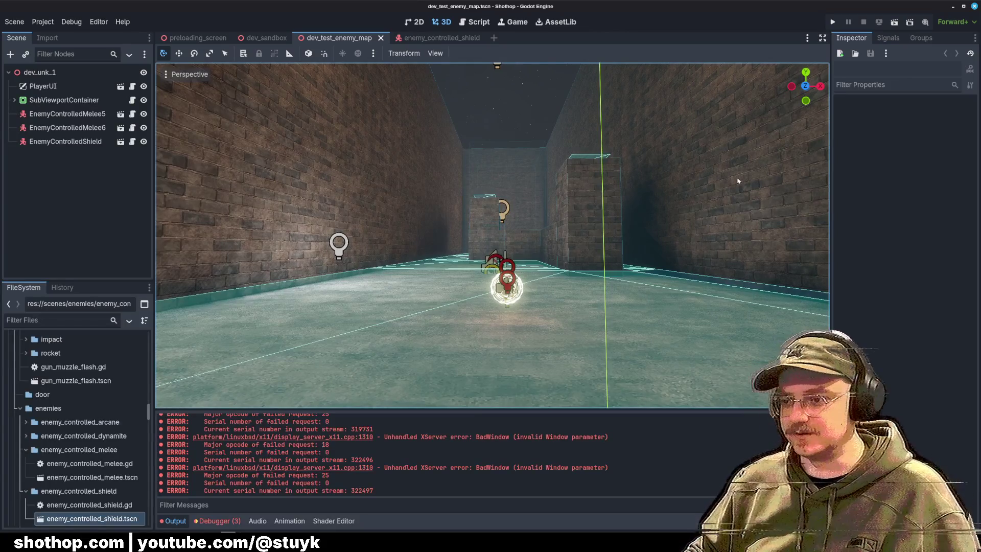
pyautogui.moveTo(399, 245)
pyautogui.mouseDown()
pyautogui.moveTo(398, 307)
pyautogui.moveTo(464, 246)
pyautogui.mouseUp()
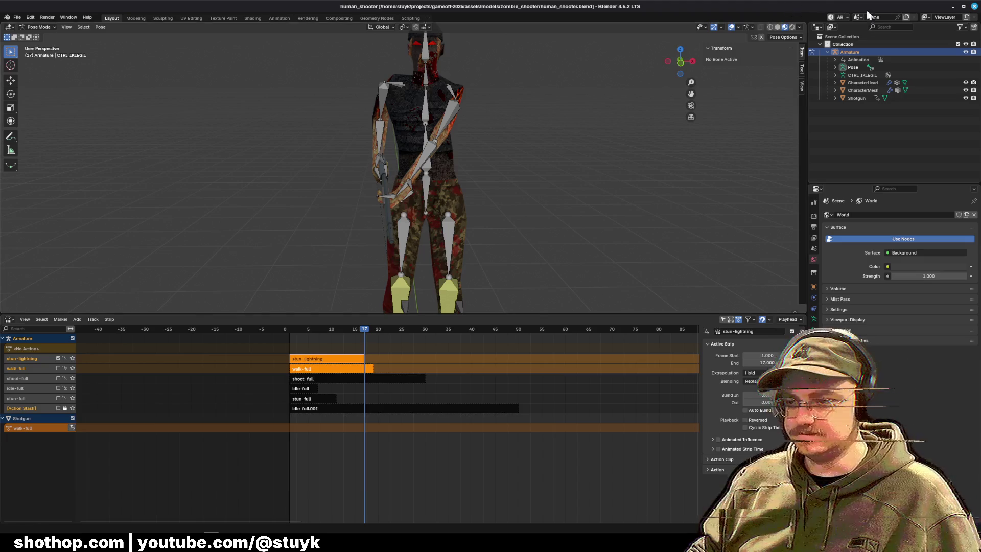
pyautogui.click(953, 6)
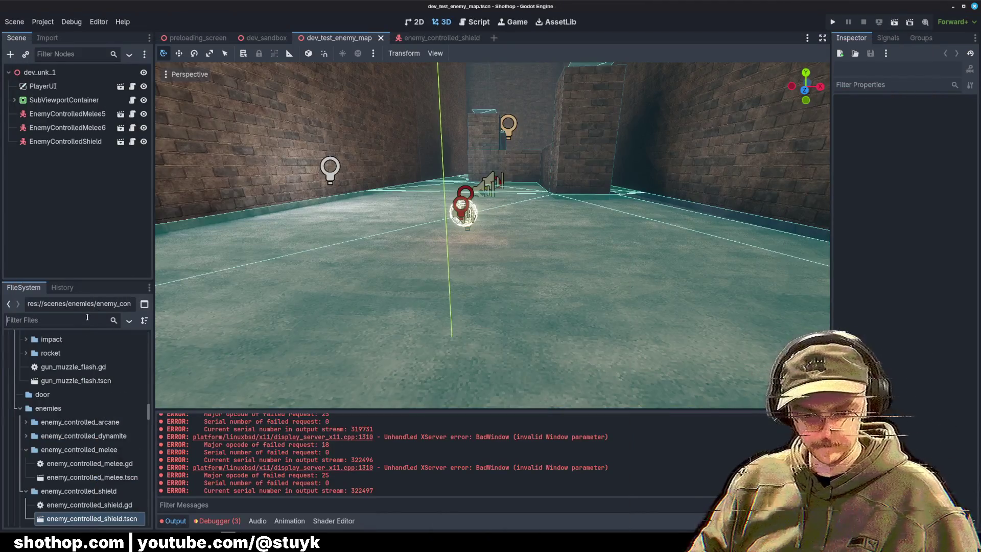
# Filter FileSystem for 'shooter' and open the enemy_controlled_shooter scene and its script.
pyautogui.write('shooter')
pyautogui.press('Down')
pyautogui.press('Down')
pyautogui.press('Return')
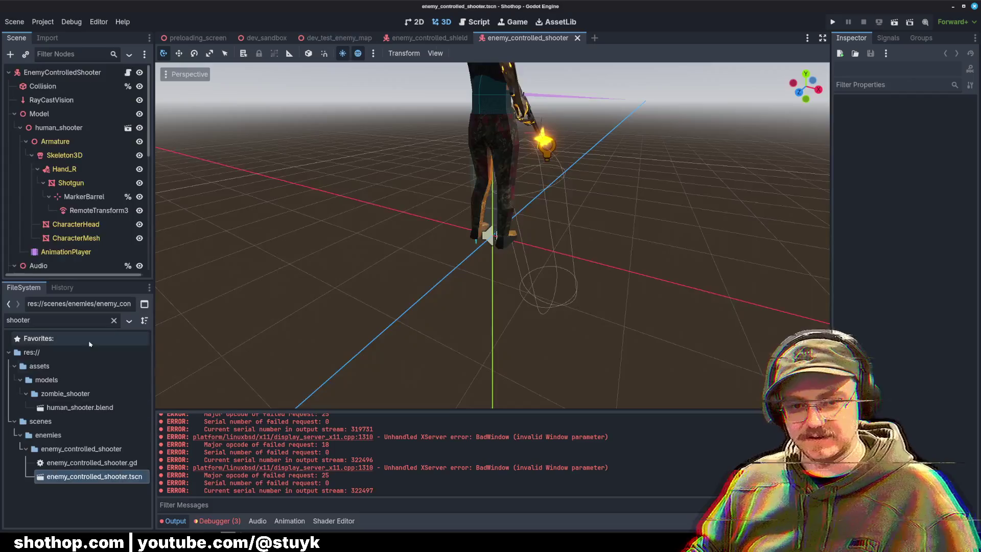
pyautogui.click(128, 72)
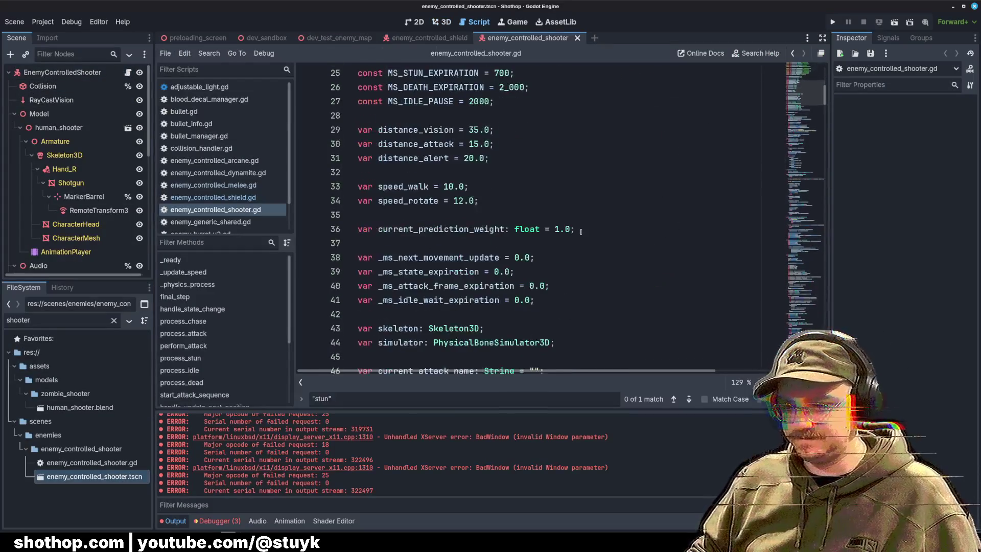
# Find the 'stun' animation call in the script and insert blank lines above it.
pyautogui.click(600, 187)
pyautogui.hotkey('ctrl', 'f')
pyautogui.press('Return')
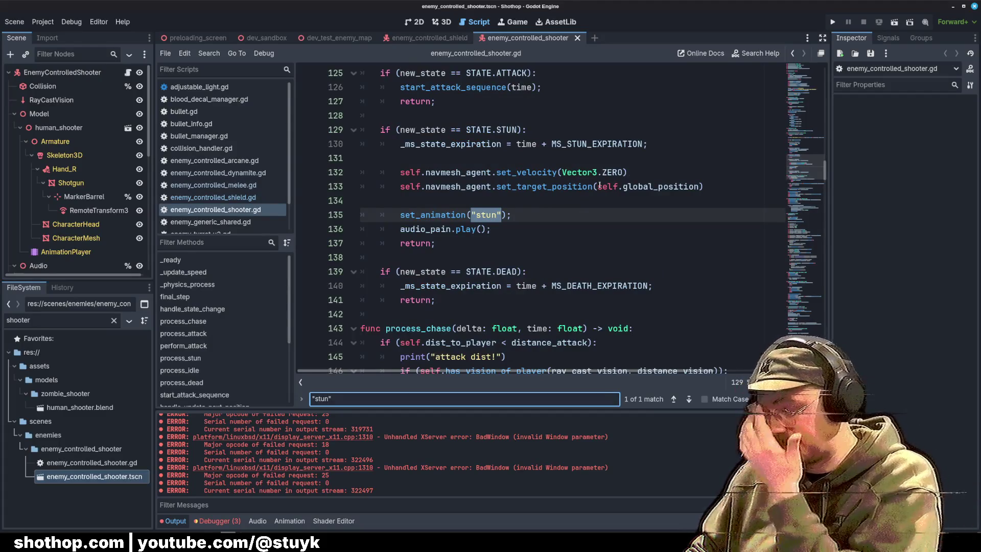
pyautogui.click(485, 244)
pyautogui.click(437, 202)
pyautogui.press('Return')
pyautogui.press('Return')
pyautogui.press('Return')
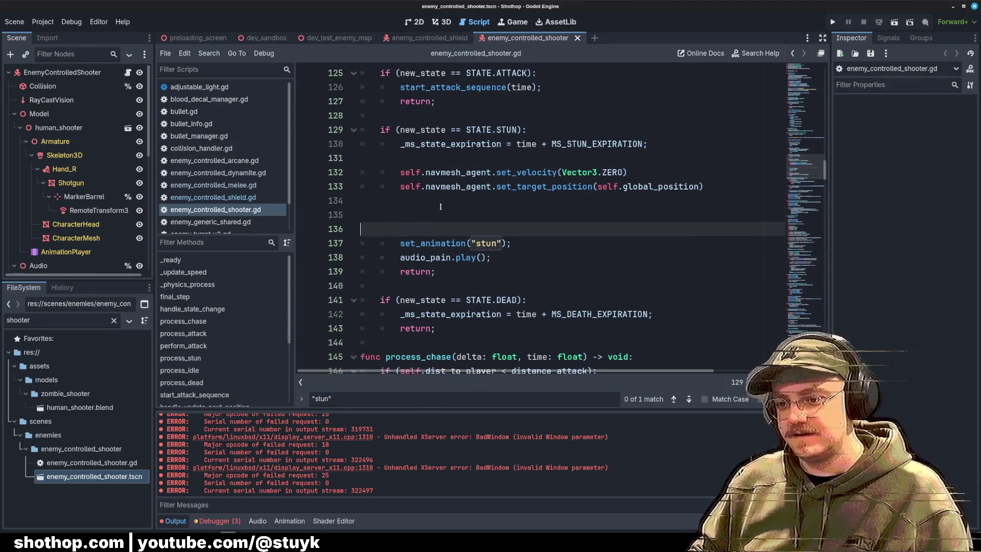
pyautogui.click(453, 217)
pyautogui.scroll(1, 452, 218)
pyautogui.scroll(2, 470, 225)
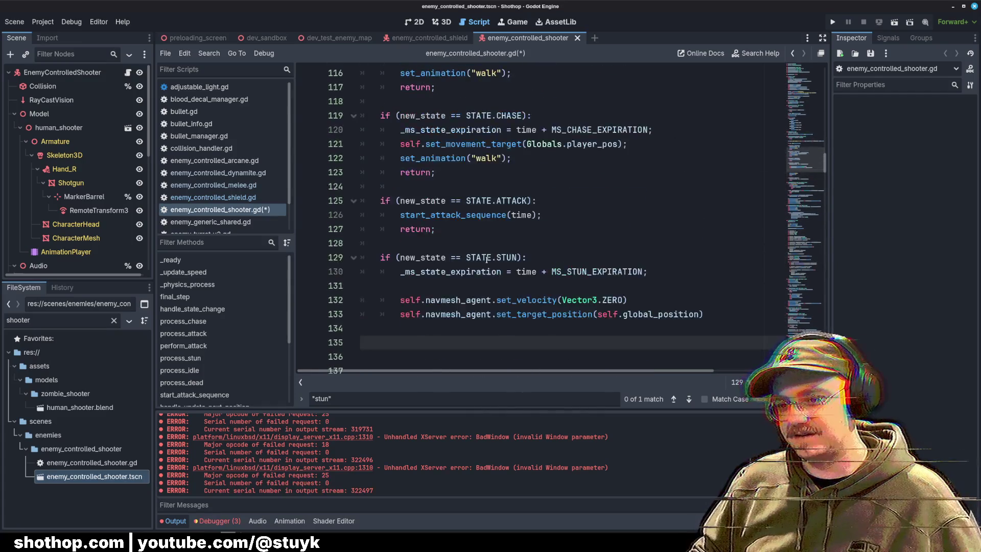
pyautogui.scroll(-2, 504, 238)
pyautogui.scroll(-2, 503, 238)
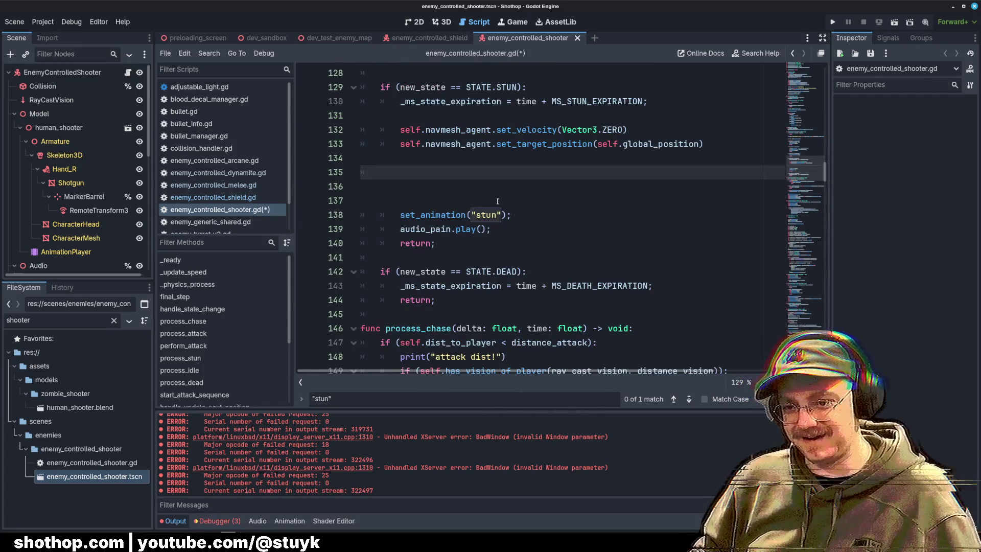
# Paste the LIGHTNING_ARC stun-lightning if/else block, delete the old set_animation("stun") line, and save.
pyautogui.write('if (self.last_damage_type == EnemyGeneric.DAMAGE_TYPES.LIGHTNING_ARC): \t\t\tset_animation("stun-lightning"); \t\telse: \t\t\tset_animation("stun");')
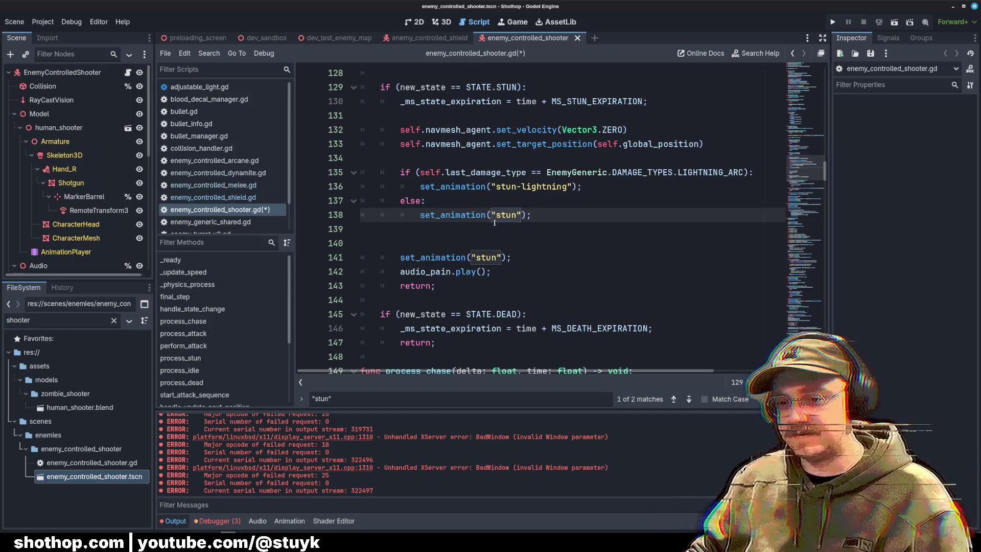
pyautogui.press('Down')
pyautogui.press('Down')
pyautogui.press('Down')
pyautogui.hotkey('shift', 'Up')
pyautogui.hotkey('shift', 'Up')
pyautogui.press('BackSpace')
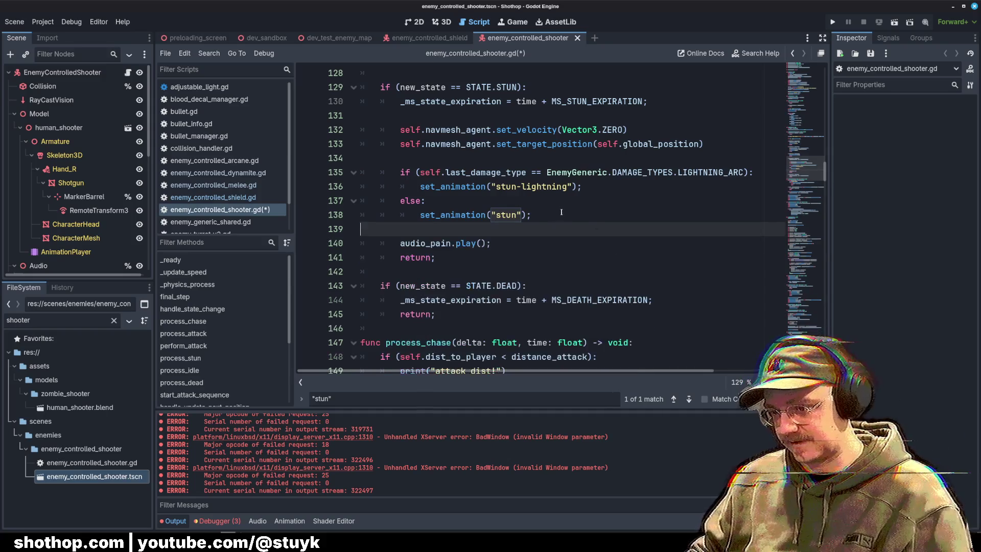
pyautogui.click(561, 212)
pyautogui.hotkey('ctrl', 's')
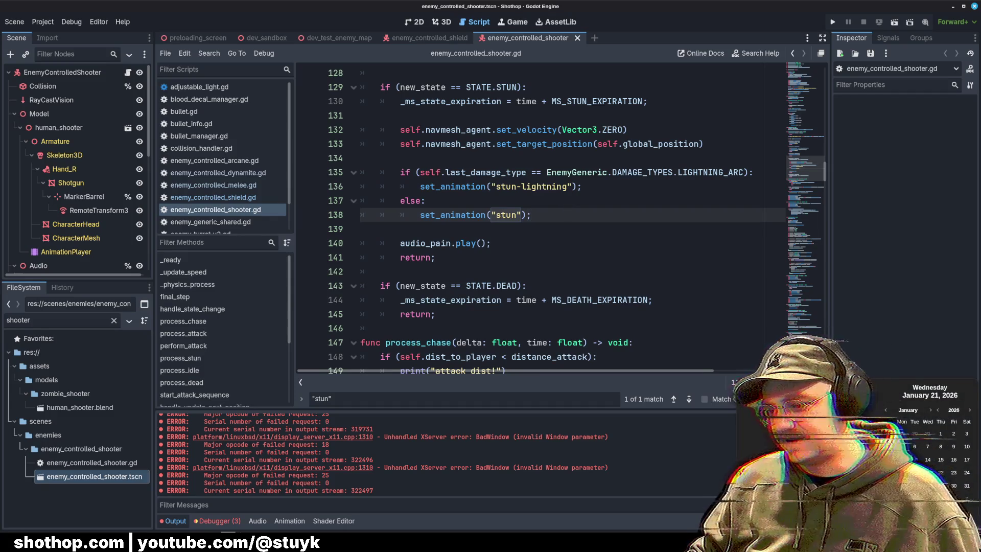
# Dismiss the calendar popup and review the new stun-lightning if/else lines.
pyautogui.click(561, 158)
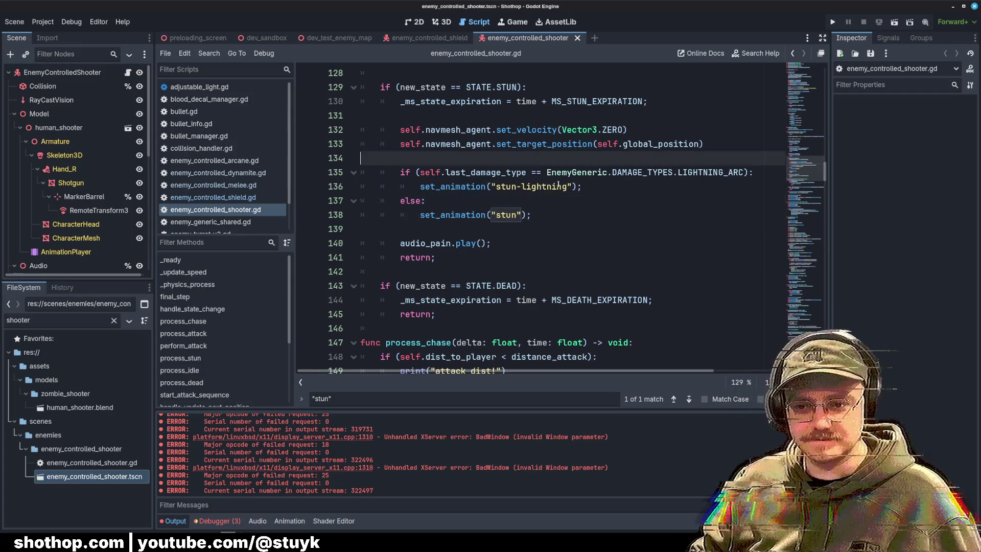
pyautogui.click(562, 186)
pyautogui.click(570, 200)
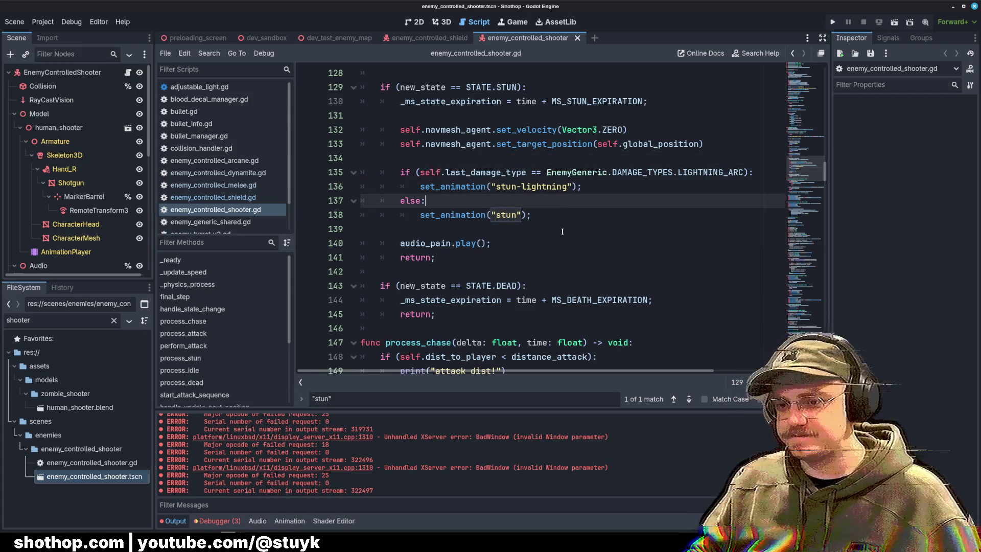
pyautogui.click(552, 225)
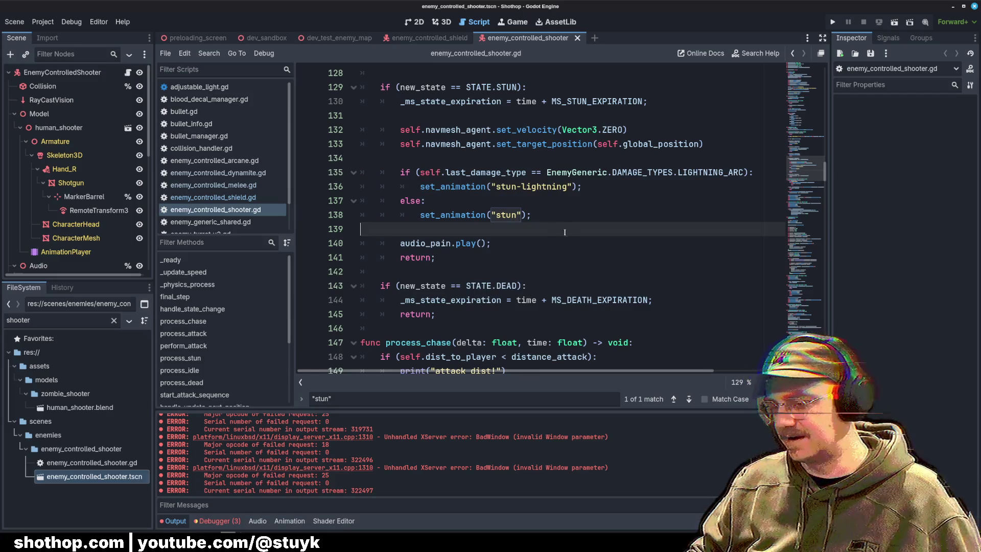
pyautogui.click(564, 200)
pyautogui.click(565, 215)
pyautogui.scroll(2, 562, 215)
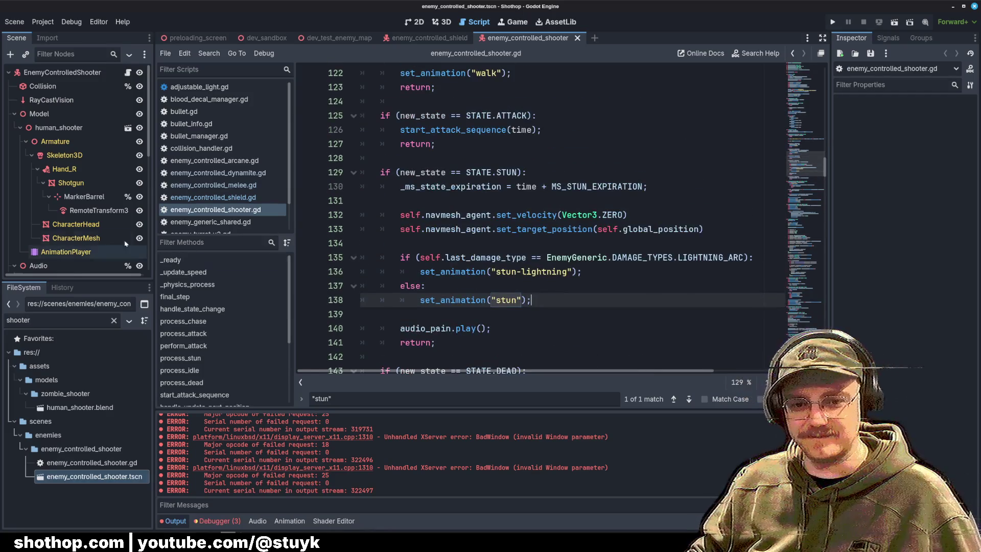
pyautogui.scroll(-5, 77, 204)
pyautogui.click(51, 111)
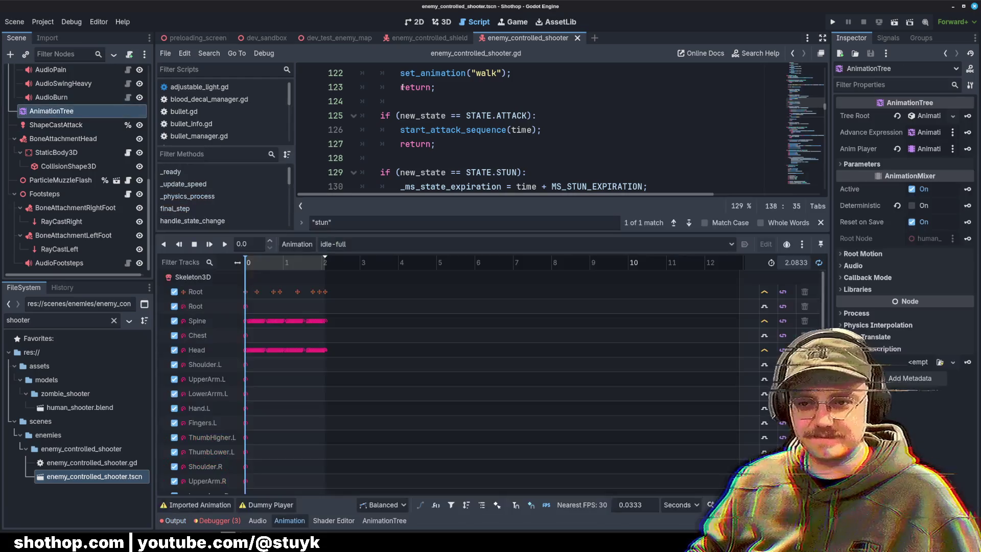
# Add a stun-lightning input to the AnimationTree's Transition node.
pyautogui.click(442, 21)
pyautogui.click(384, 520)
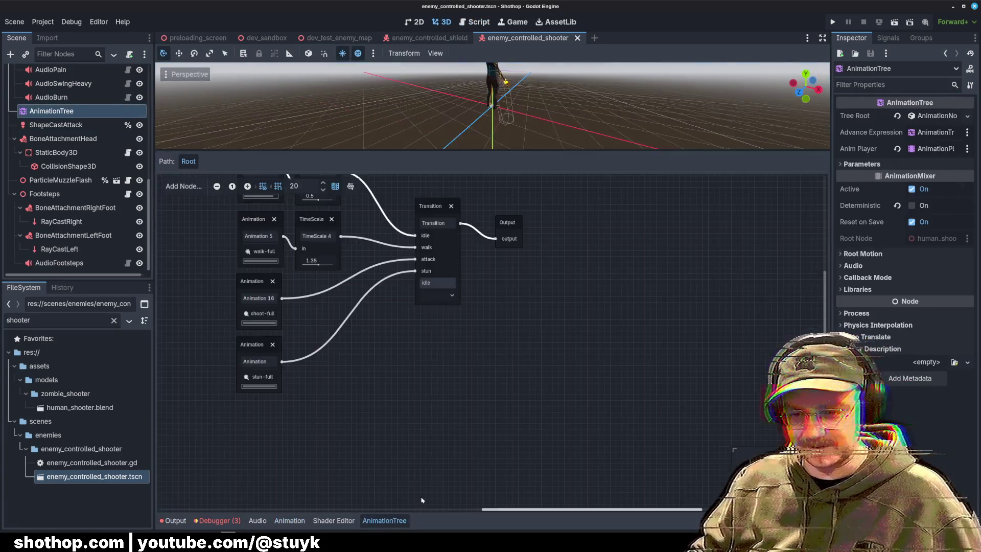
pyautogui.scroll(3, 422, 460)
pyautogui.click(436, 244)
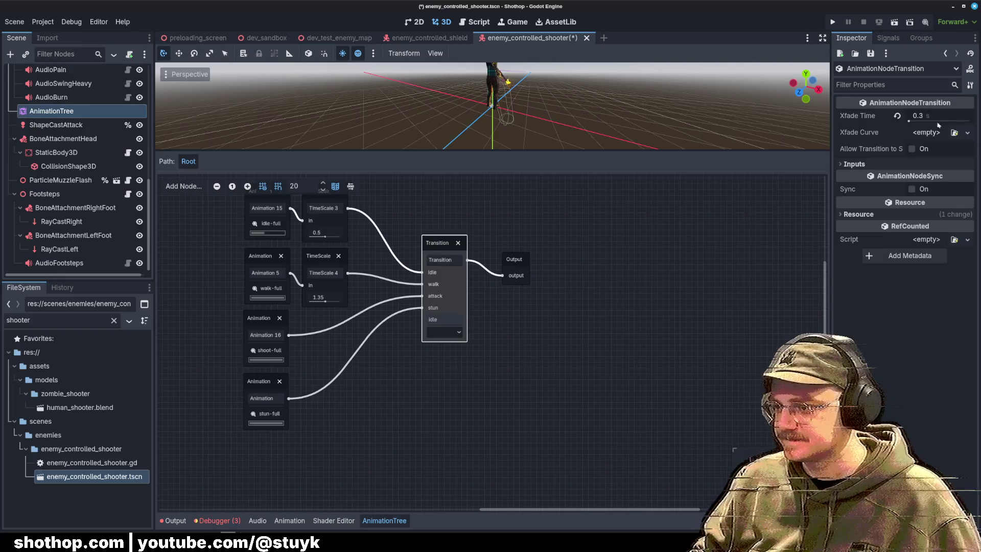
pyautogui.click(930, 164)
pyautogui.click(915, 454)
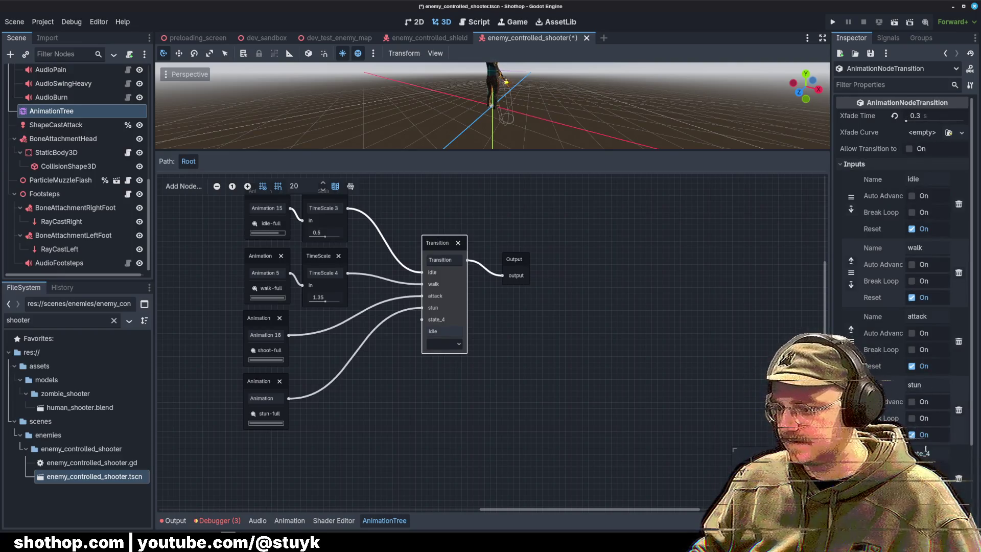
pyautogui.write('stun-li')
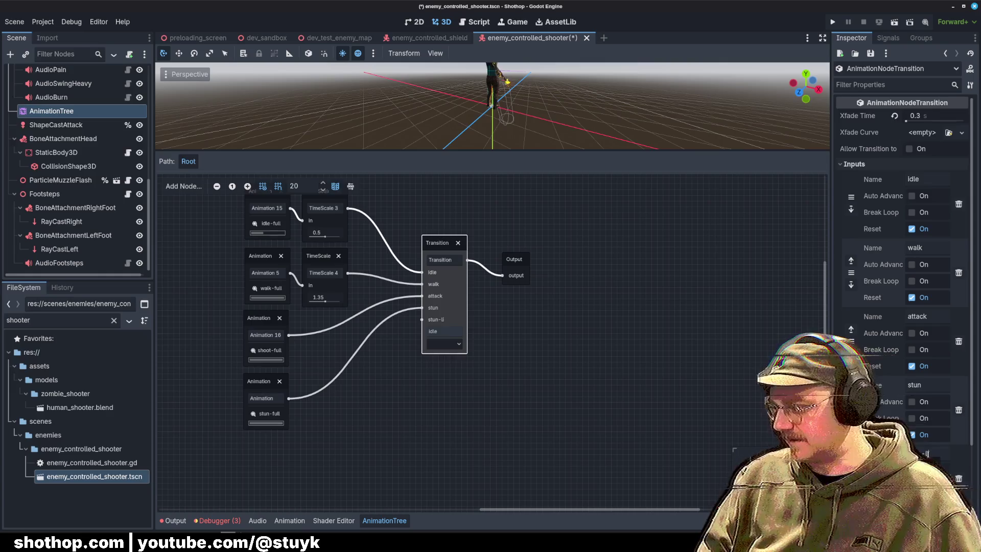
pyautogui.write('ghtning')
# Add a new Animation node below stun-full, connect it to the stun-lightning input, and save.
pyautogui.click(357, 448)
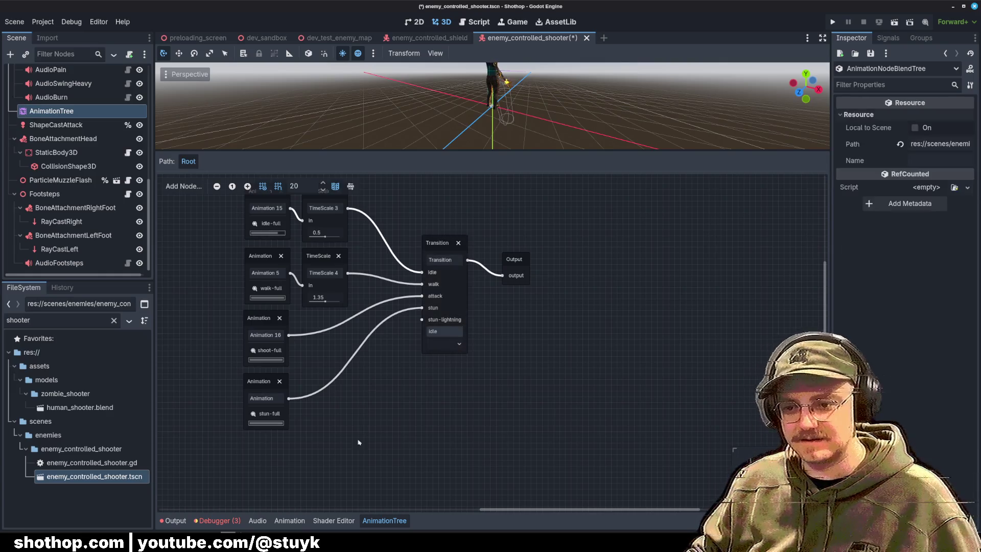
pyautogui.rightClick(358, 448)
pyautogui.click(379, 355)
pyautogui.moveTo(381, 461)
pyautogui.mouseDown()
pyautogui.moveTo(271, 461)
pyautogui.moveTo(421, 319)
pyautogui.mouseUp()
pyautogui.click(253, 482)
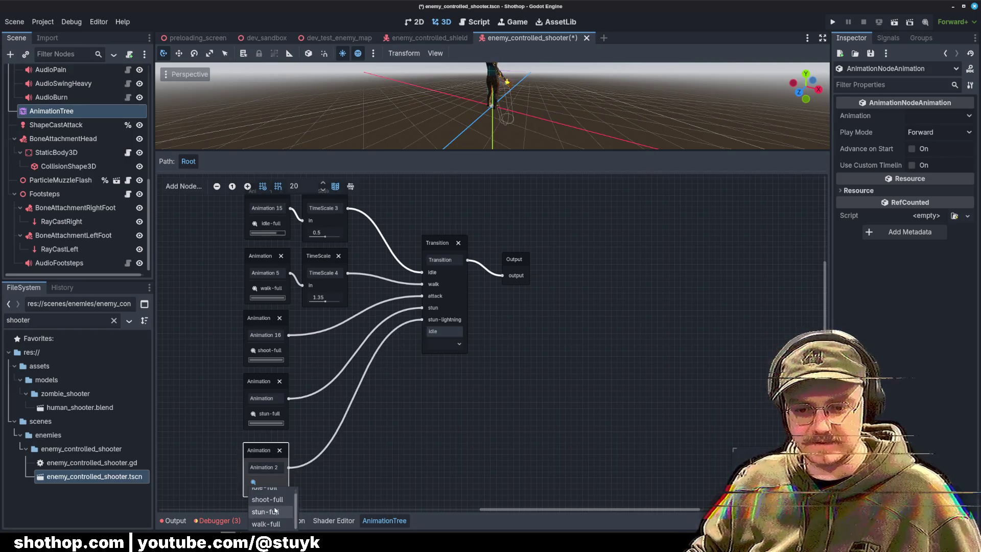
pyautogui.scroll(-3, 270, 435)
pyautogui.click(267, 392)
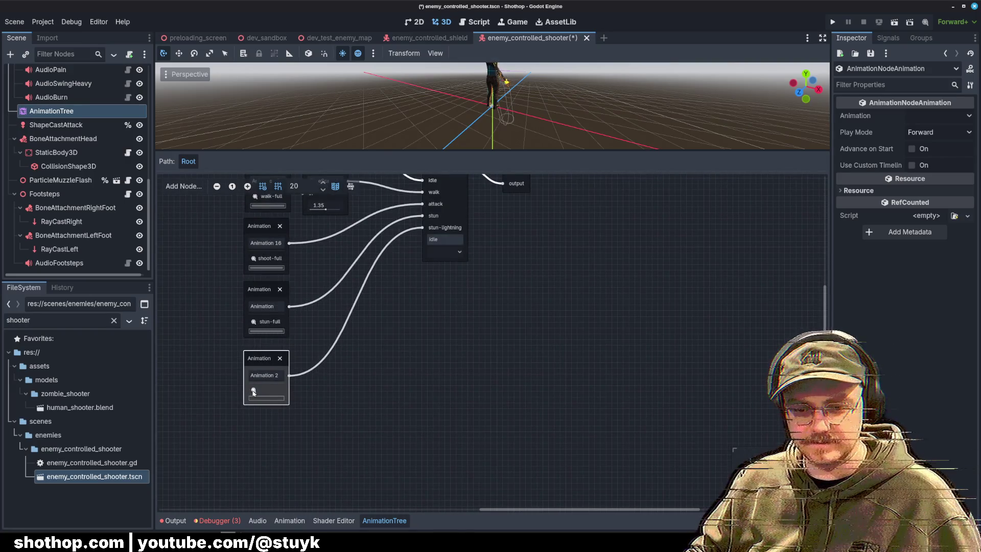
pyautogui.press('Escape')
pyautogui.hotkey('ctrl', 's')
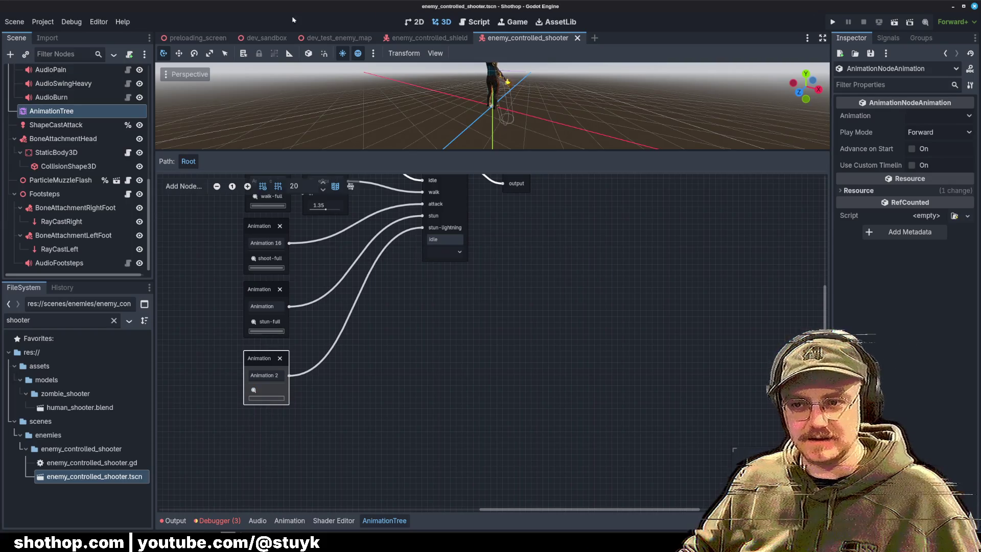
pyautogui.scroll(5, 83, 196)
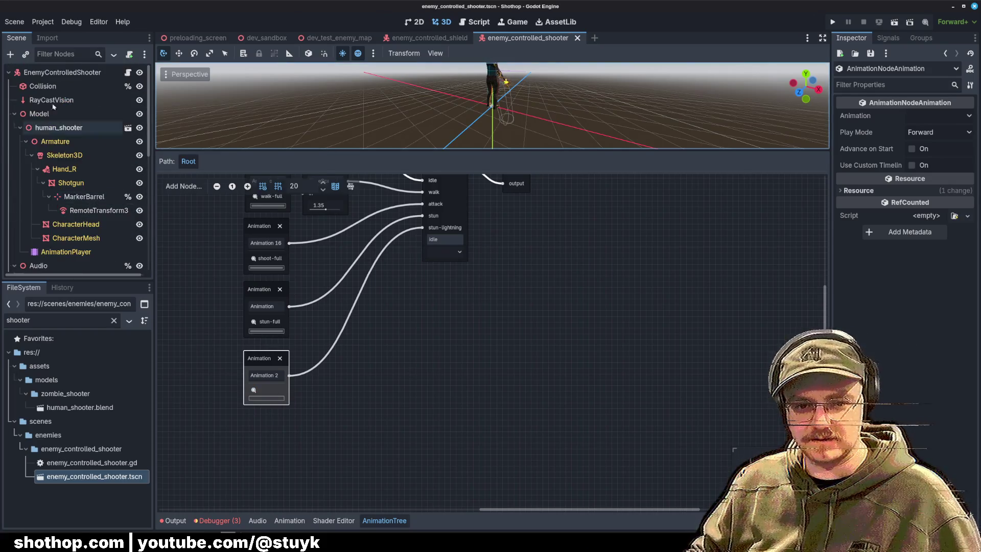
pyautogui.hotkey('alt', 'Tab')
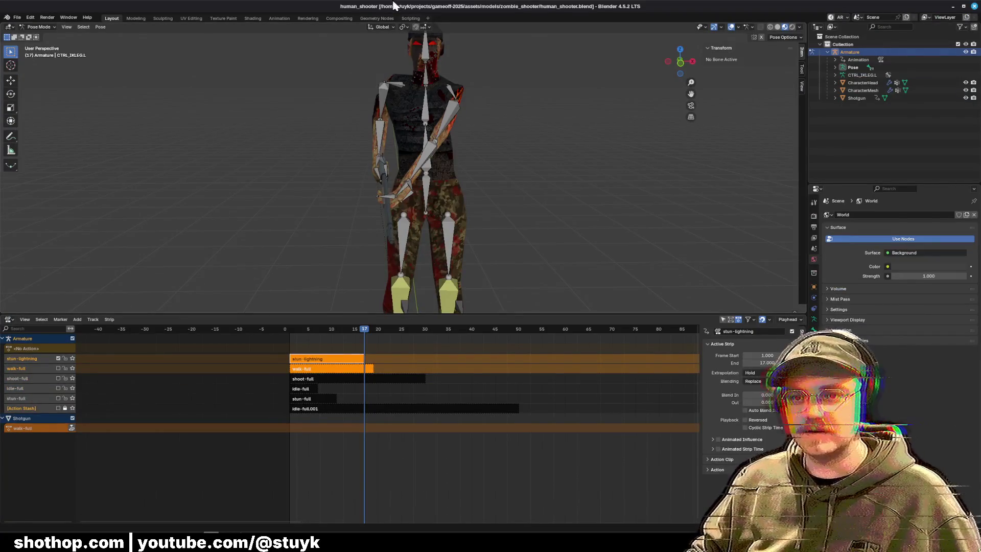
# Save the human_shooter blend file, then assign stun-lightning to the Animation 2 node and save.
pyautogui.hotkey('ctrl', 's')
pyautogui.click(953, 7)
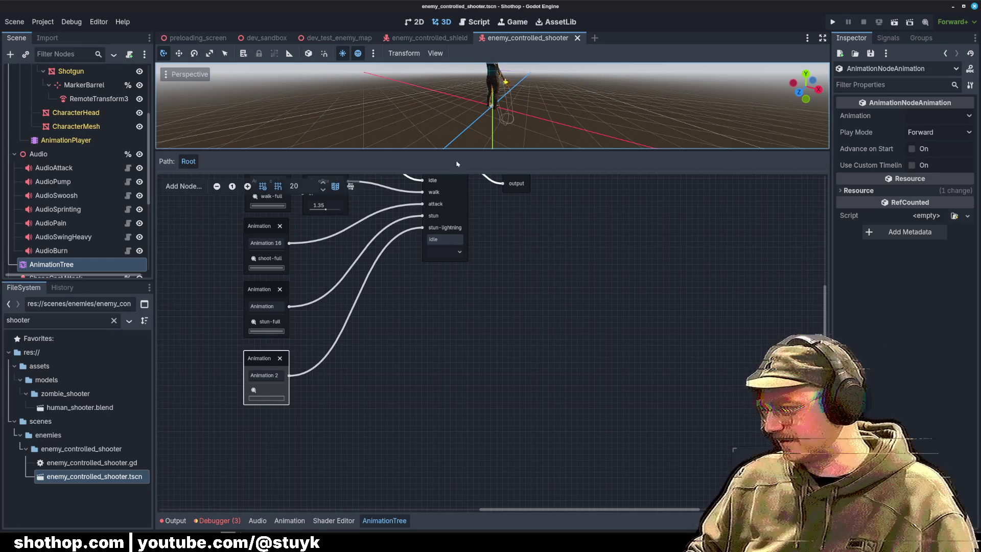
pyautogui.click(255, 391)
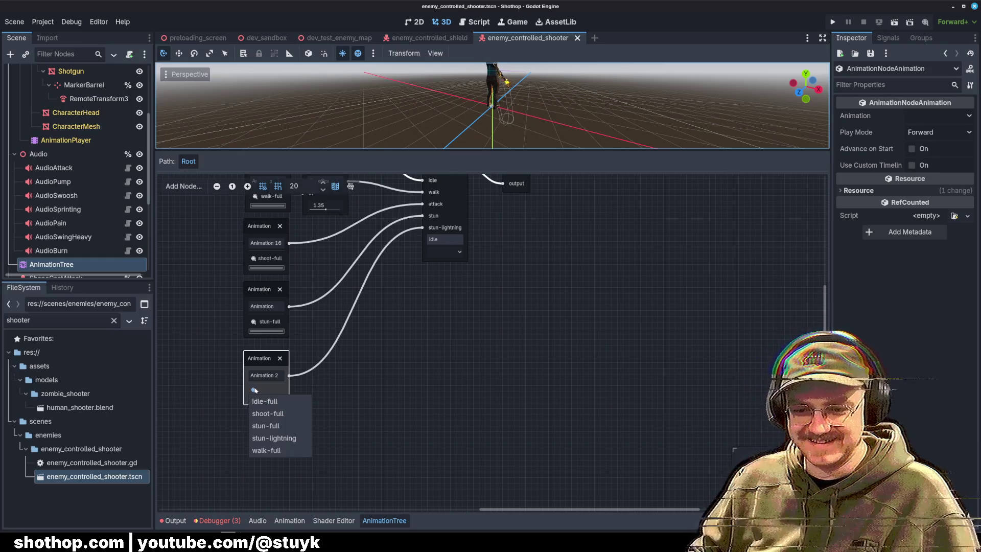
pyautogui.click(276, 436)
pyautogui.hotkey('ctrl', 's')
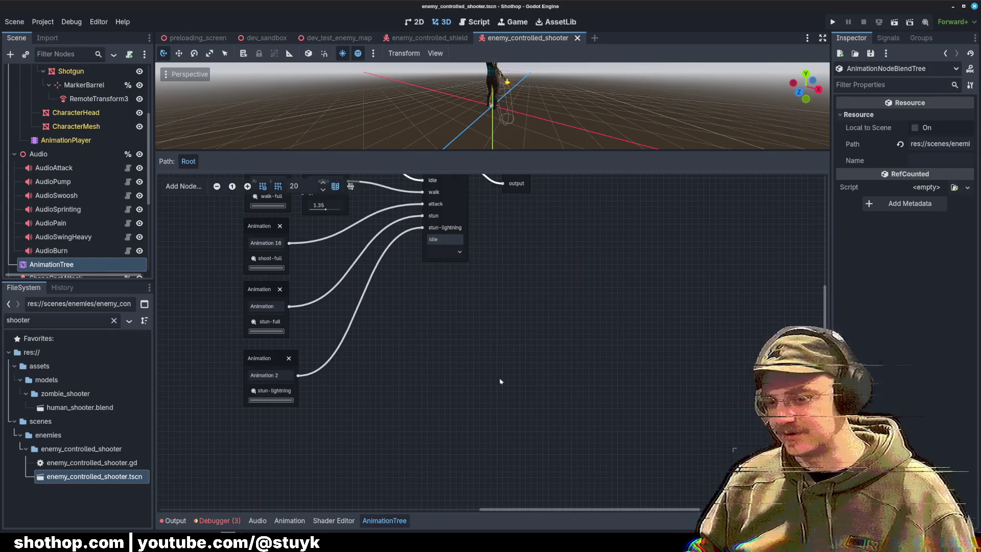
pyautogui.moveTo(263, 363); pyautogui.dragTo(250, 363)
pyautogui.scroll(3, 449, 348)
pyautogui.click(455, 358)
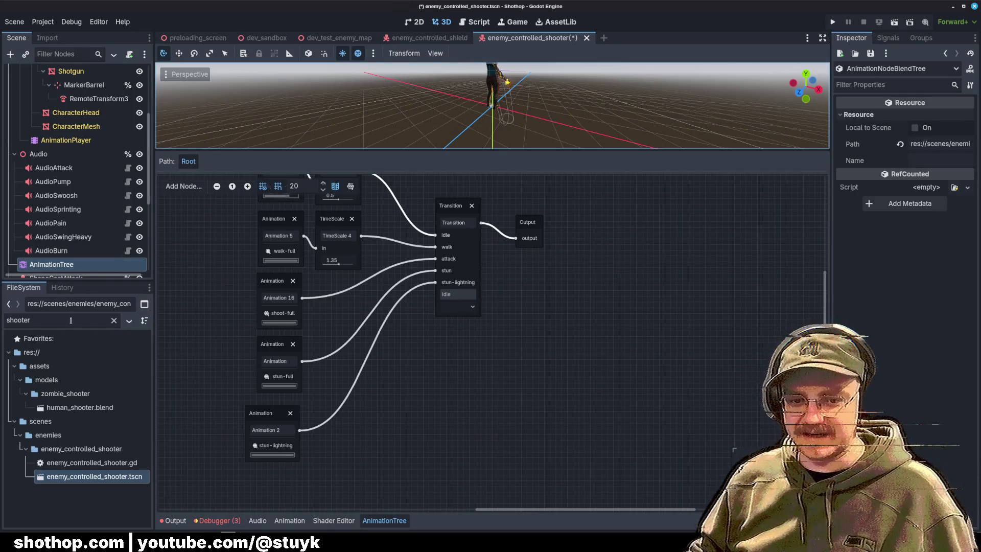
# Open dev_unk_1 via the 'dev_unk' file filter and save the enemy_controlled_shooter scene.
pyautogui.click(86, 321)
pyautogui.write('d')
pyautogui.hotkey('ctrl', 'a')
pyautogui.write('dev_unk')
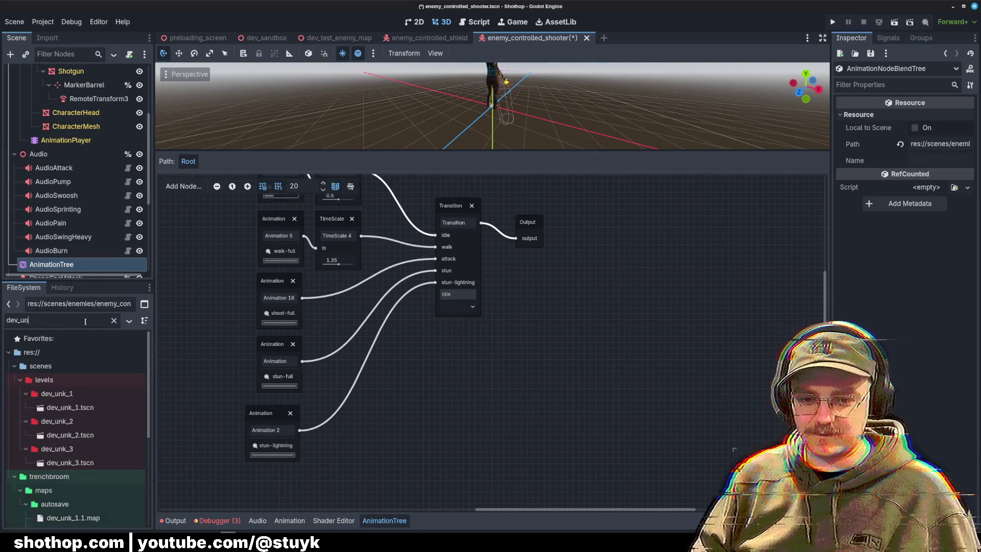
pyautogui.doubleClick(70, 407)
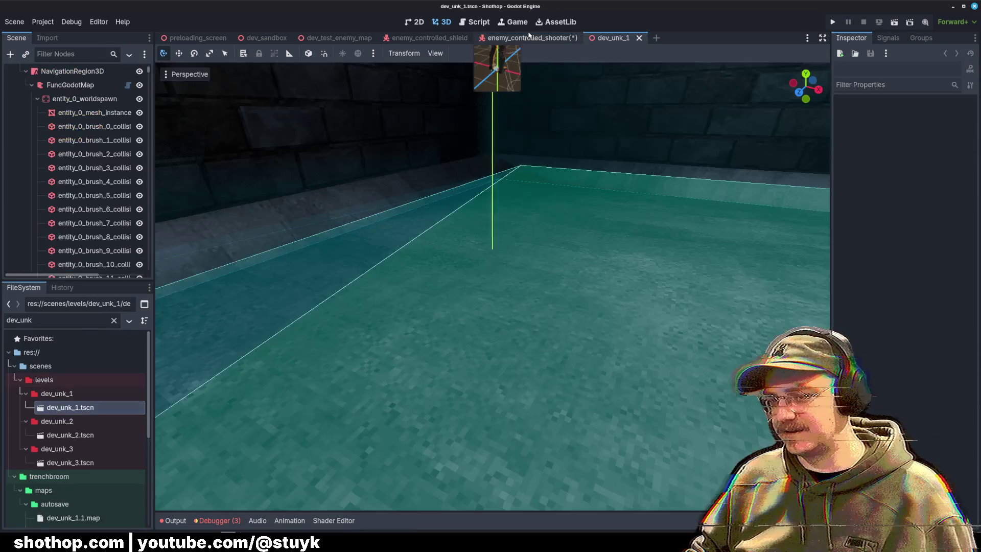
pyautogui.click(531, 38)
pyautogui.hotkey('ctrl', 's')
pyautogui.click(604, 38)
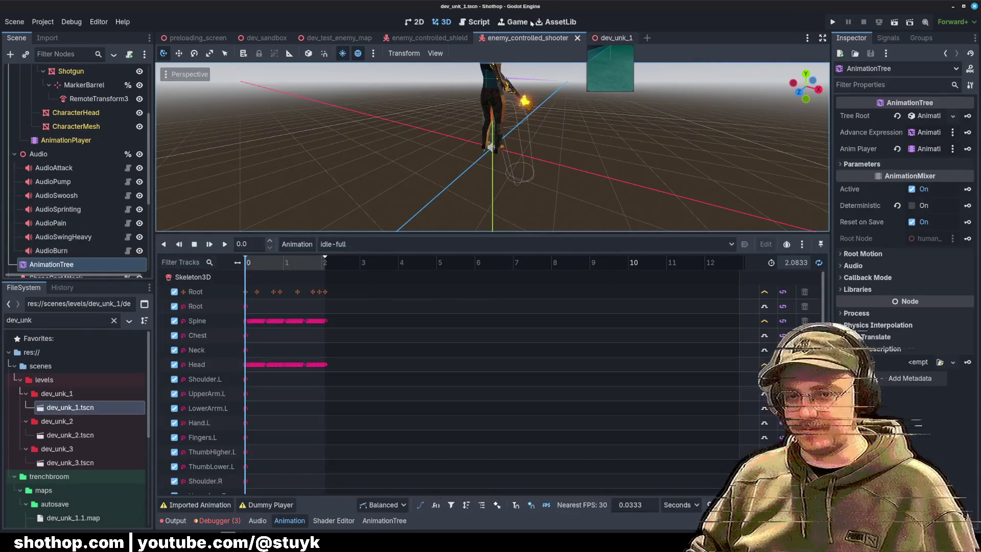
pyautogui.click(894, 22)
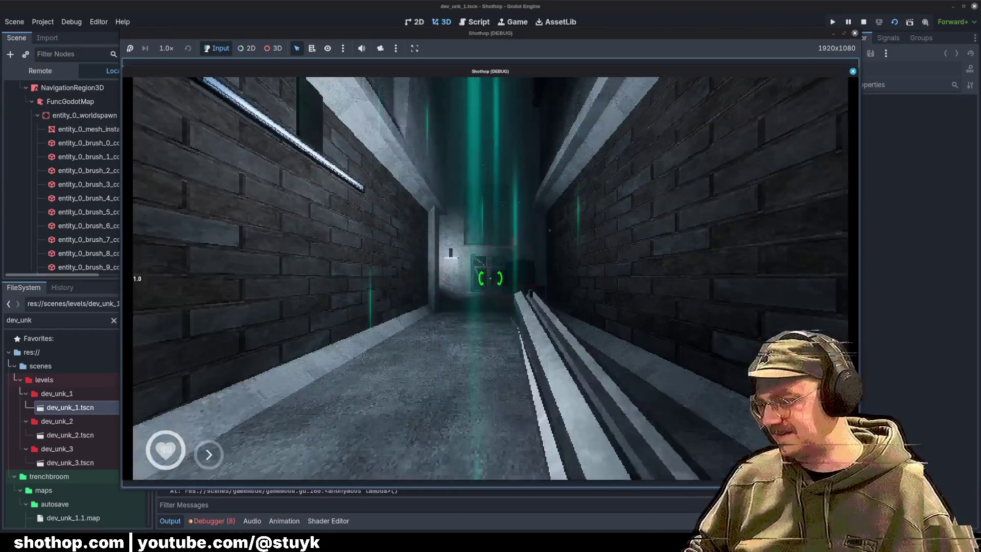
# Walk into the end room and shoot the enemy with the electric weapon.
pyautogui.press('w')
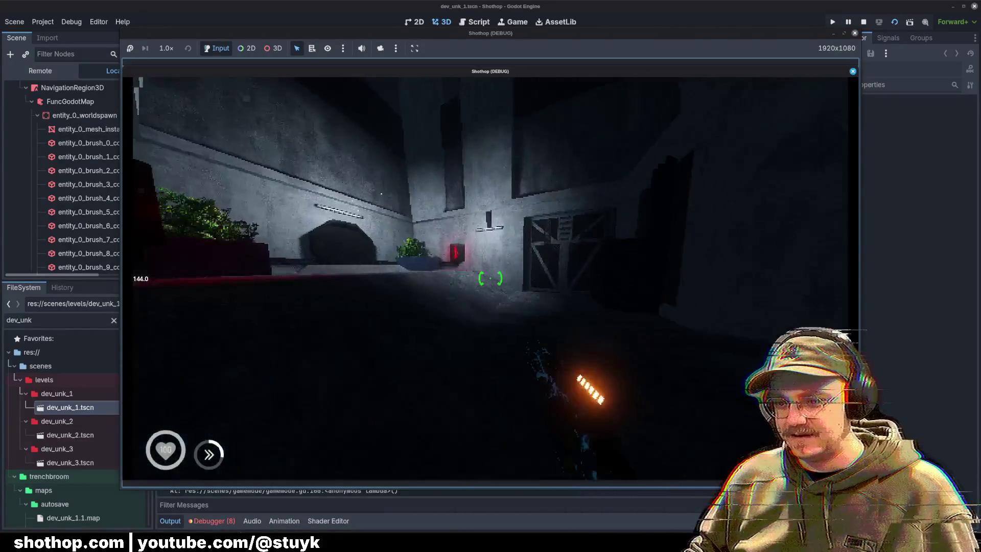
pyautogui.moveTo(491, 279)
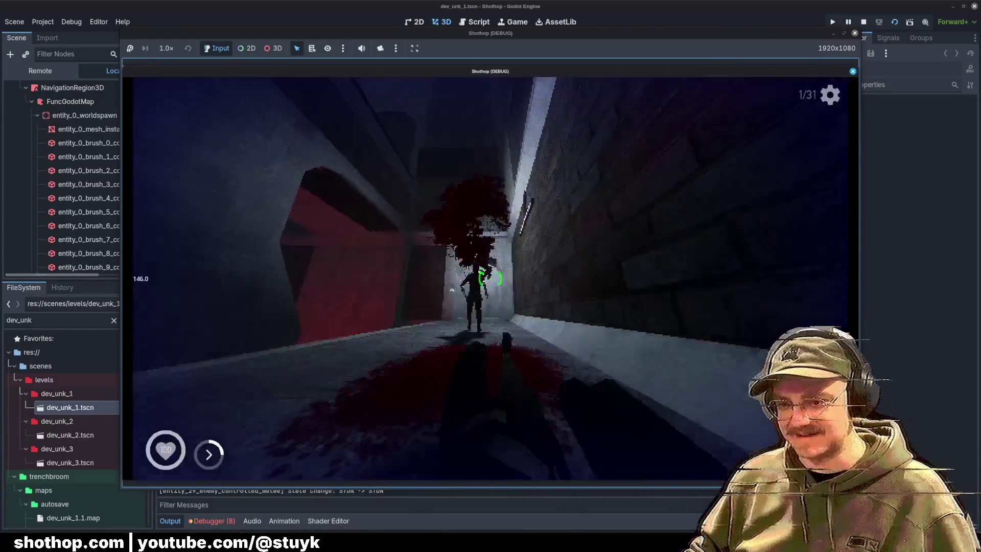
pyautogui.press('w')
pyautogui.click(491, 279)
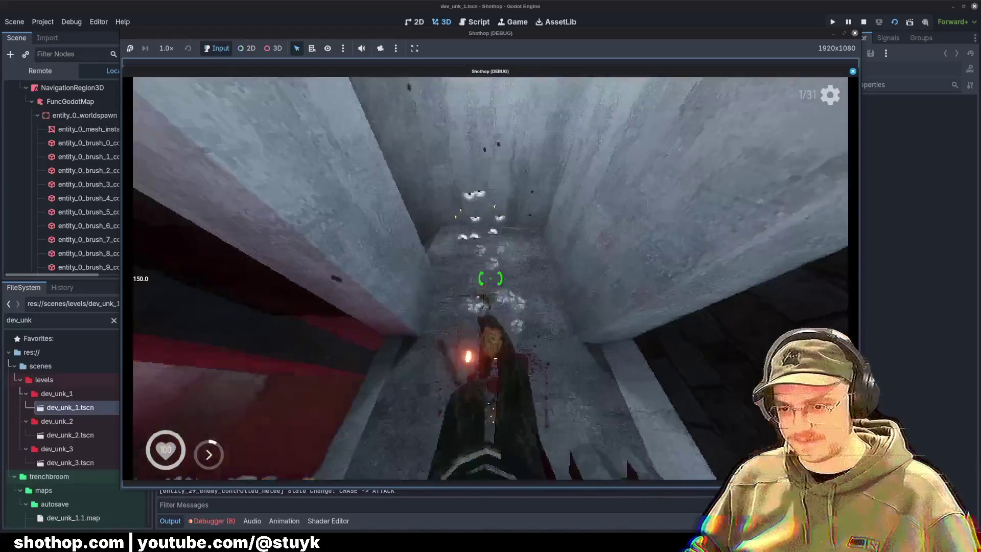
pyautogui.moveTo(490, 279)
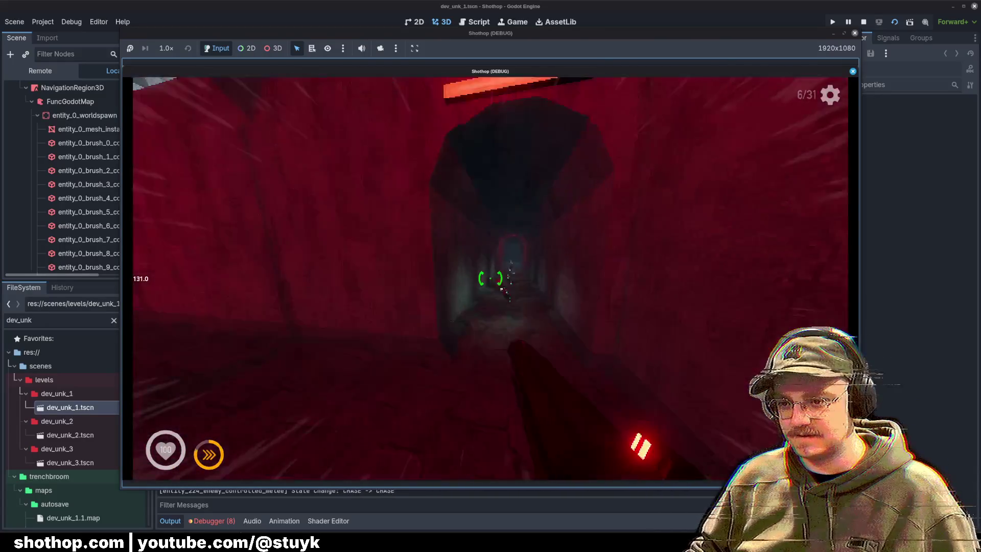
# Fight through the courtyard and corridors toward the red door, then stop the game with F8.
pyautogui.press('w')
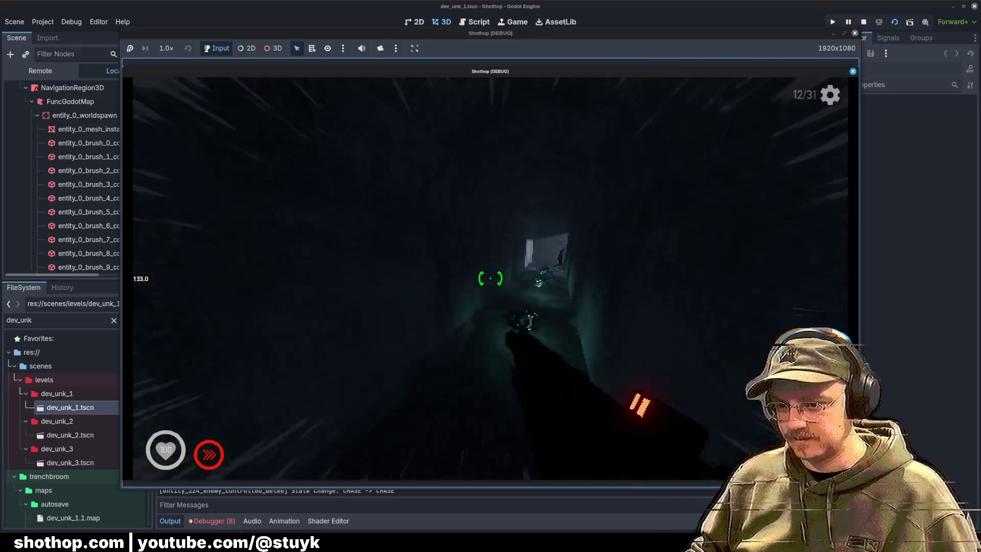
pyautogui.press('w')
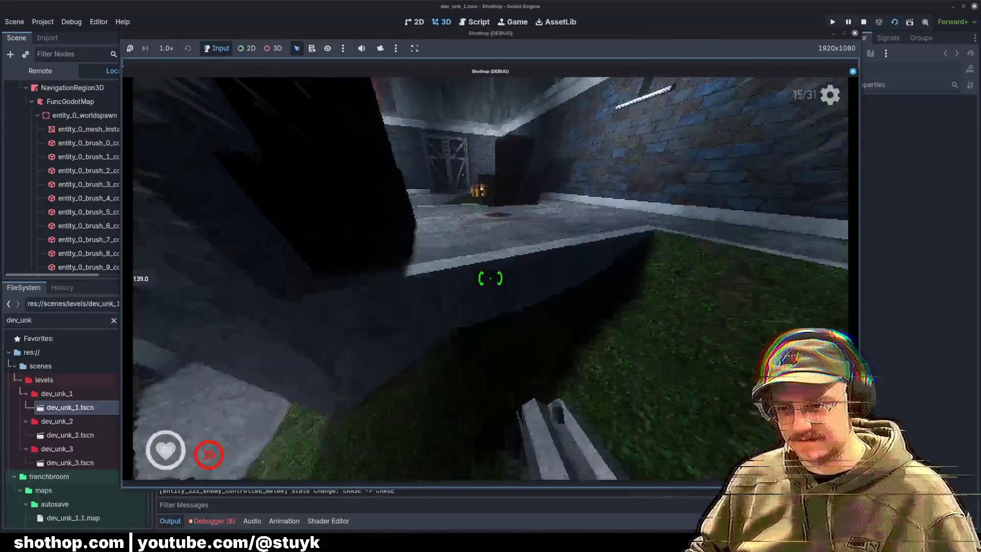
pyautogui.press('w')
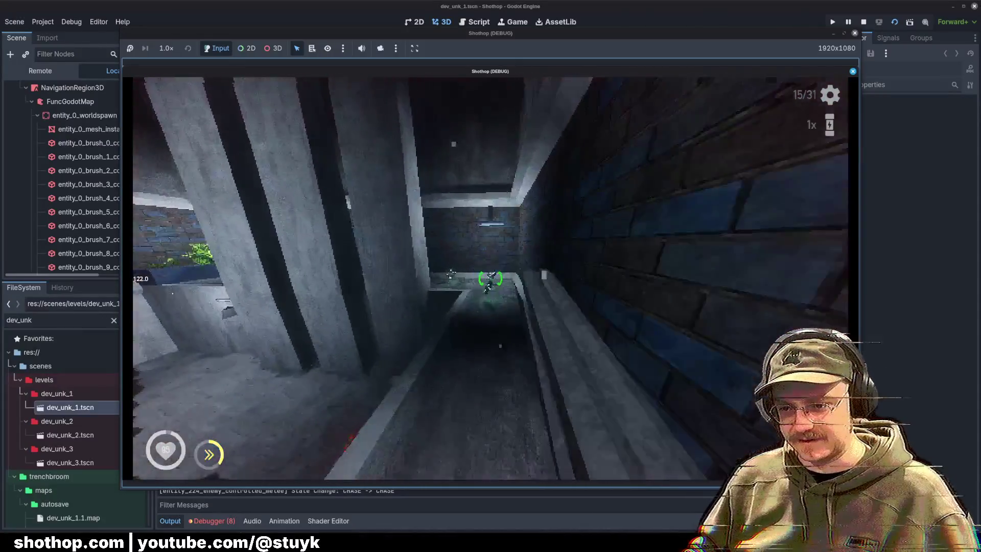
pyautogui.press('w')
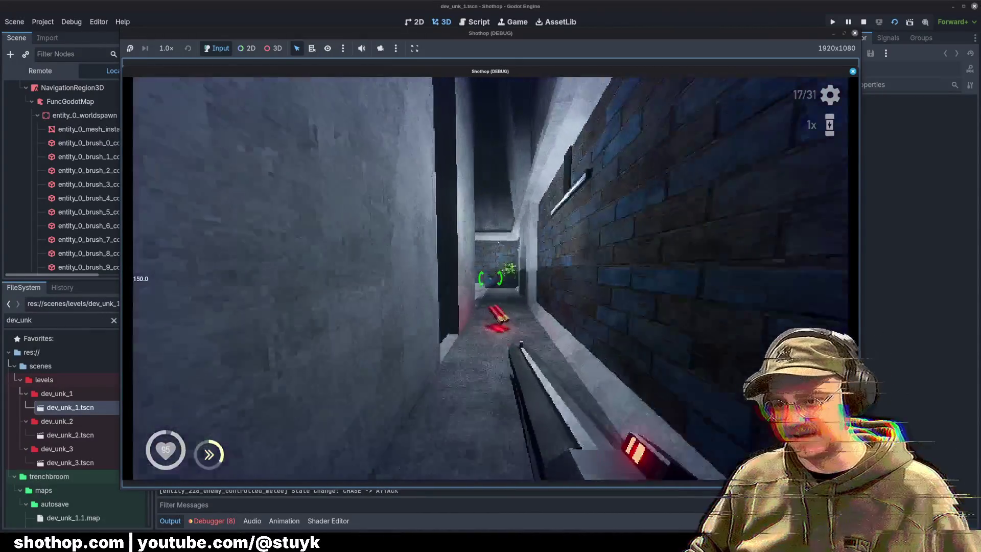
pyautogui.press('w')
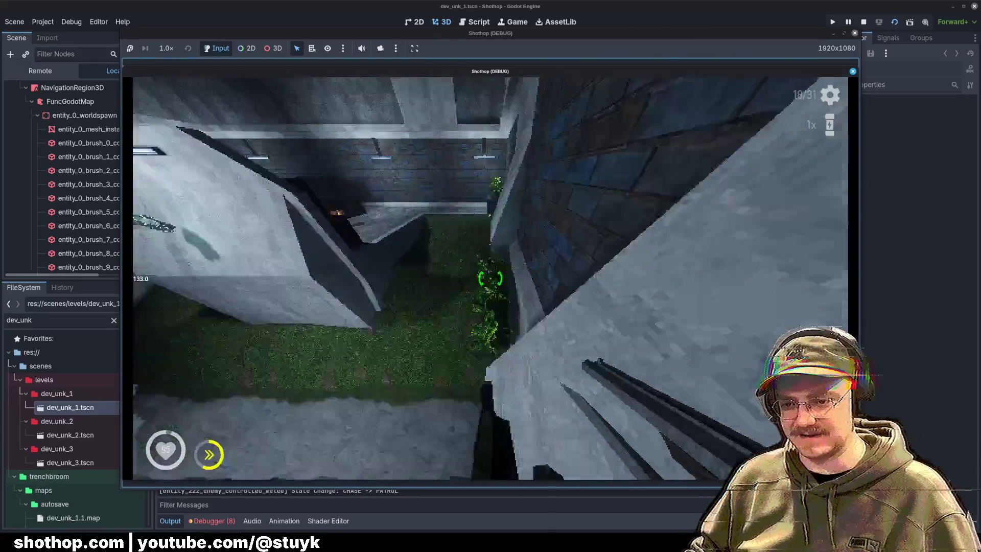
pyautogui.press('w')
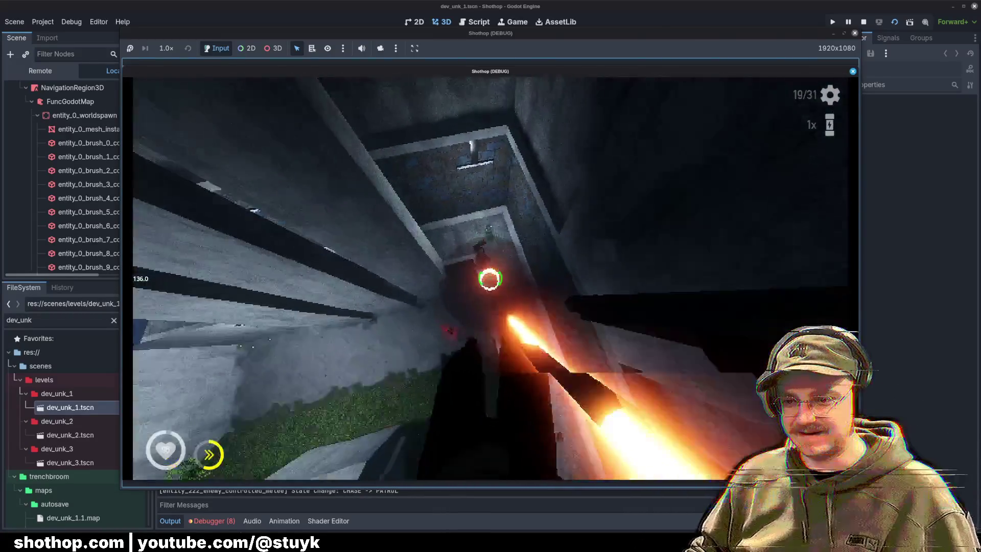
pyautogui.press('w')
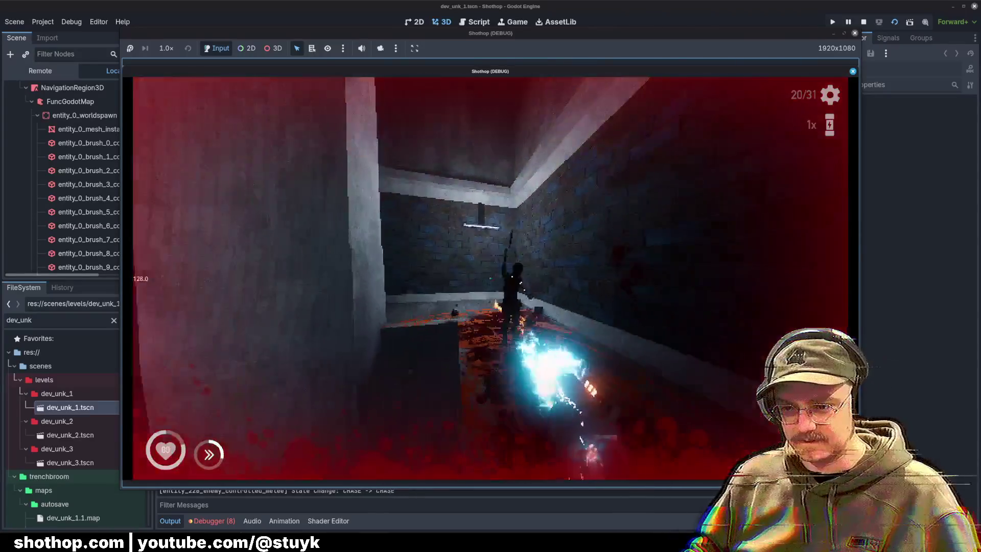
pyautogui.press('w')
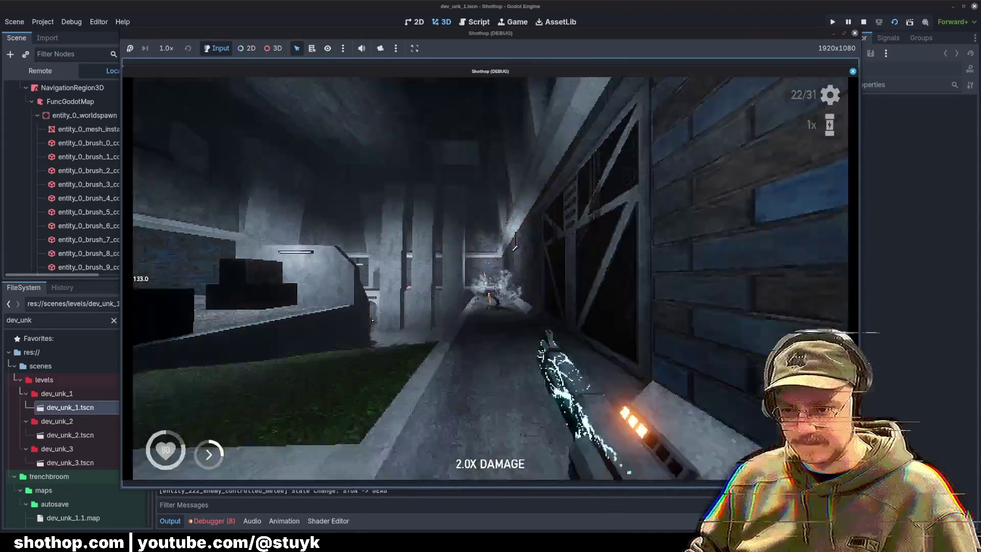
pyautogui.press('w')
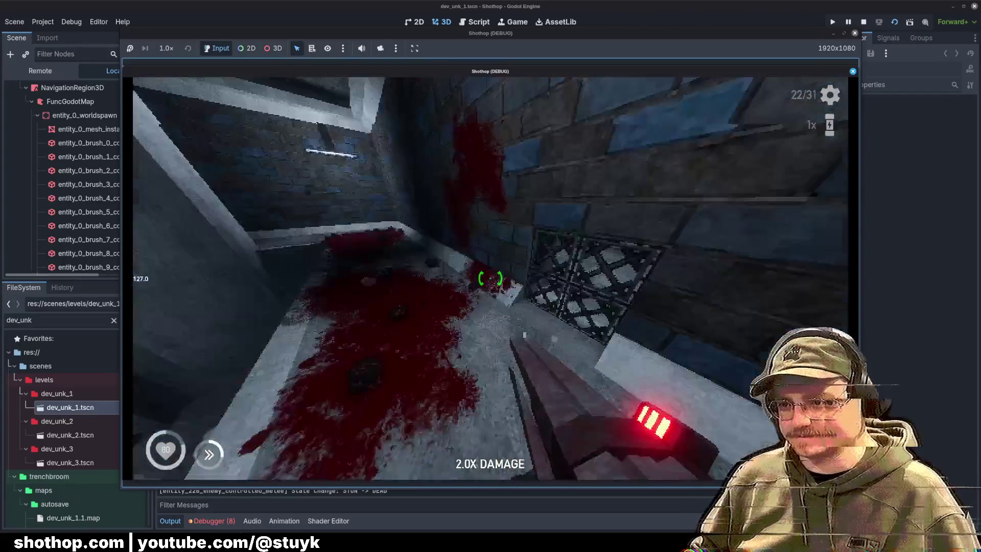
pyautogui.press('w')
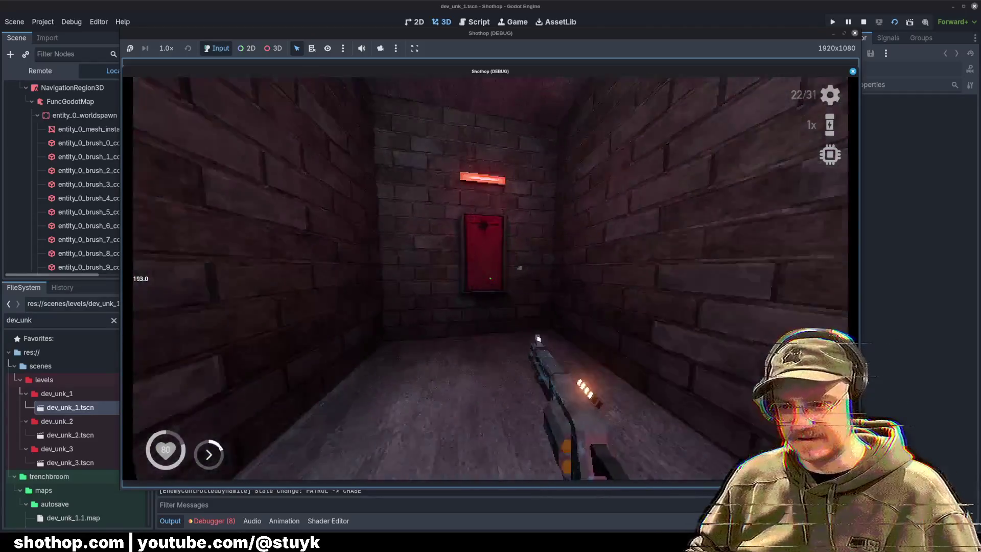
pyautogui.press('F8')
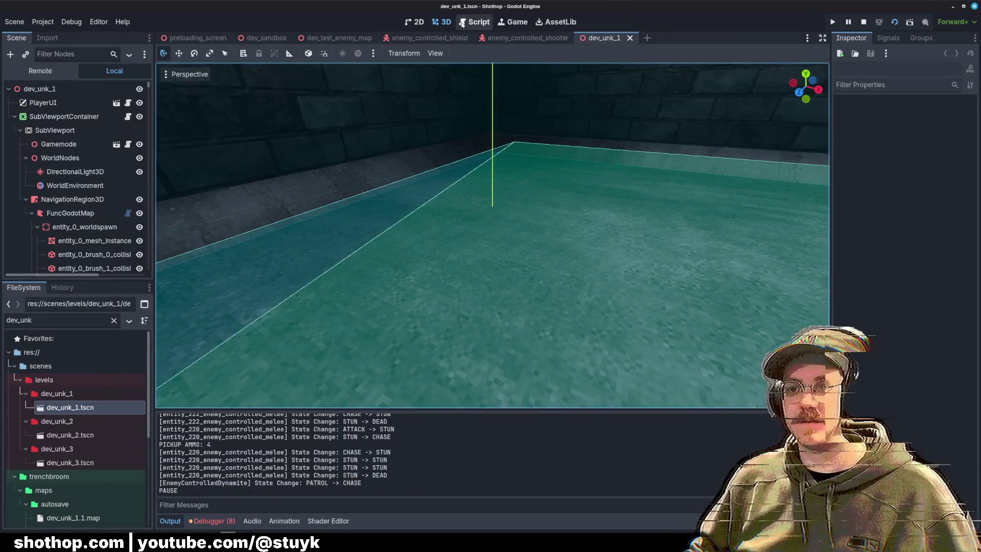
# Add DestructableControlPanel after Player in collision_handler.gd's collision list, then resume the running game.
pyautogui.click(475, 21)
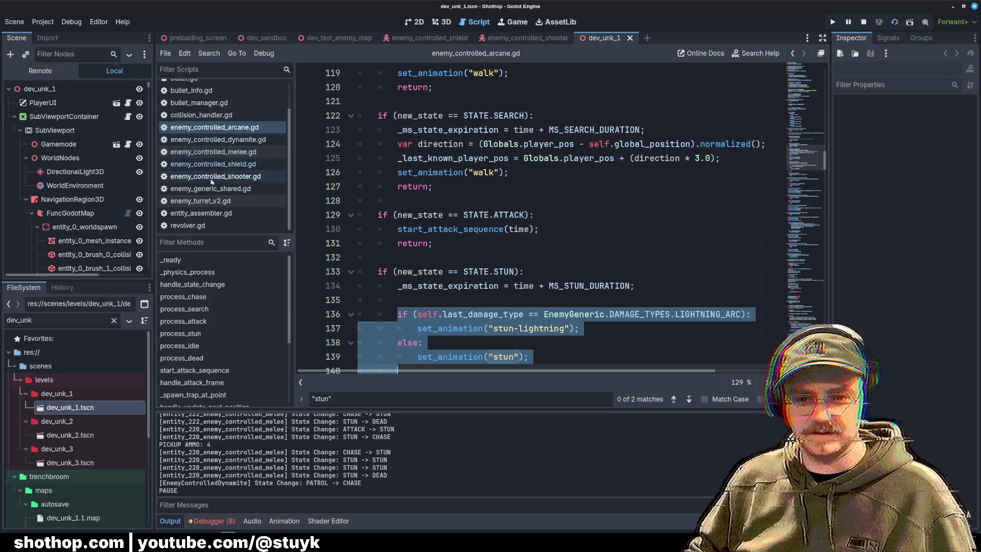
pyautogui.click(201, 115)
pyautogui.click(478, 184)
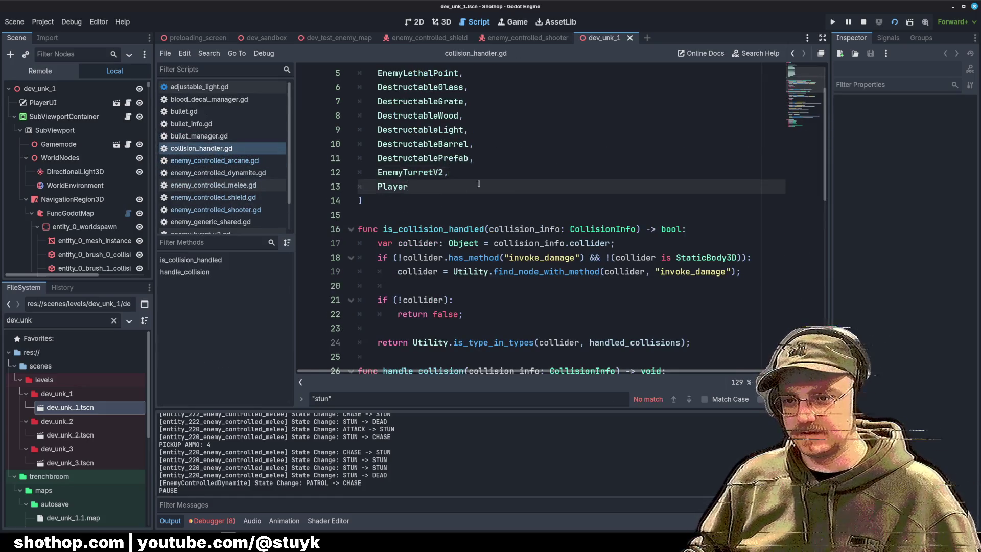
pyautogui.write(',')
pyautogui.press('Return')
pyautogui.write('Destruc')
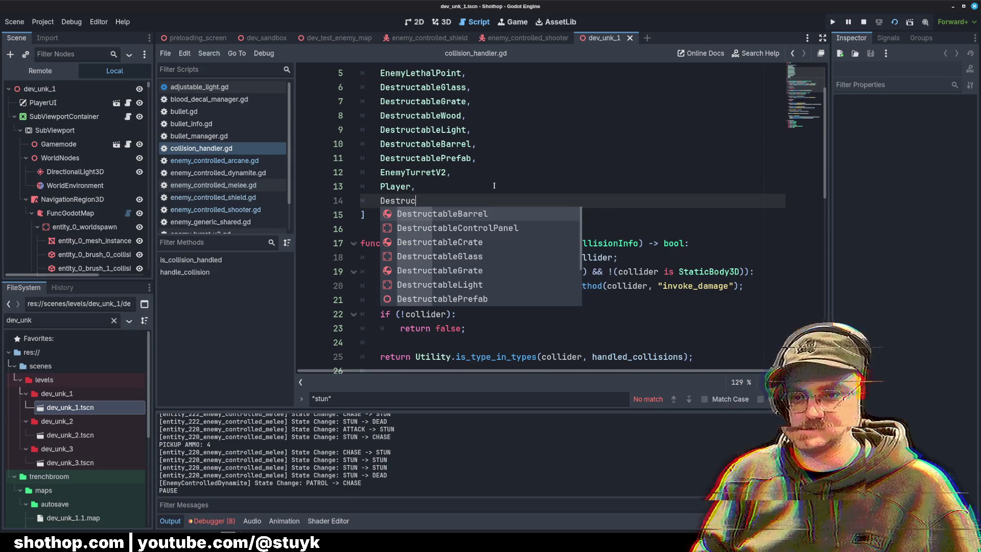
pyautogui.press('Down')
pyautogui.press('Return')
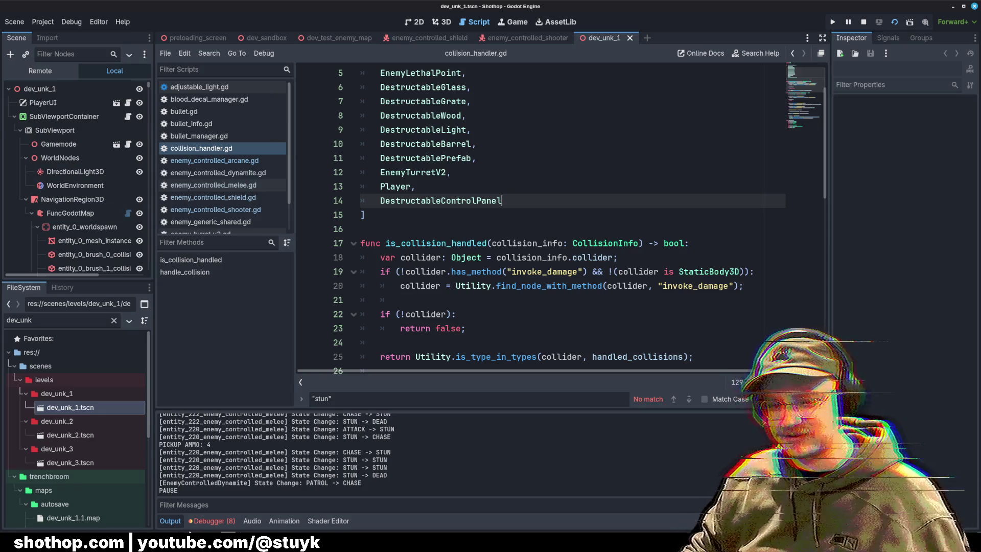
pyautogui.hotkey('alt', 'Tab')
pyautogui.press('Escape')
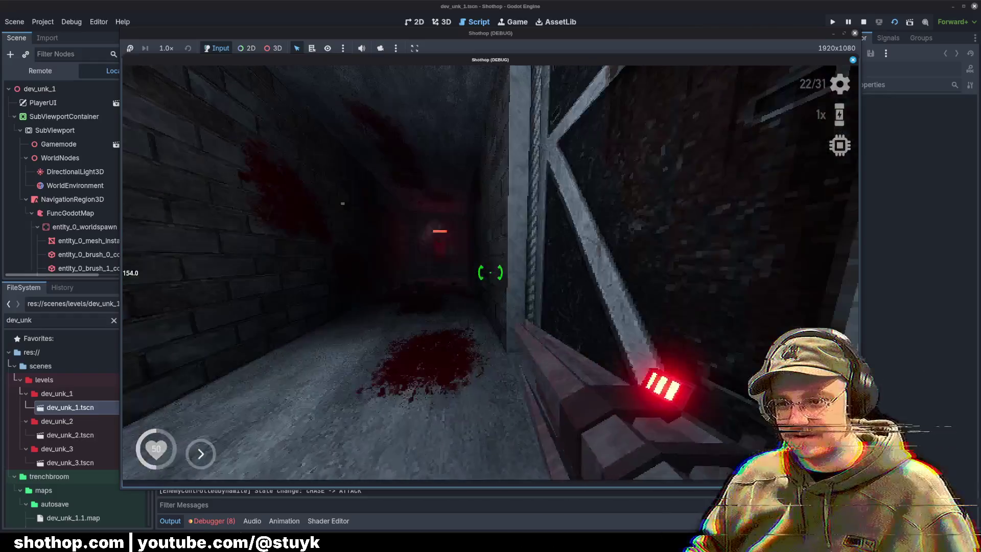
# Pause the game, check the new line 14 entry in collision_handler.gd, and resume play.
pyautogui.press('Escape')
pyautogui.click(504, 193)
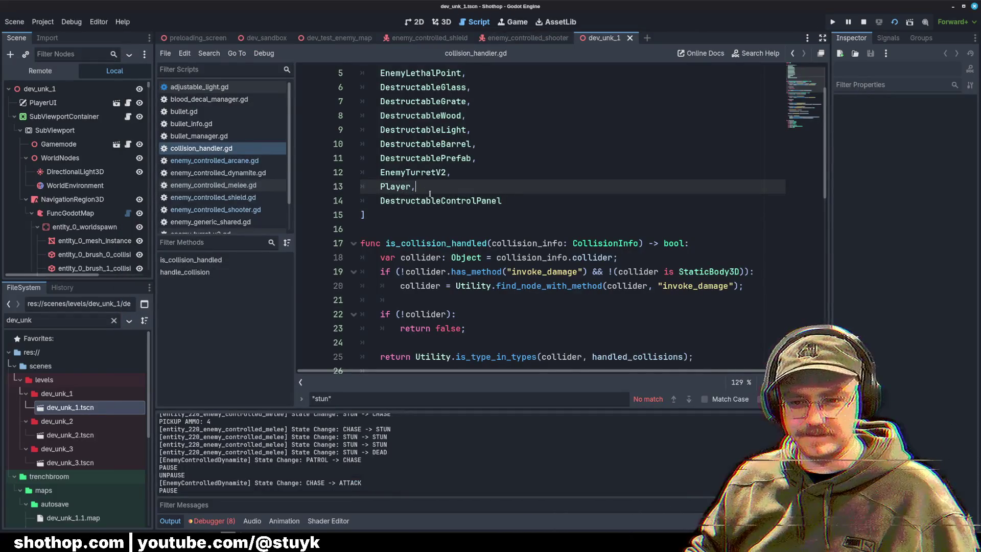
pyautogui.click(499, 201)
pyautogui.click(404, 158)
pyautogui.hotkey('alt', 'Tab')
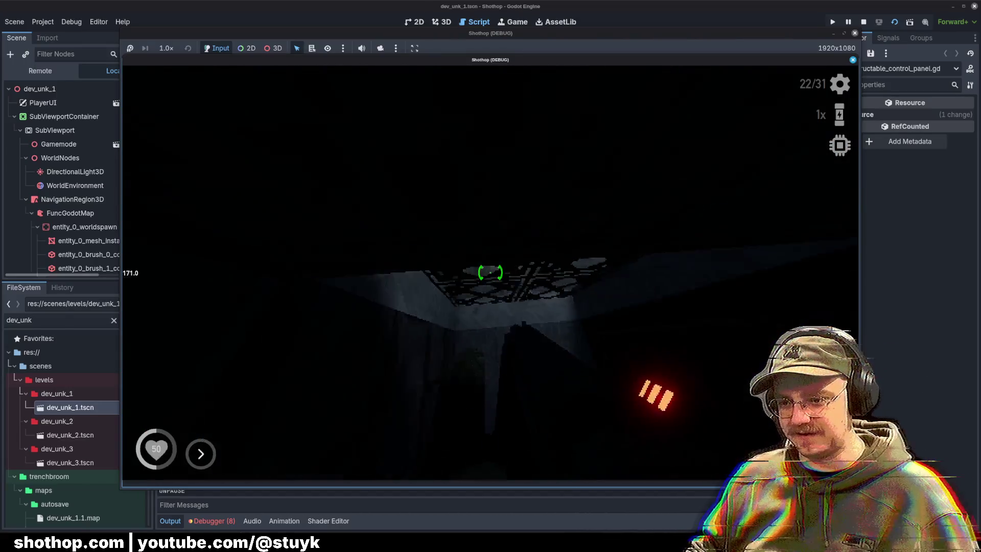
# Playtest the forest level, firing lightning, dashing and walking through the red-lit corridors and rooms.
pyautogui.press('w')
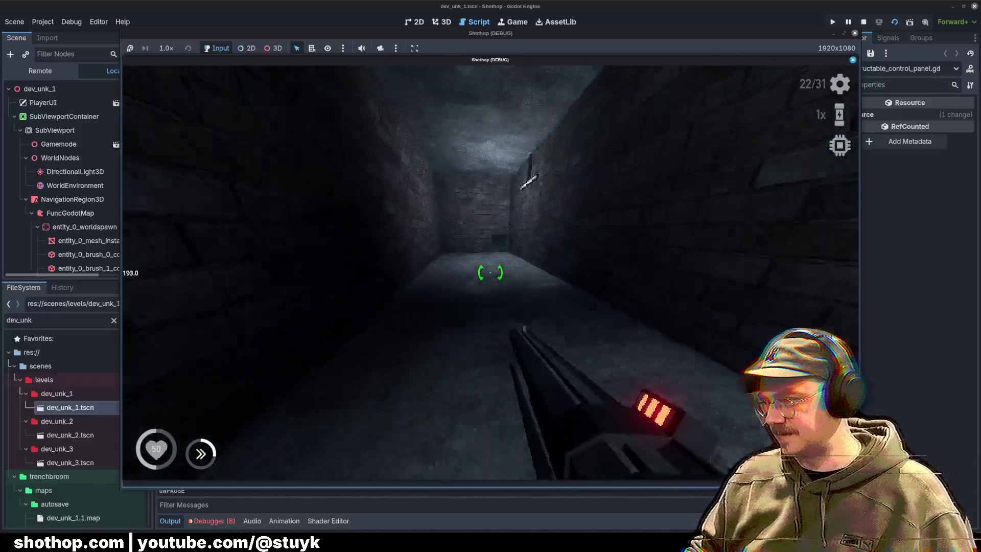
pyautogui.click(491, 273)
pyautogui.press('w')
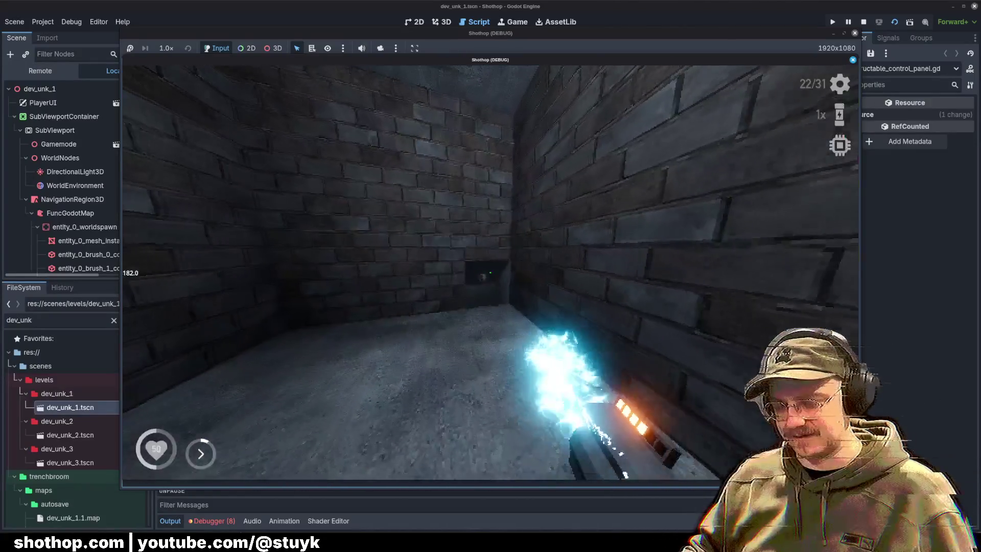
pyautogui.press('w')
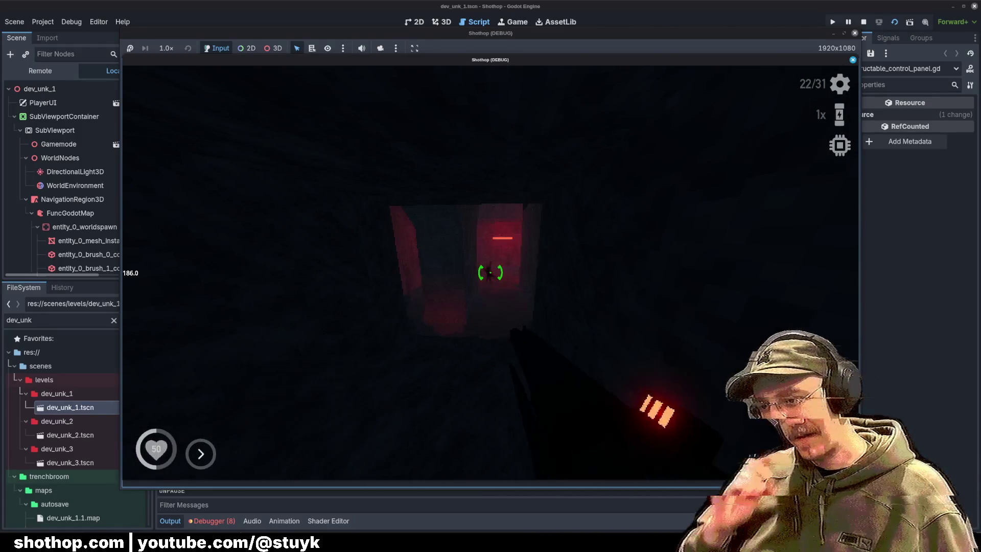
pyautogui.press('w')
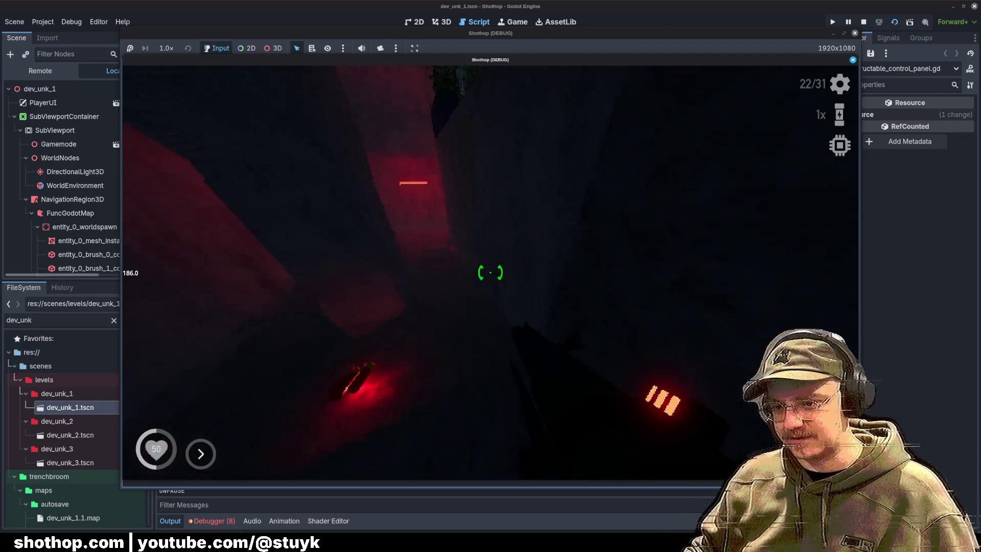
pyautogui.press('shift')
pyautogui.press('w')
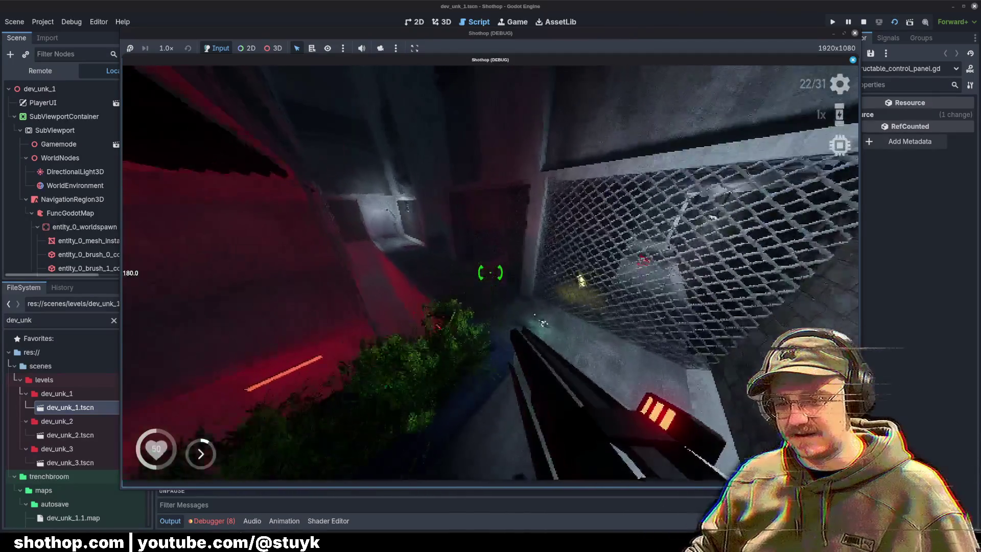
pyautogui.press('w')
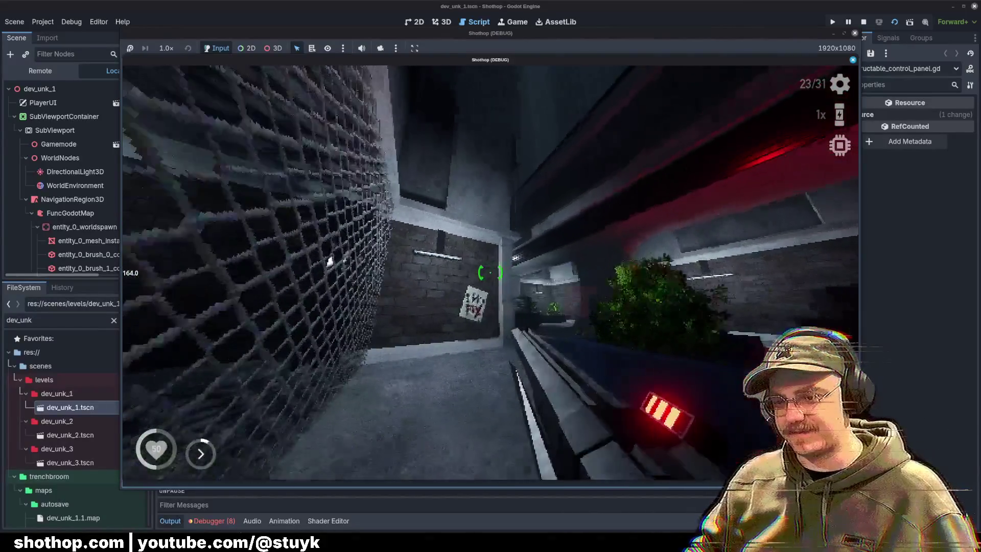
pyautogui.press('w')
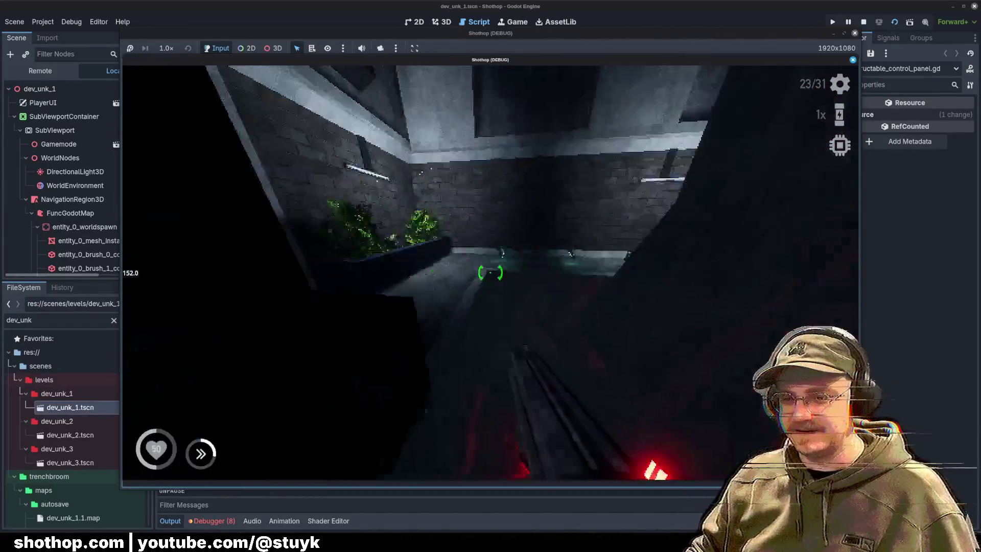
pyautogui.press('w')
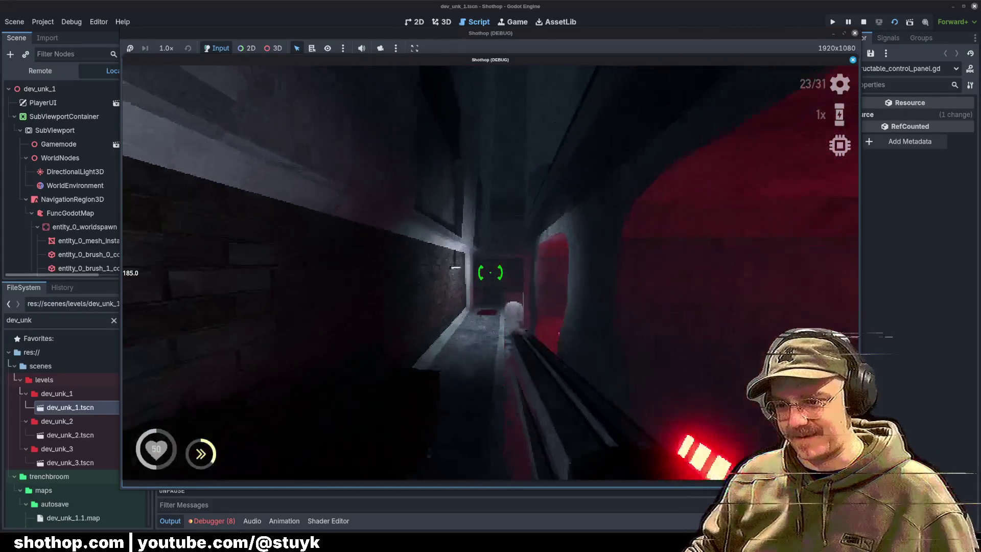
pyautogui.press('w')
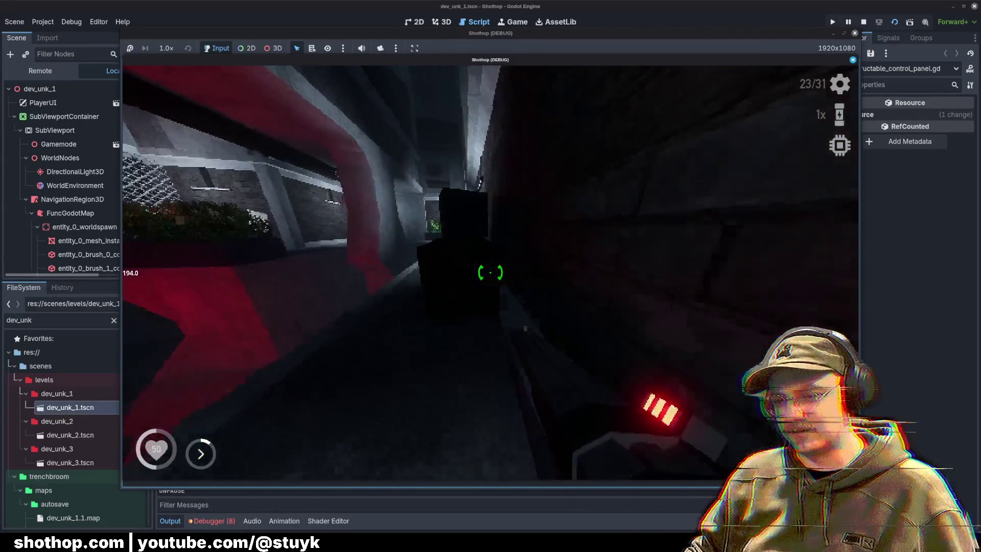
pyautogui.press('w')
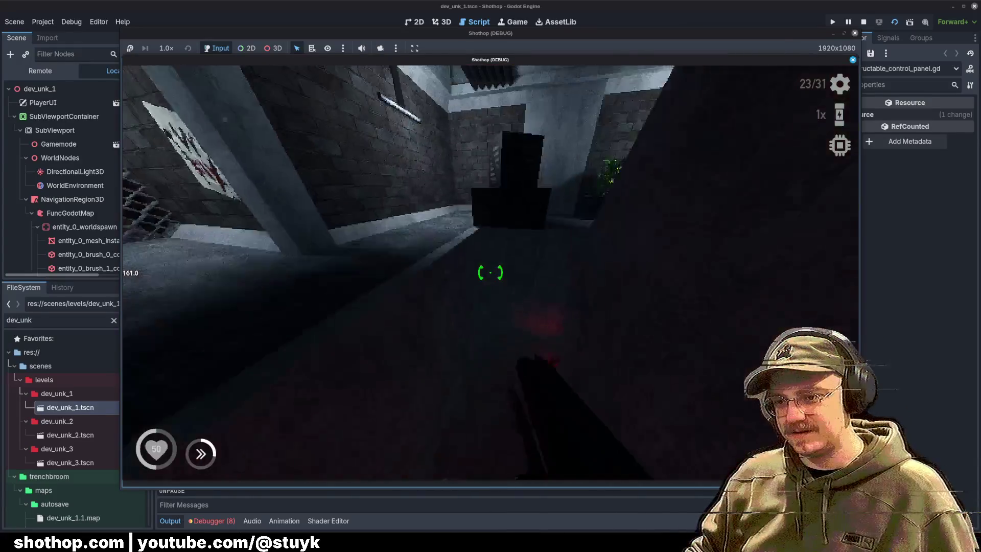
pyautogui.press('w')
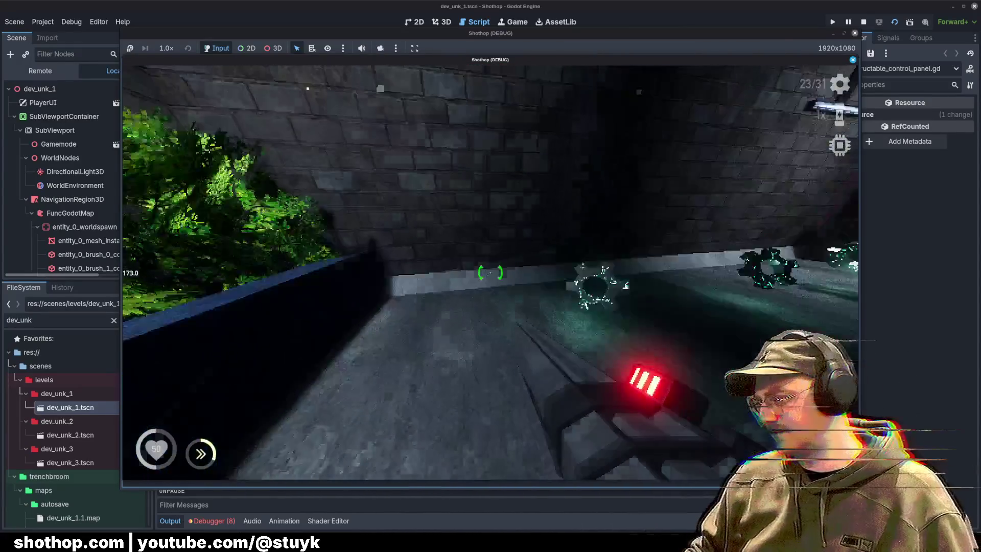
# Return to the Hub from the pause menu and walk and shoot through its rooms.
pyautogui.press('Escape')
pyautogui.click(510, 311)
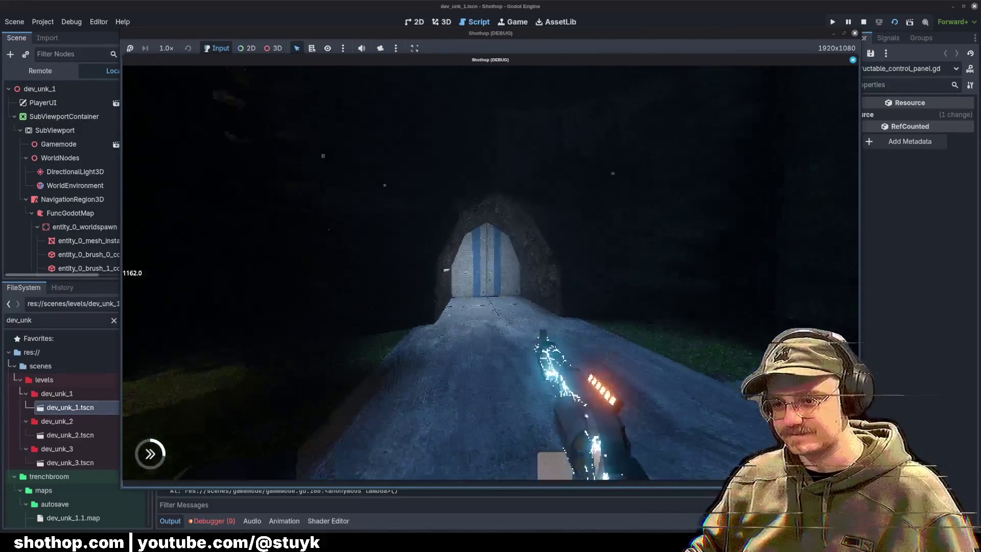
pyautogui.press('w')
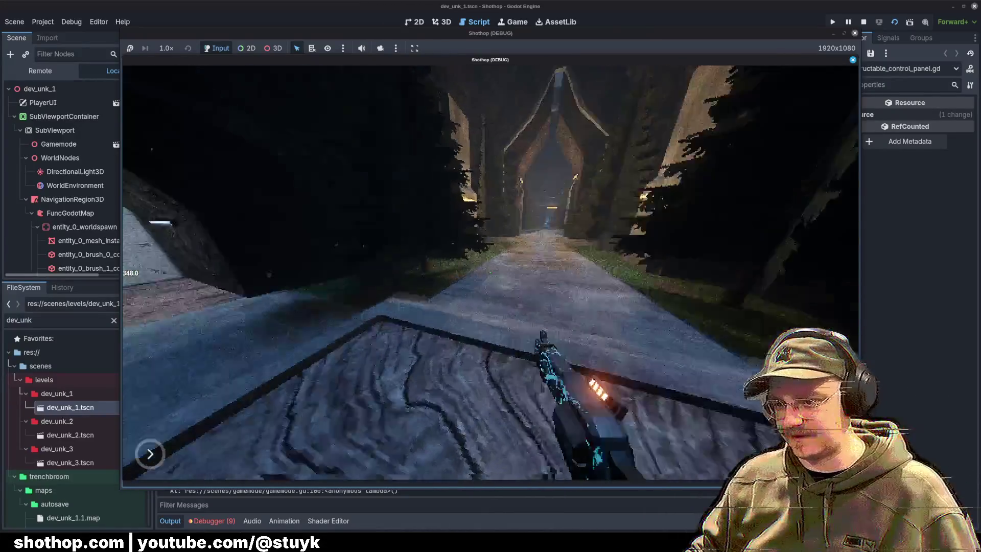
pyautogui.press('w')
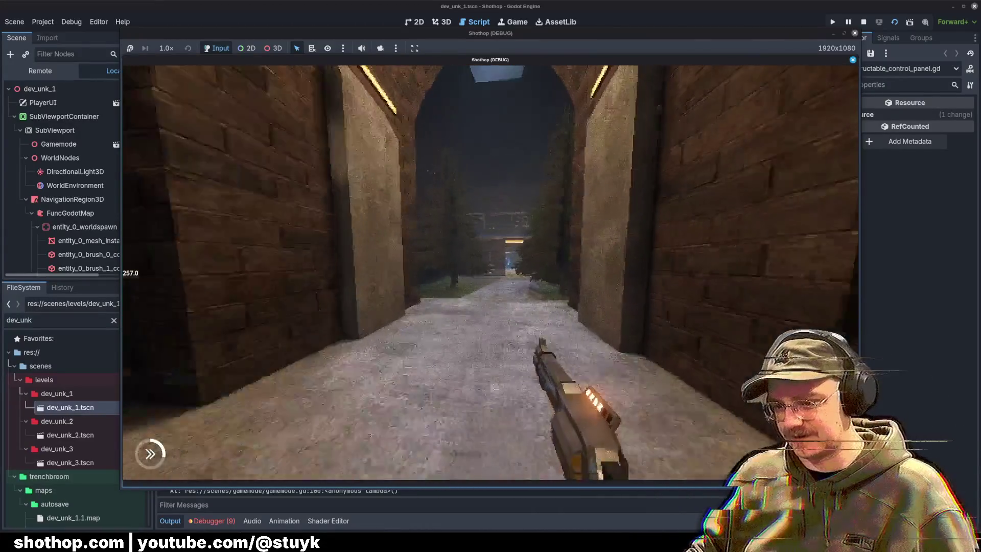
pyautogui.press('w')
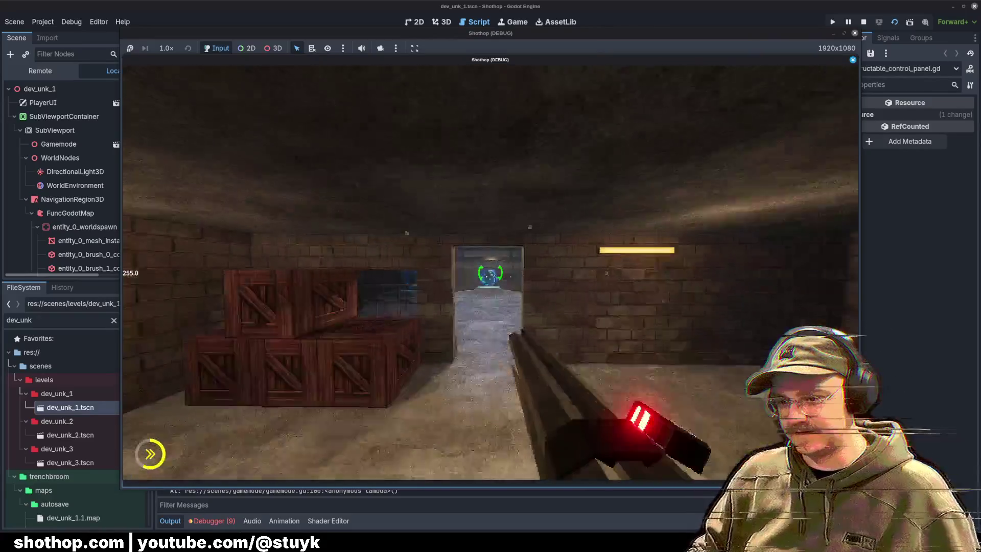
pyautogui.press('w')
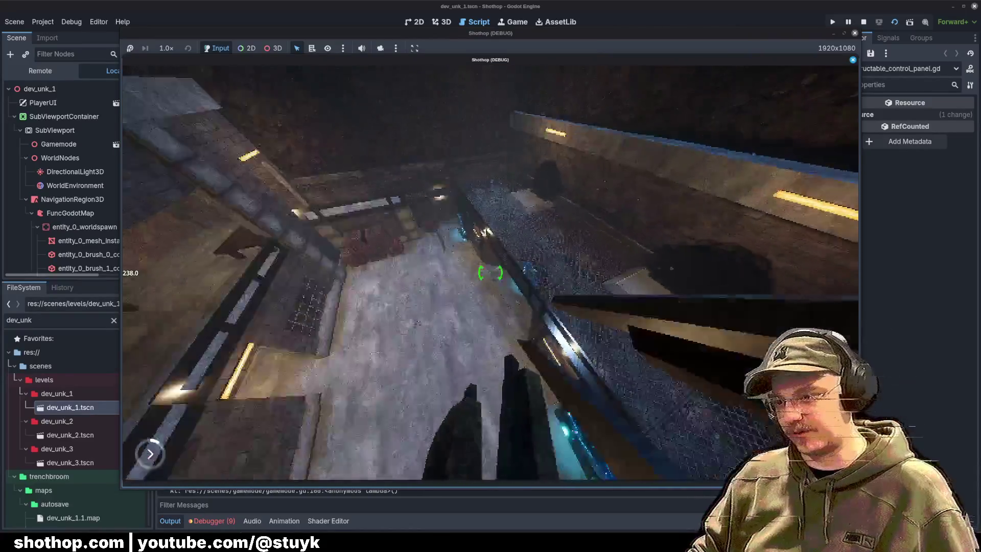
pyautogui.press('w')
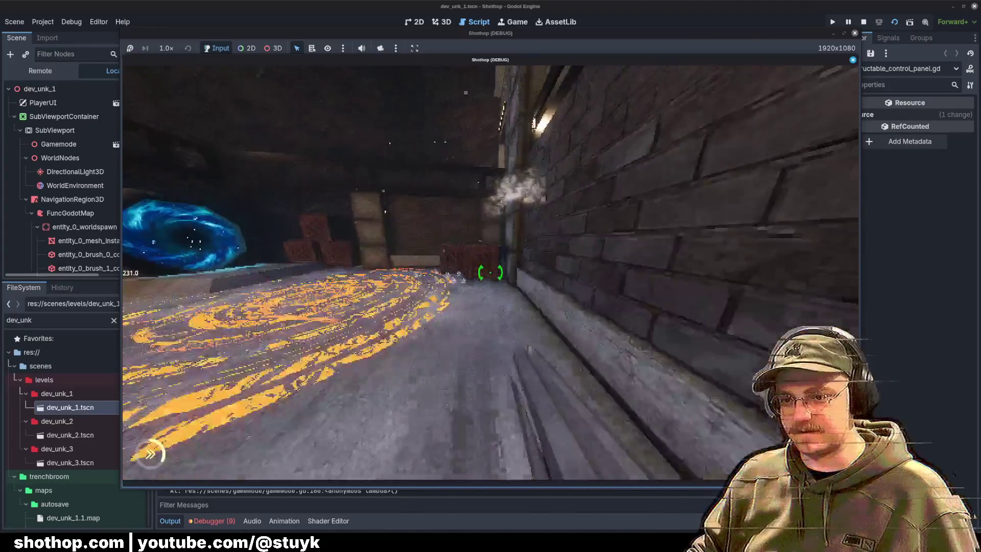
pyautogui.press('w')
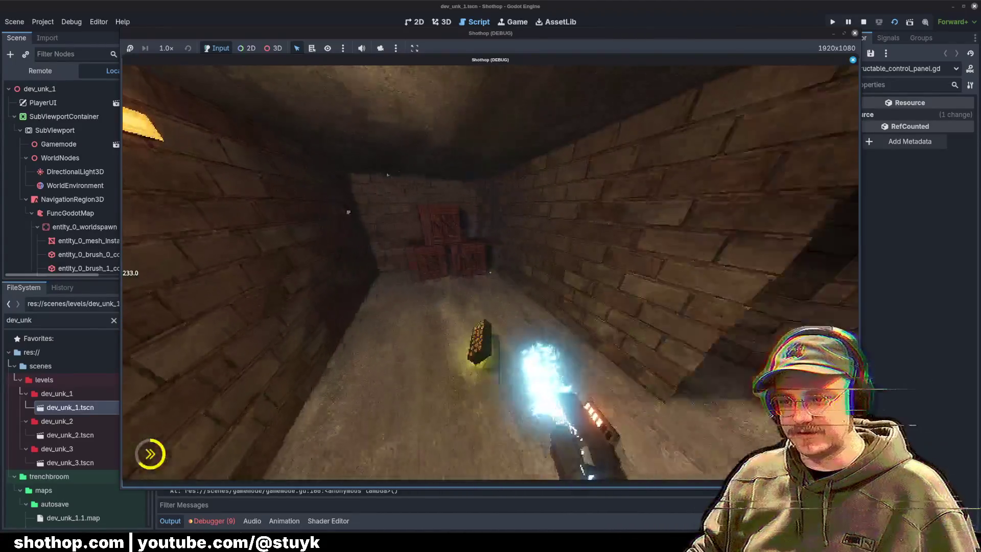
pyautogui.press('w')
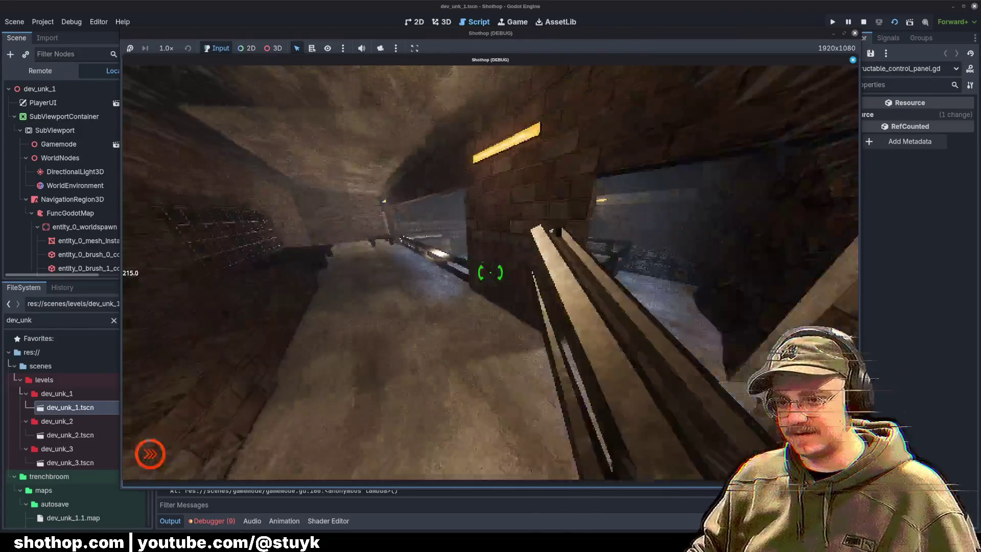
# Explore the three-portal room and brick corridors, then pause the game.
pyautogui.press('w')
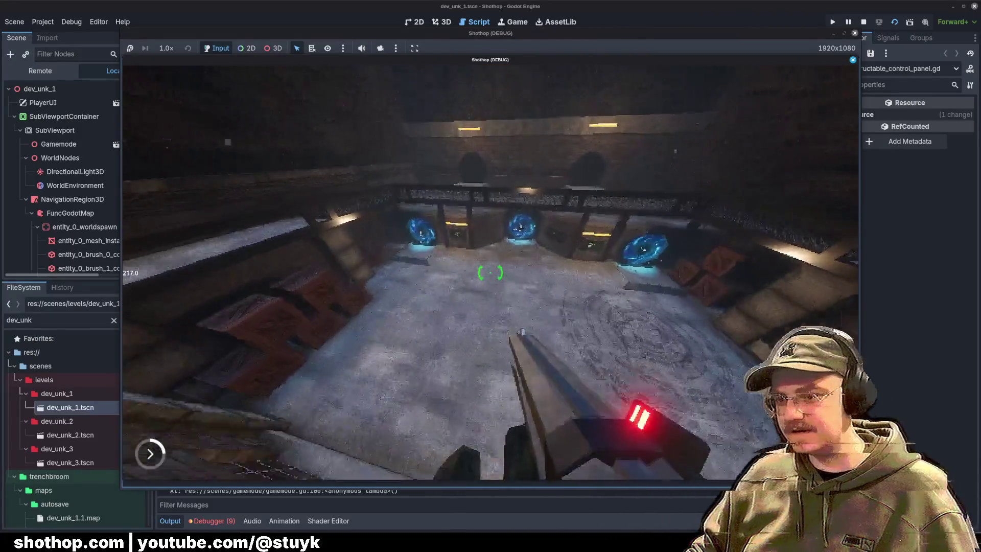
pyautogui.press('w')
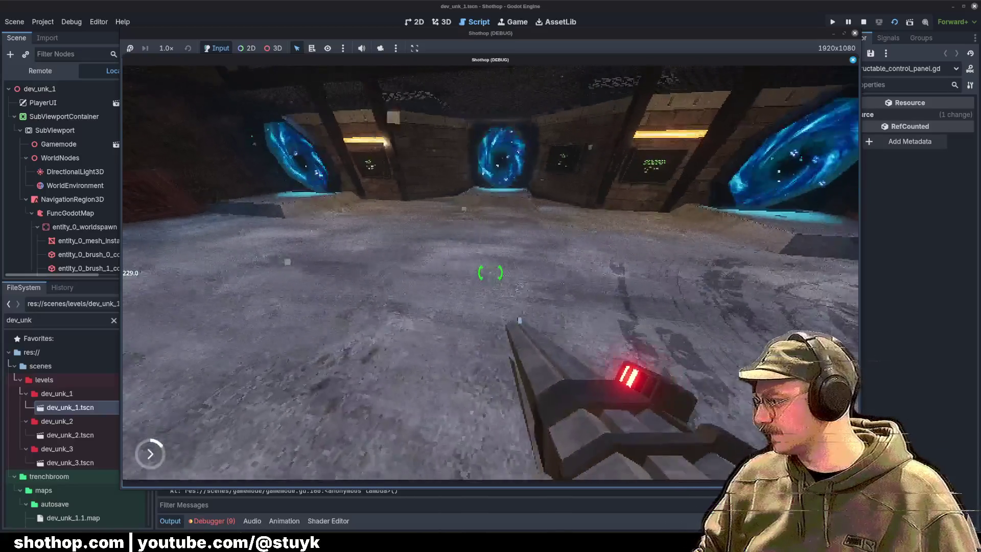
pyautogui.press('w')
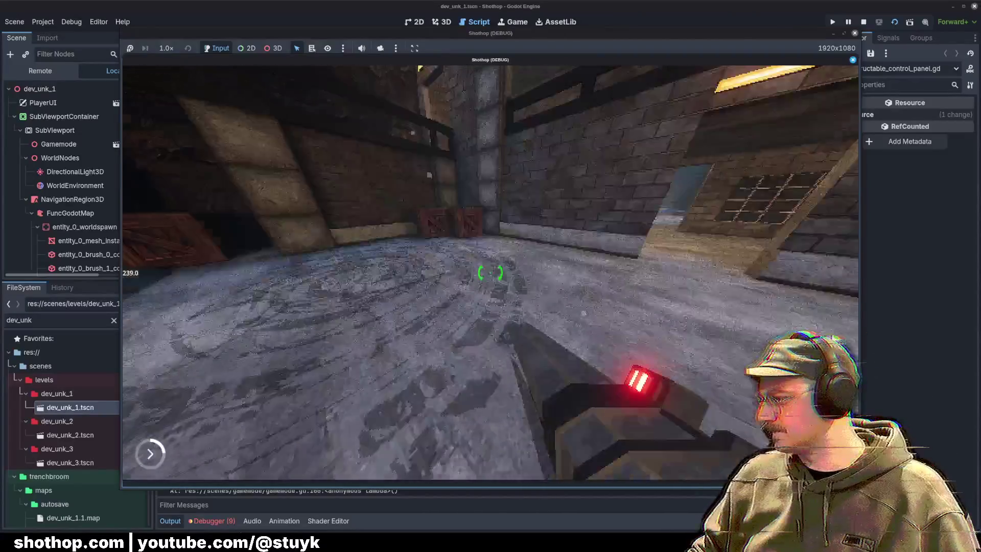
pyautogui.press('w')
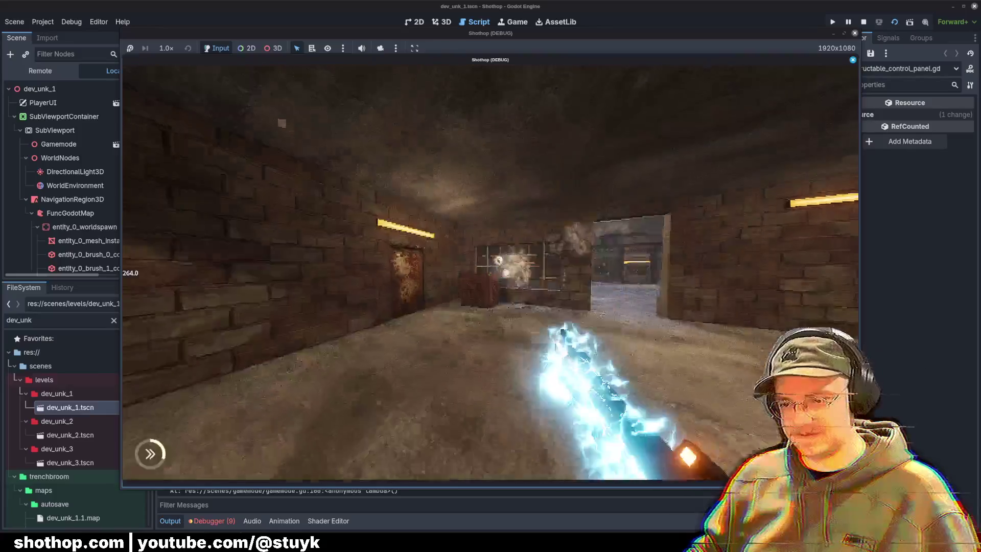
pyautogui.press('w')
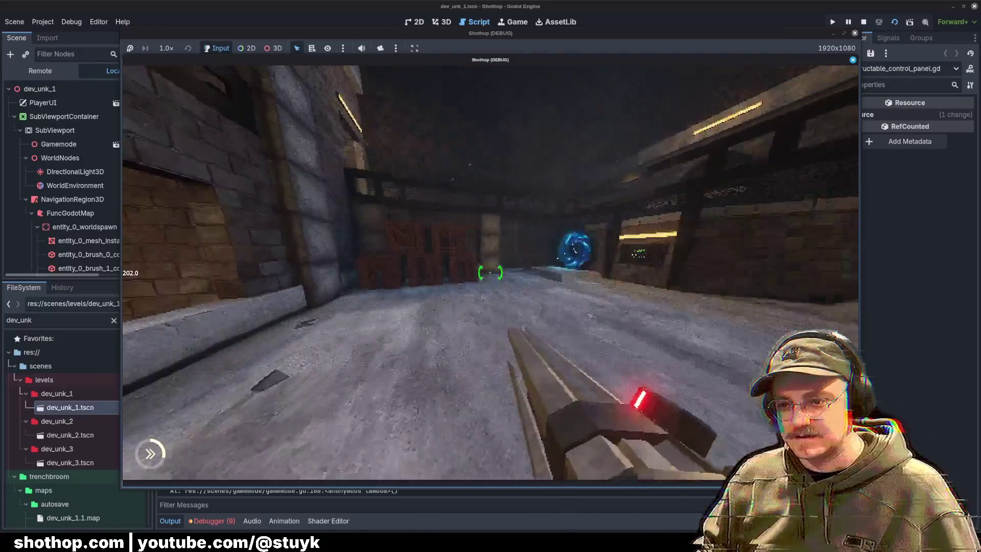
pyautogui.press('w')
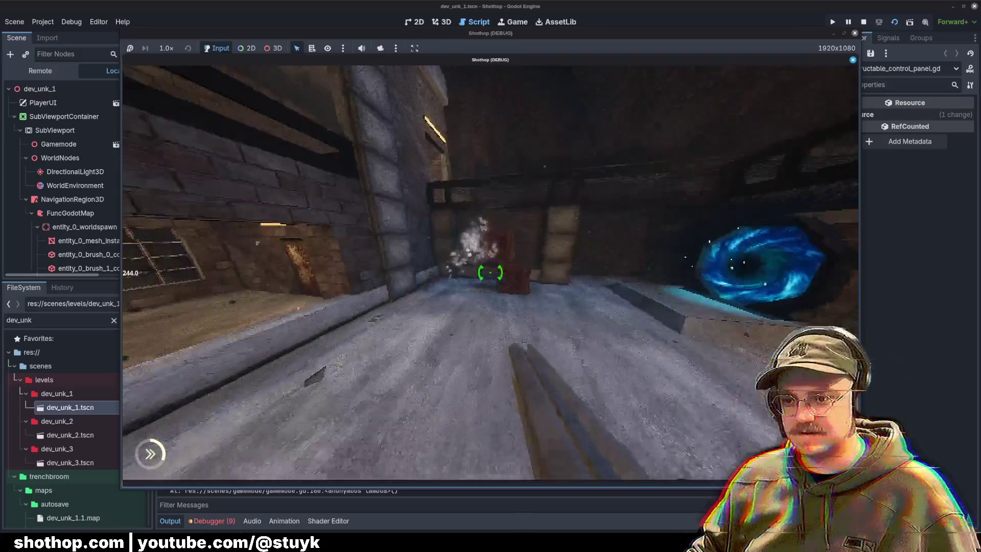
pyautogui.press('w')
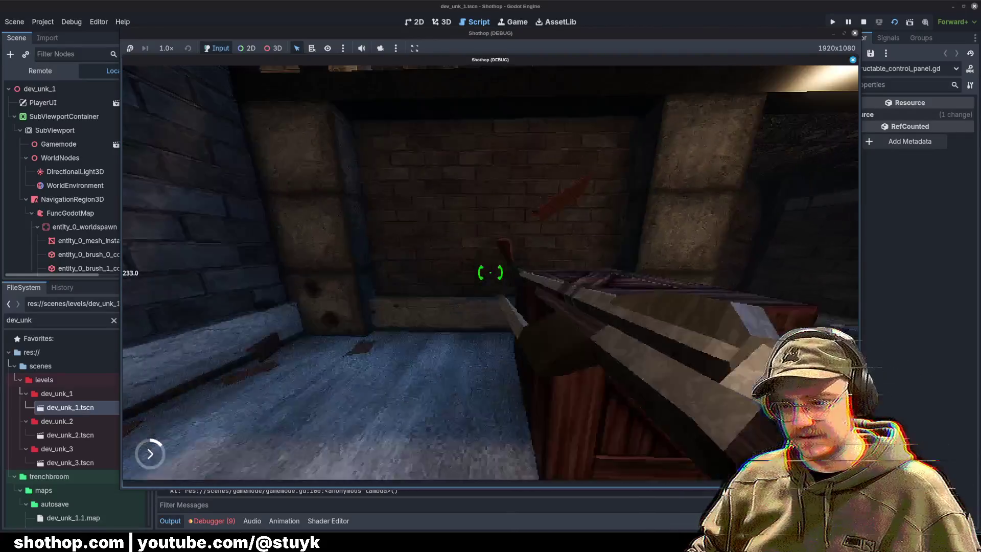
pyautogui.press('w')
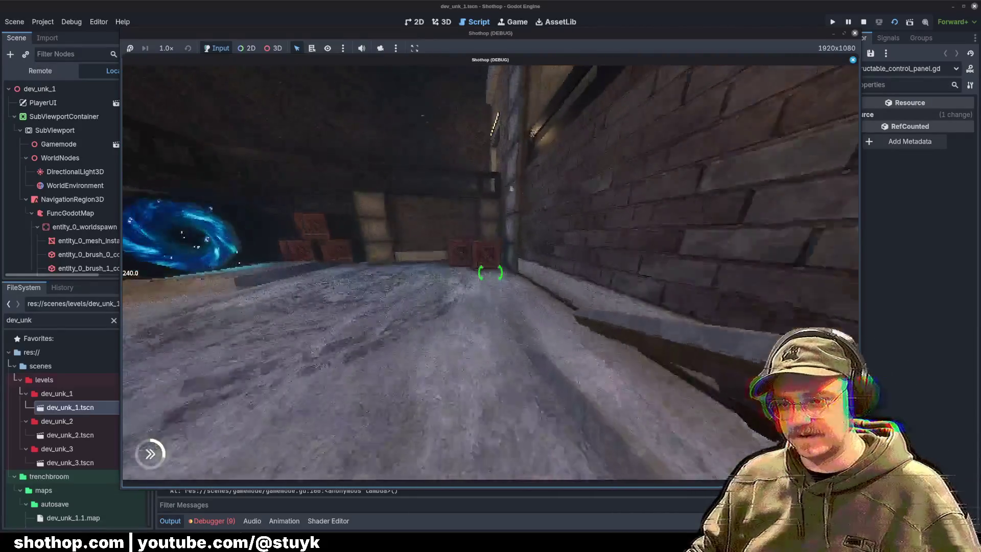
pyautogui.press('w')
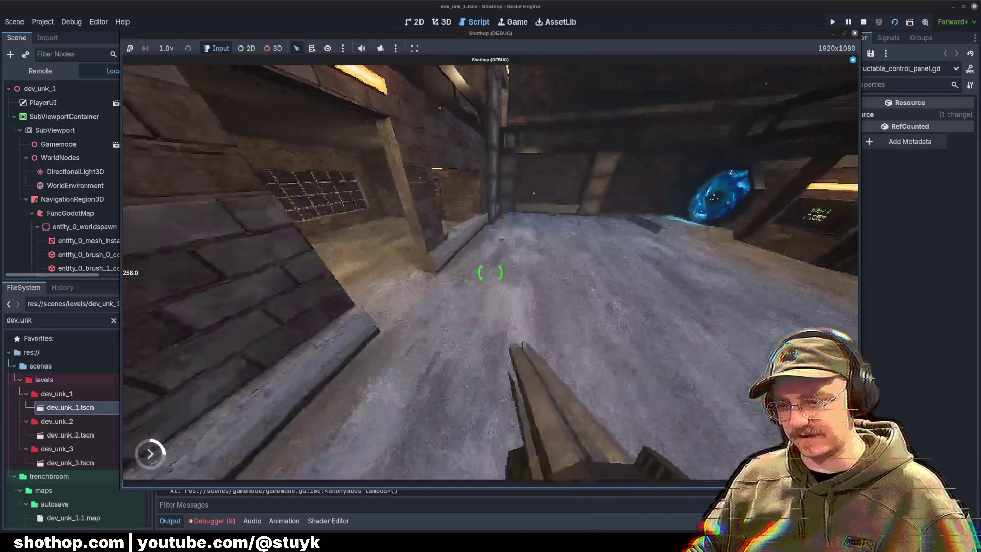
pyautogui.press('Escape')
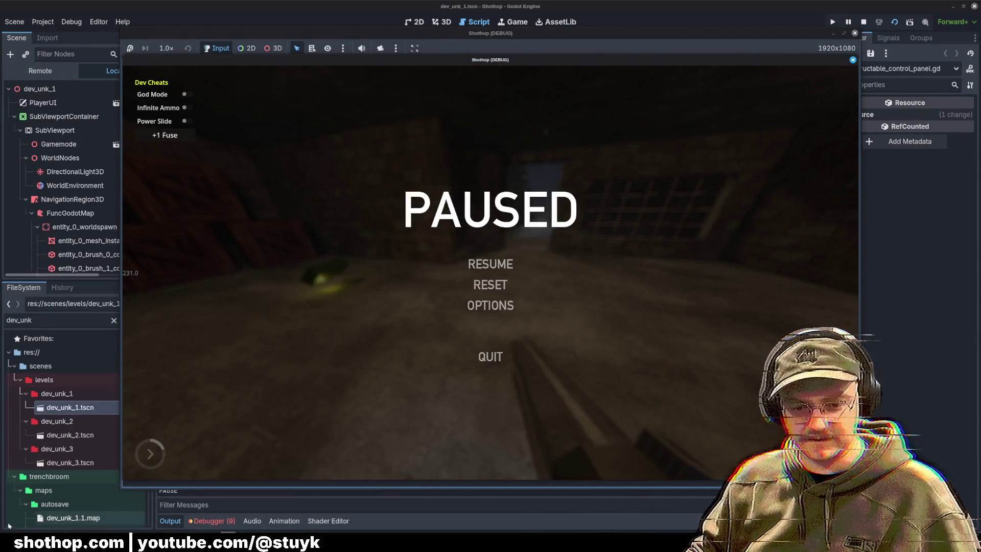
pyautogui.hotkey('alt', 'Tab')
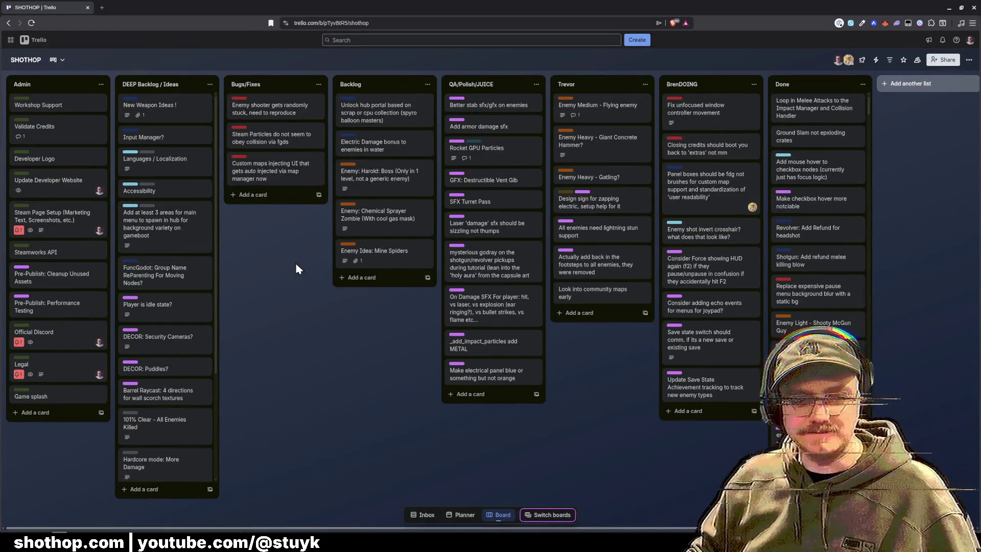
# Add the 'Dash can't kill crates' and 'Control panel not working with new bullet code' cards, then close the browser.
pyautogui.click(246, 195)
pyautogui.write('Dash can')
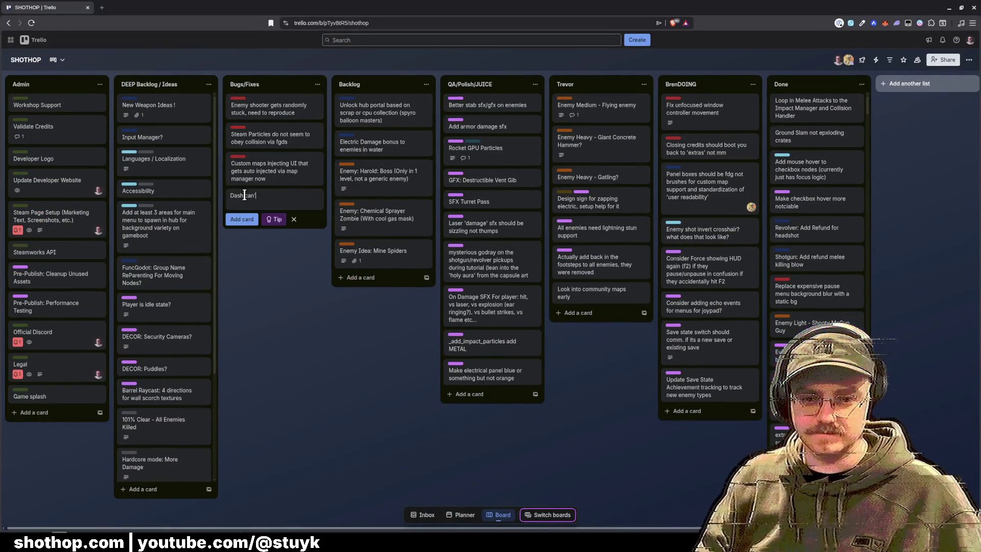
pyautogui.write('s')
pyautogui.press('Return')
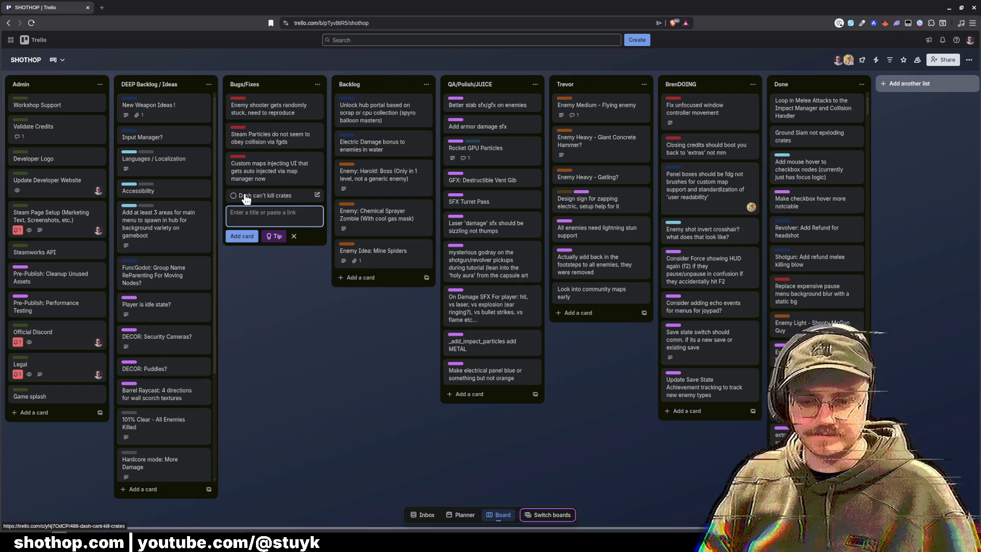
pyautogui.write('Control panel not working with n')
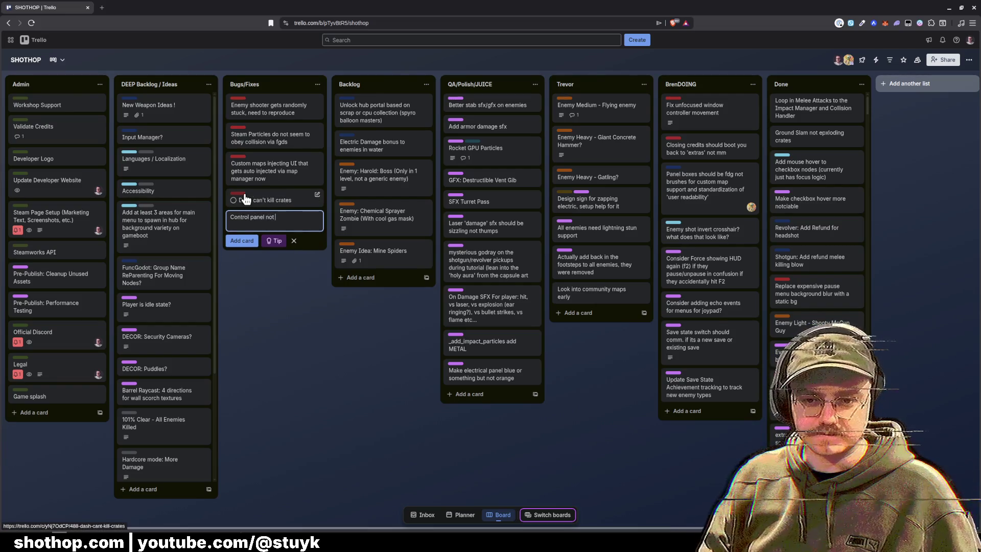
pyautogui.write('ew bullet co')
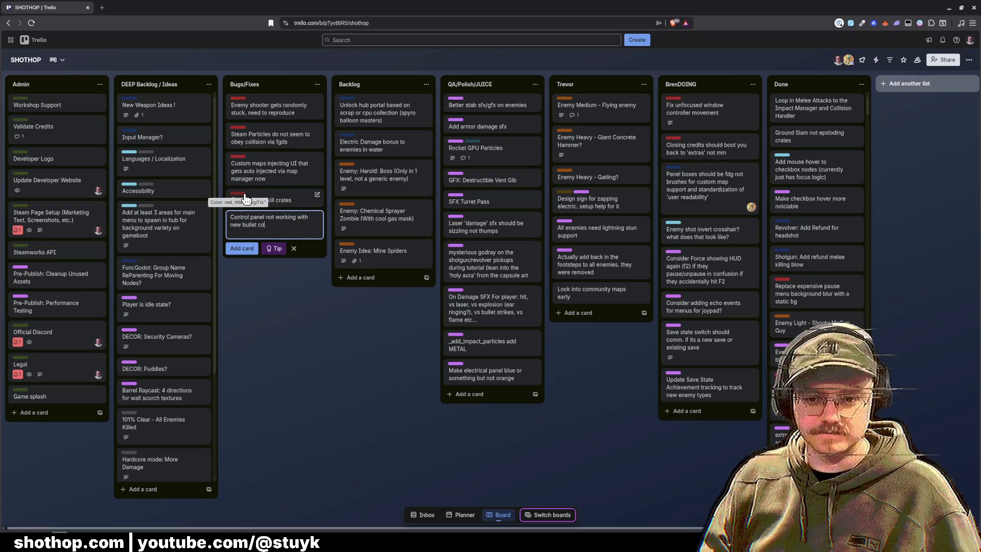
pyautogui.write('de')
pyautogui.press('Return')
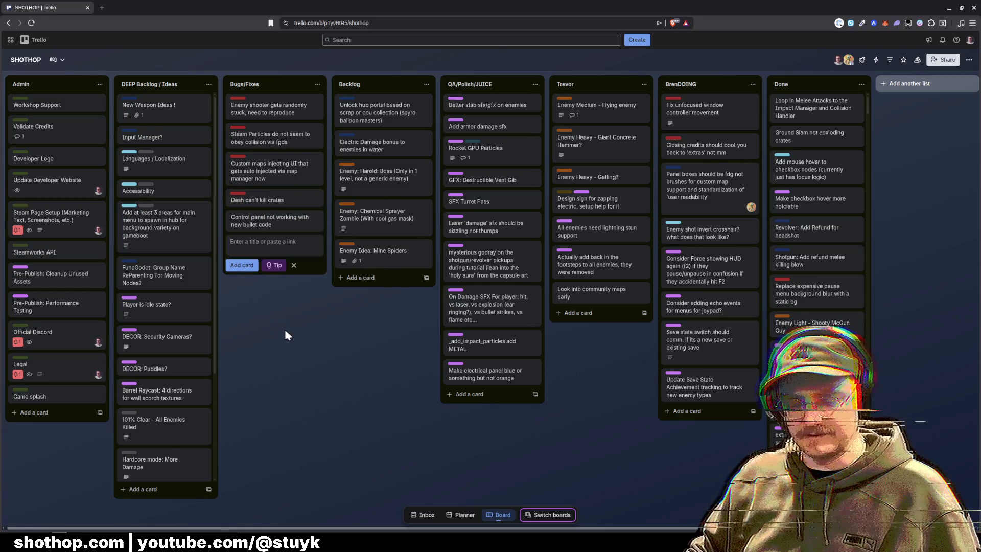
pyautogui.click(285, 329)
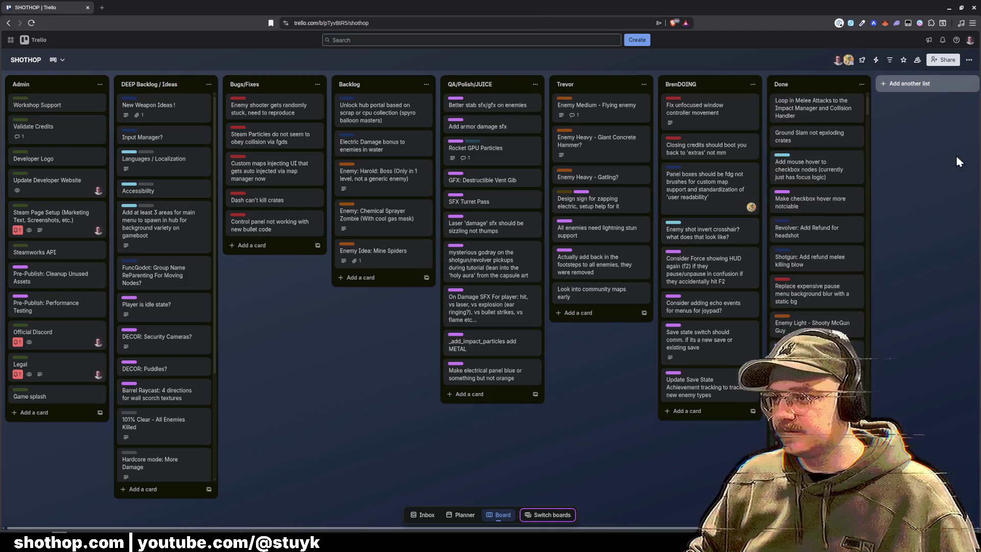
pyautogui.click(949, 8)
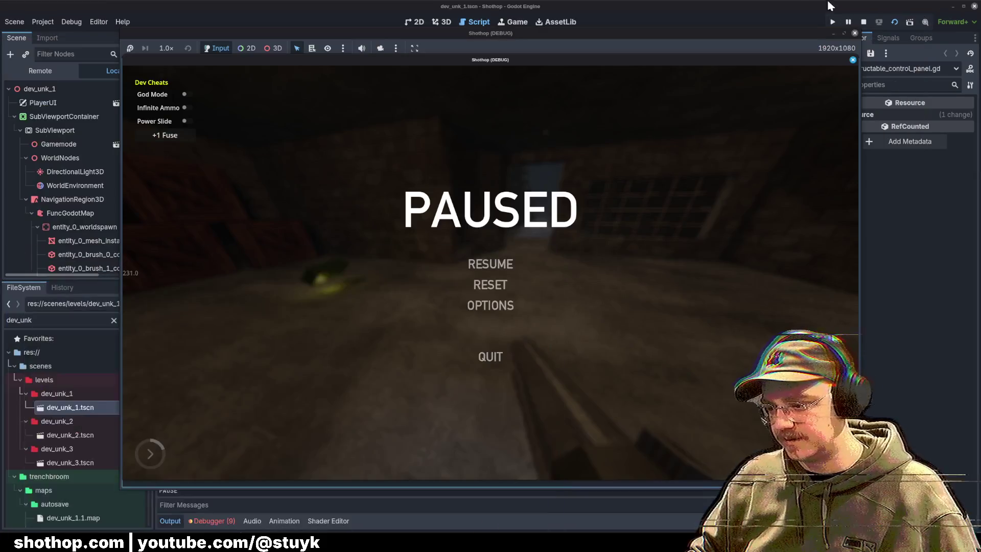
# Review adjustable_light.gd at its DEFAULT_FADE_BEGIN line, then switch to the dev_unk_1 3D view.
pyautogui.click(828, 12)
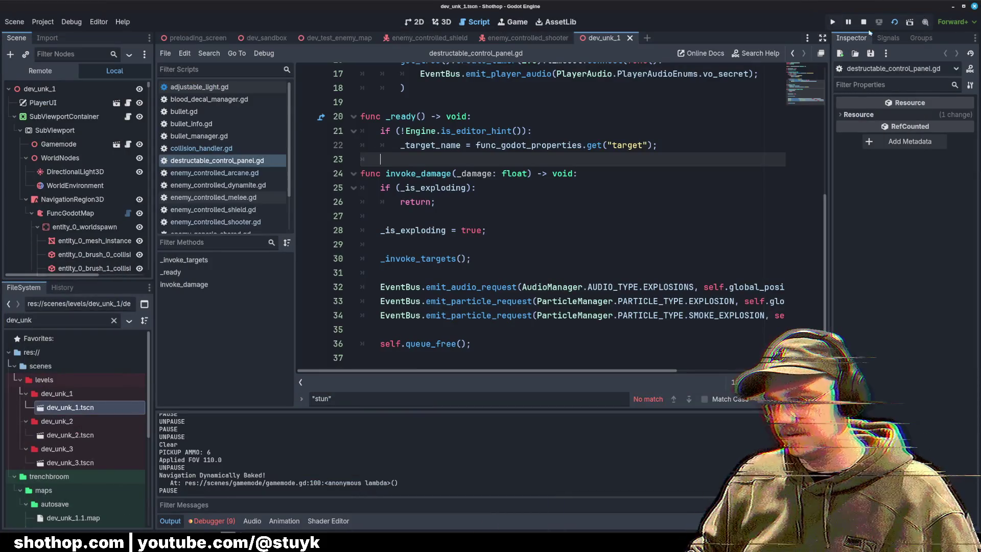
pyautogui.scroll(5, 608, 255)
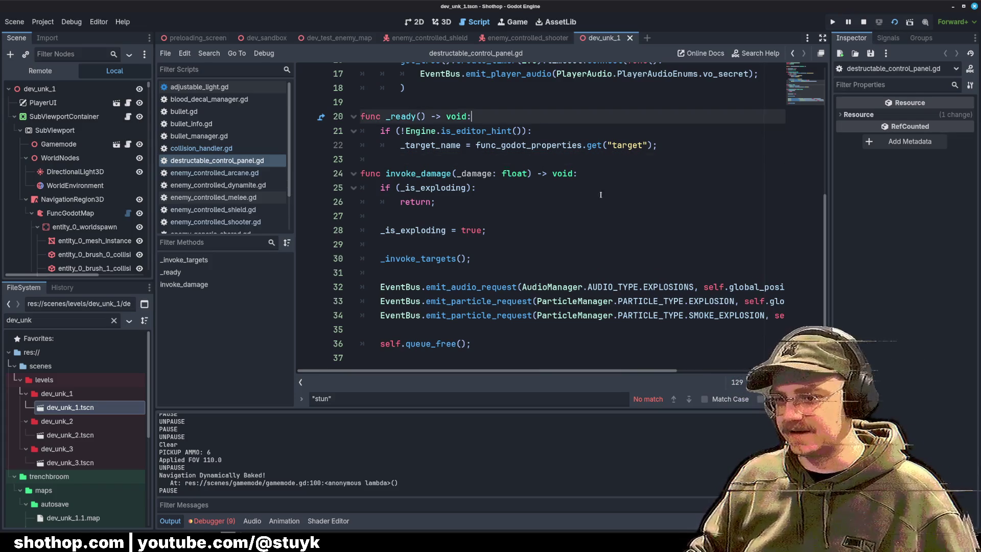
pyautogui.click(588, 271)
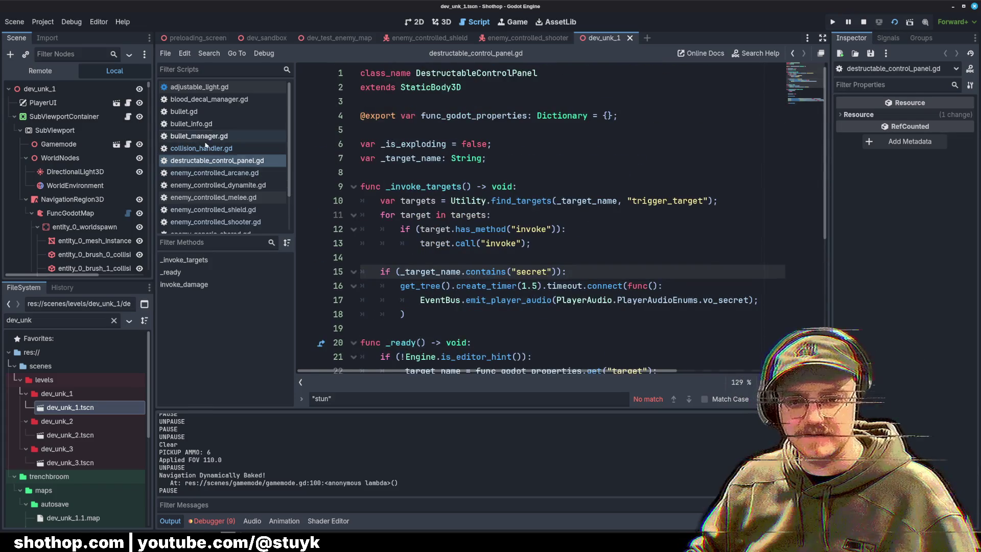
pyautogui.click(200, 86)
pyautogui.scroll(-2, 237, 154)
pyautogui.click(615, 136)
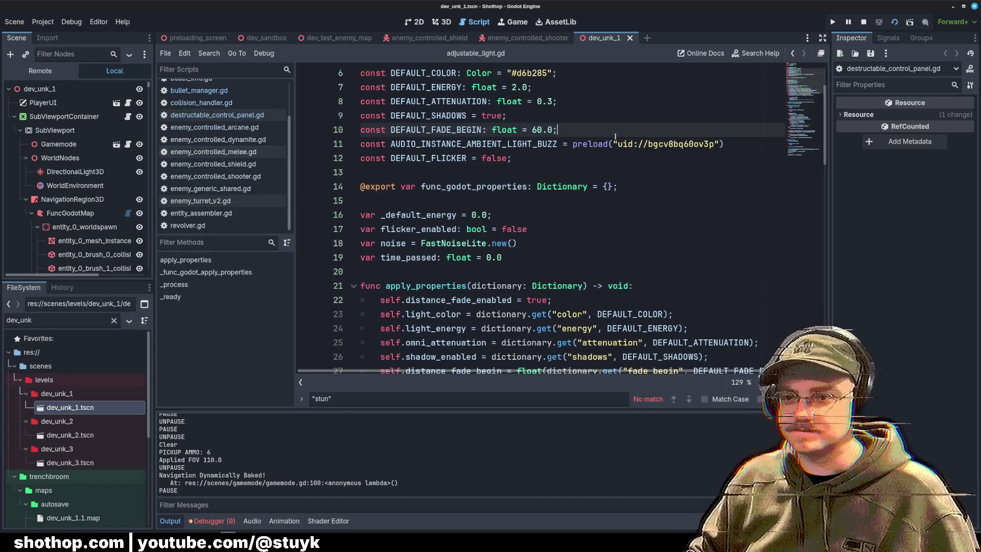
pyautogui.click(442, 21)
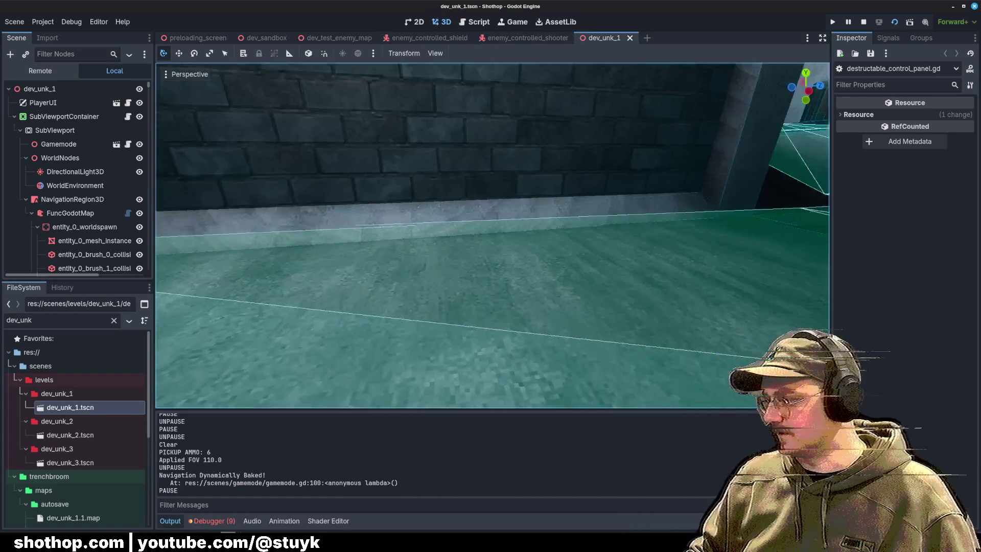
pyautogui.moveTo(463, 179); pyautogui.dragTo(463, 179)
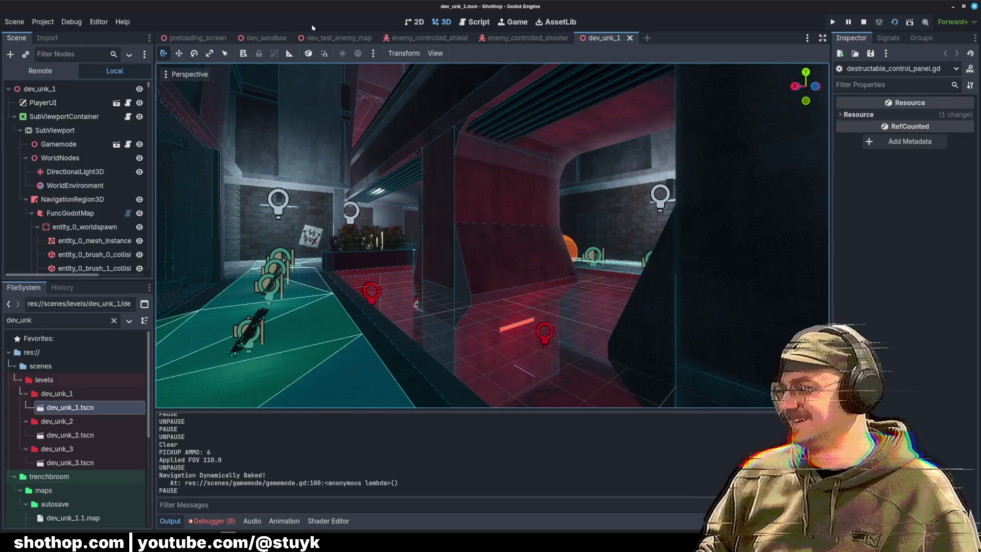
pyautogui.click(353, 38)
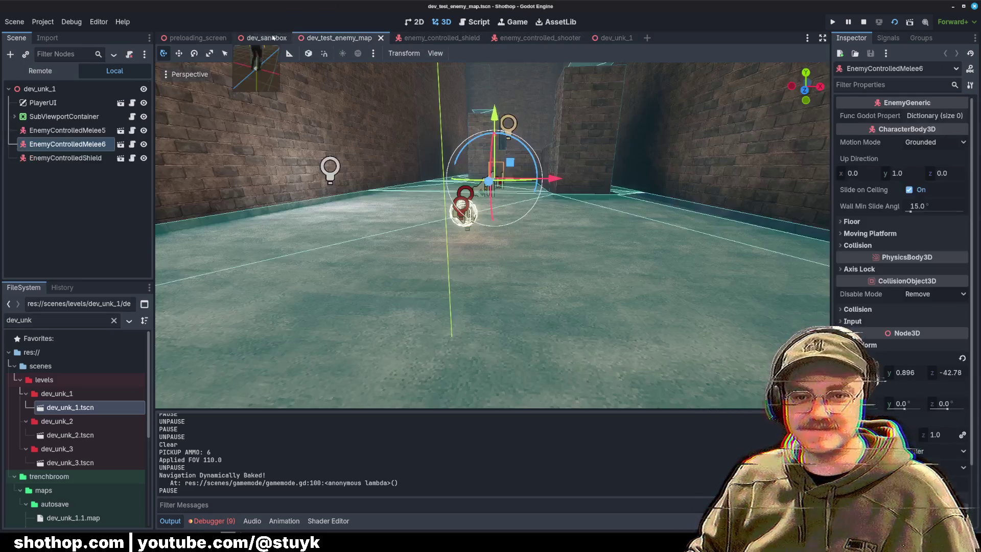
pyautogui.click(266, 38)
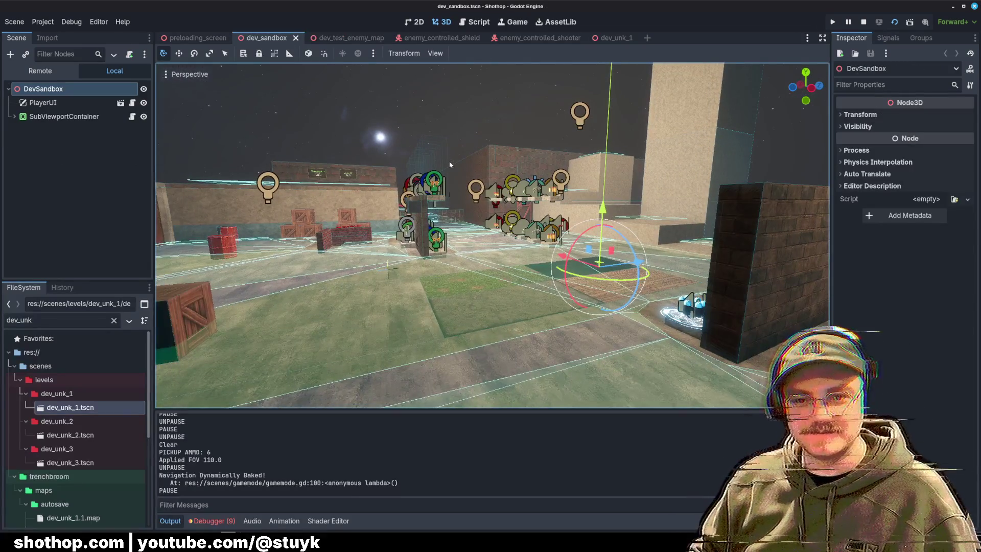
pyautogui.click(464, 191)
pyautogui.click(348, 38)
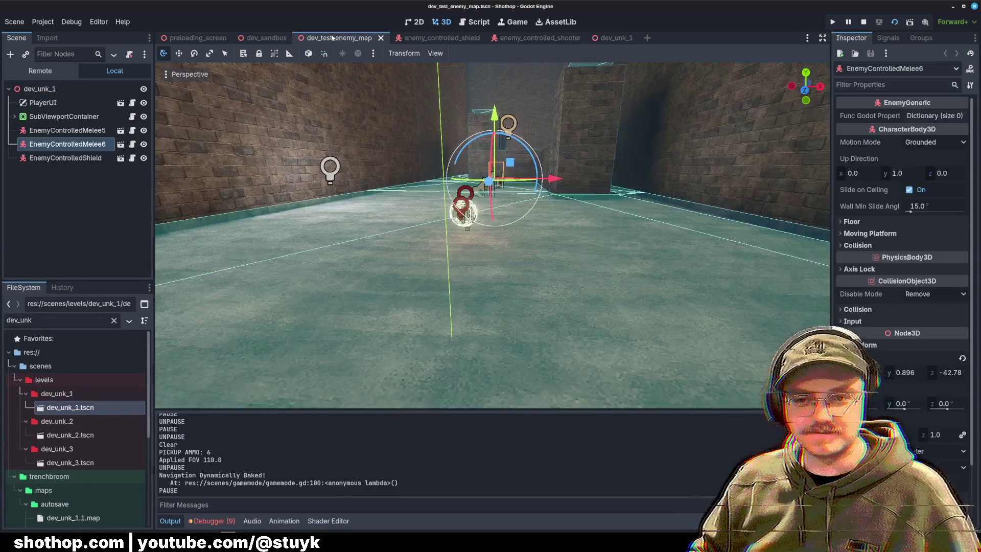
pyautogui.click(428, 197)
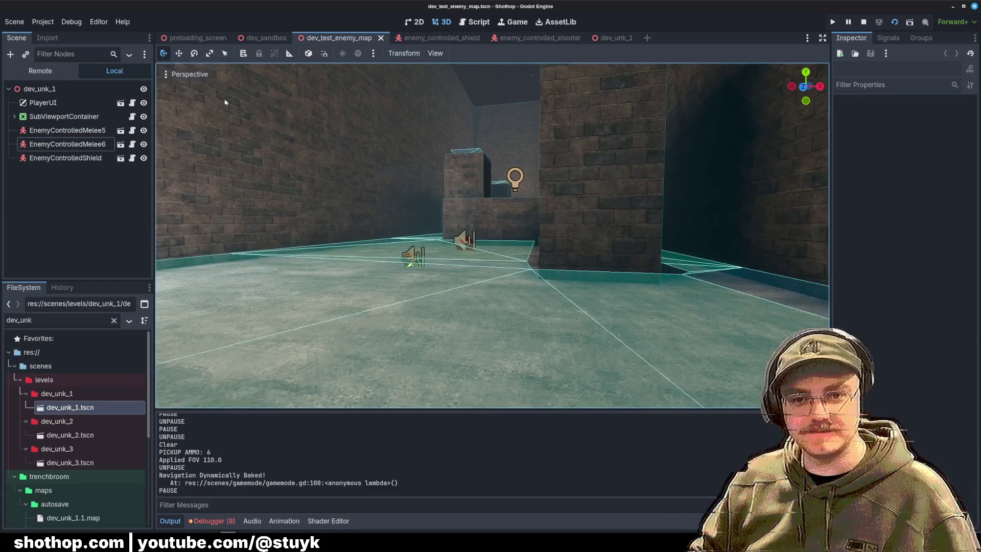
pyautogui.click(189, 38)
pyautogui.click(340, 38)
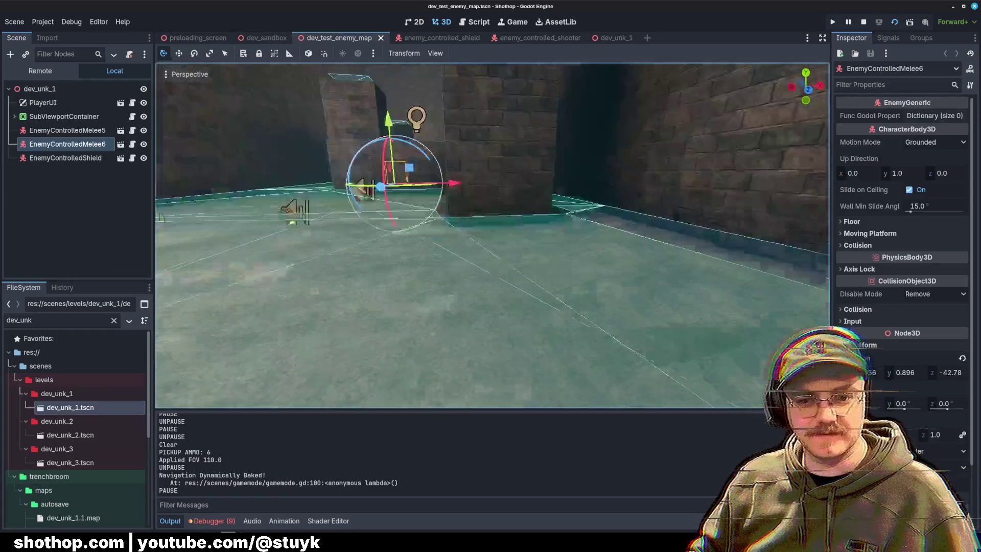
pyautogui.press('w')
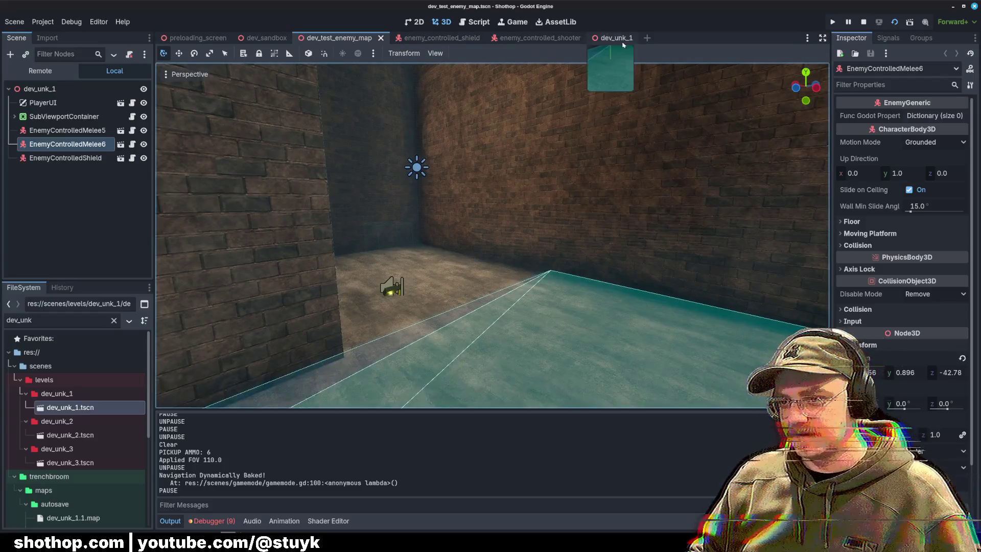
pyautogui.click(614, 38)
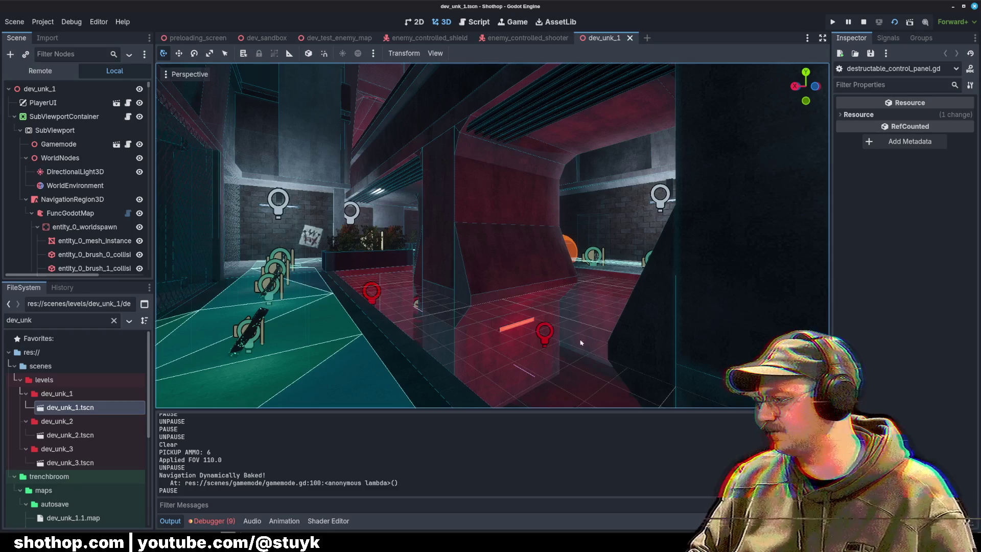
# Fly forward through the level, then review adjustable_light.gd at lines 15 and 21.
pyautogui.press('w')
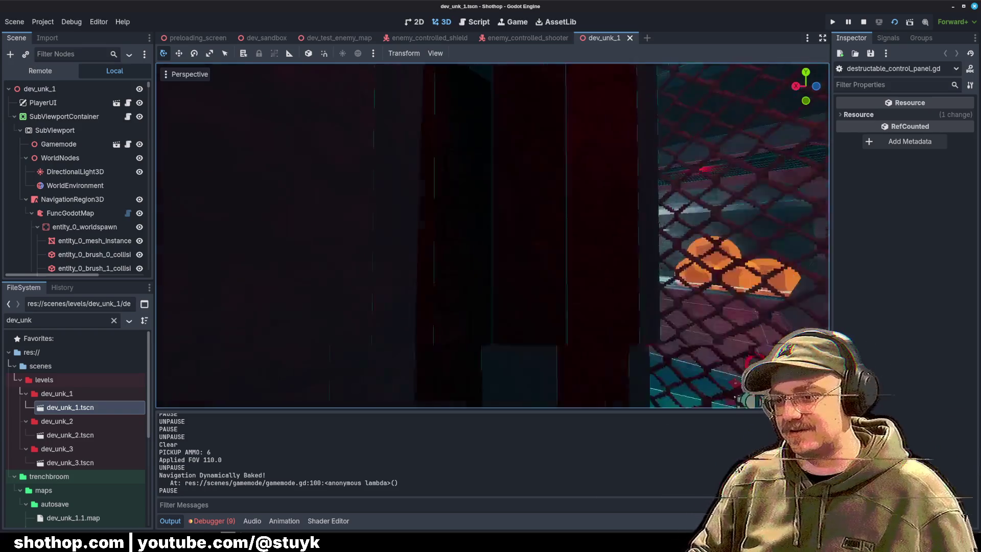
pyautogui.scroll(-5, 678, 277)
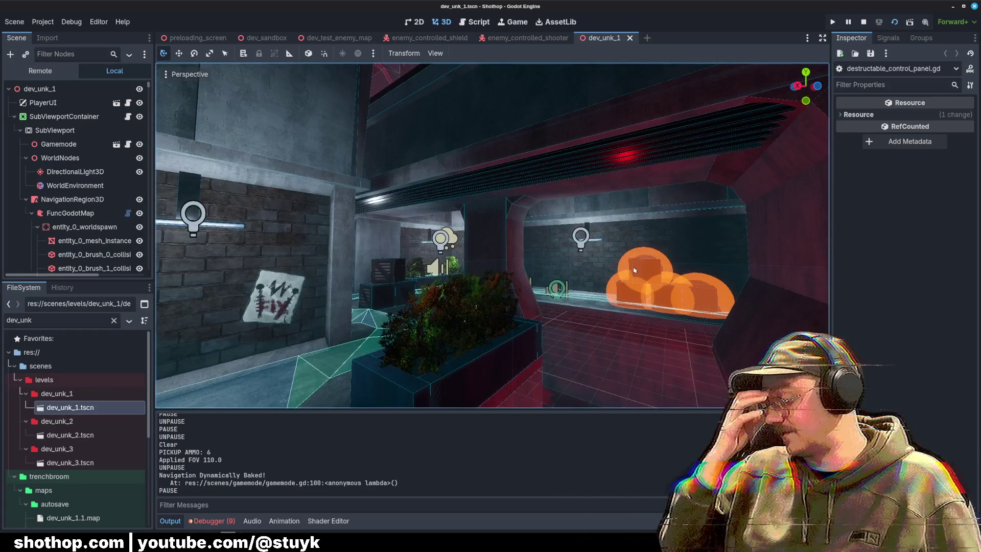
pyautogui.click(474, 21)
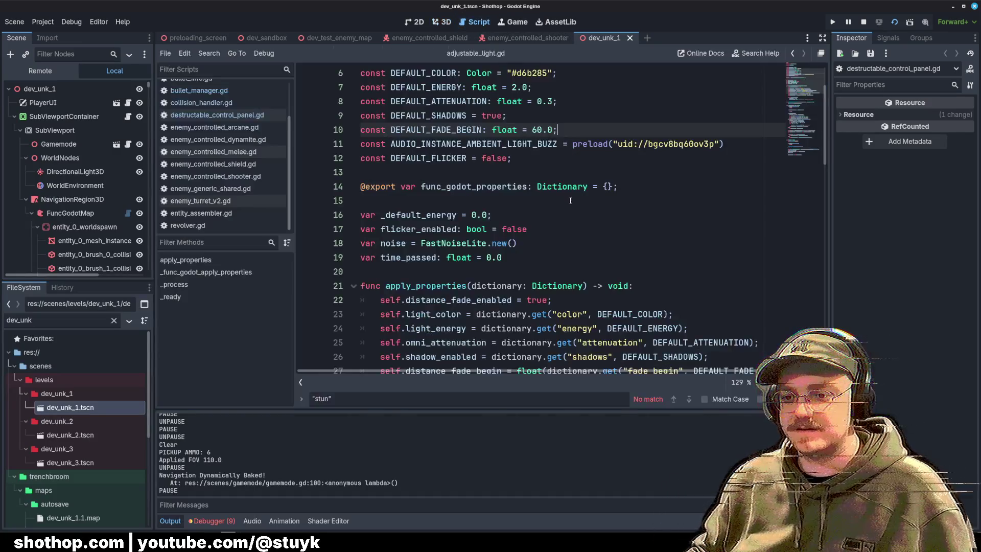
pyautogui.click(570, 200)
pyautogui.scroll(-3, 571, 201)
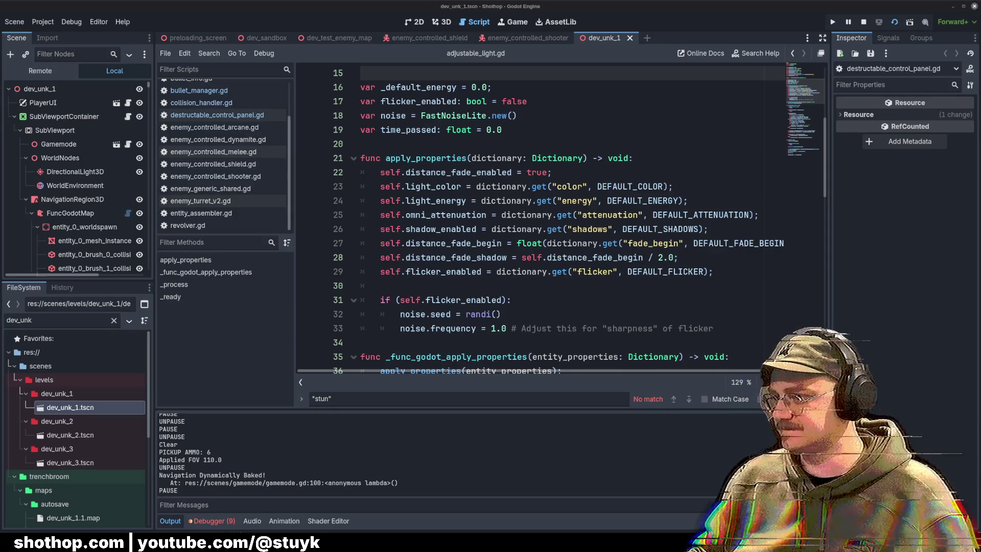
pyautogui.click(606, 152)
# Move the 3D camera to the player's position, start a debug run with F5, and close the file manager.
pyautogui.hotkey('ctrl', 'F2')
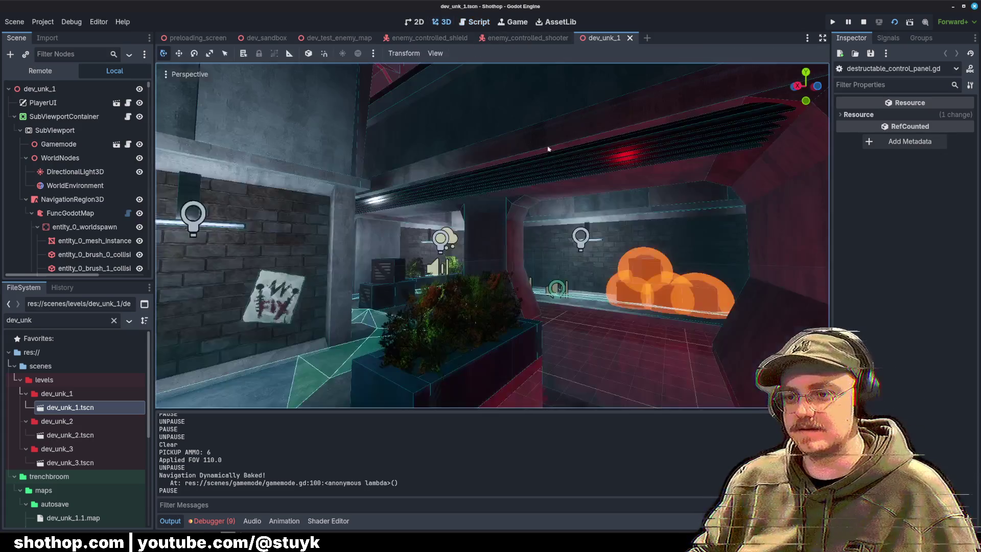
pyautogui.moveTo(548, 149)
pyautogui.mouseDown()
pyautogui.moveTo(377, 165)
pyautogui.moveTo(589, 193)
pyautogui.mouseUp()
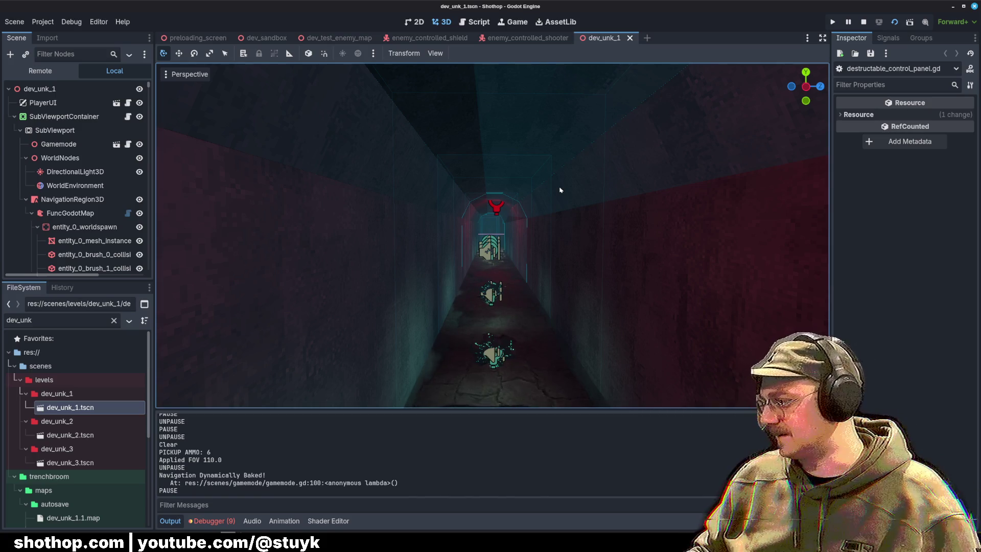
pyautogui.moveTo(563, 190); pyautogui.dragTo(565, 217)
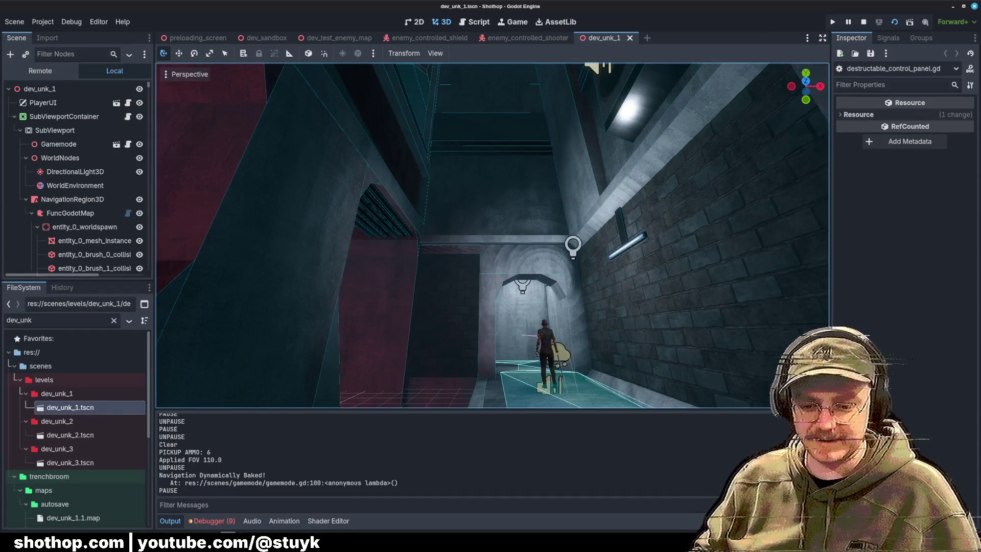
pyautogui.press('F5')
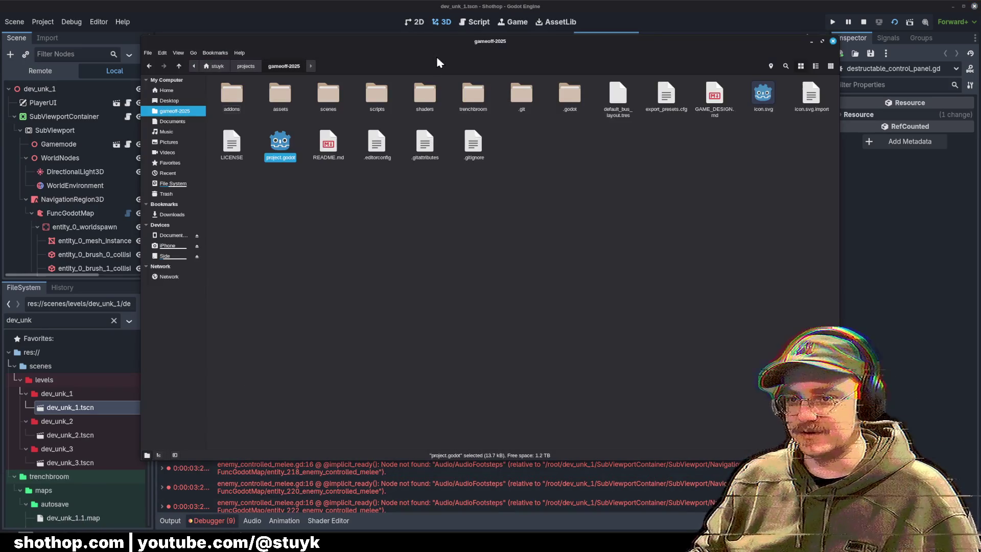
pyautogui.hotkey('ctrl', 'w')
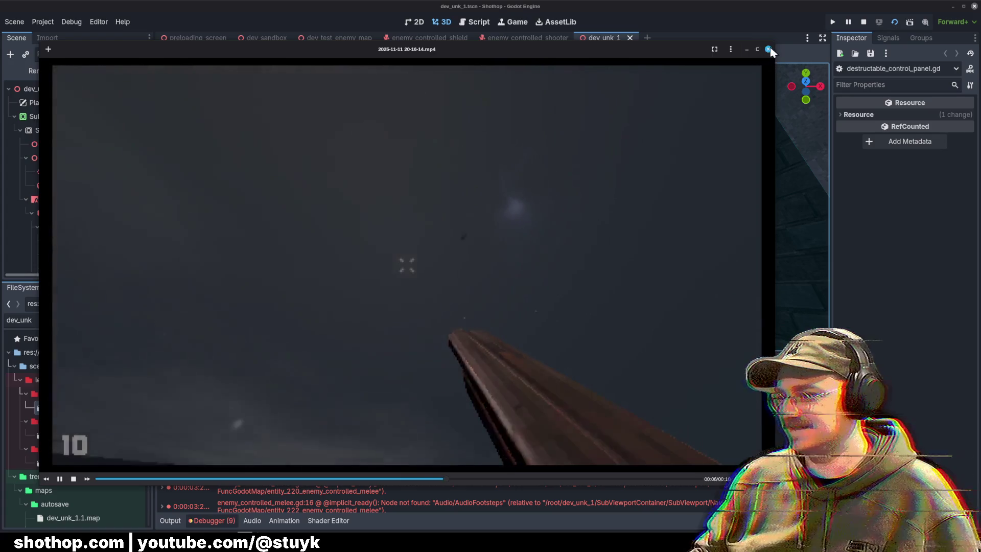
pyautogui.click(769, 49)
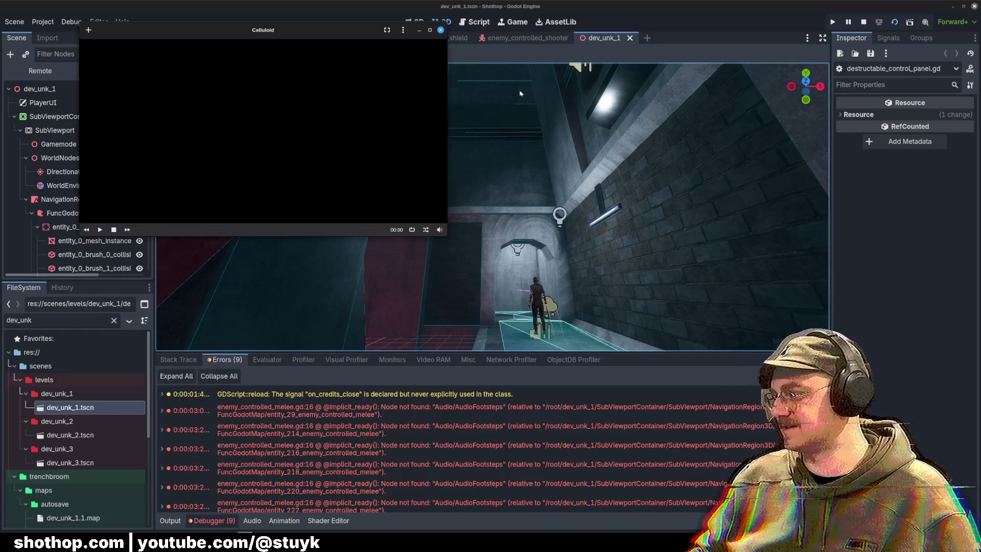
pyautogui.click(441, 30)
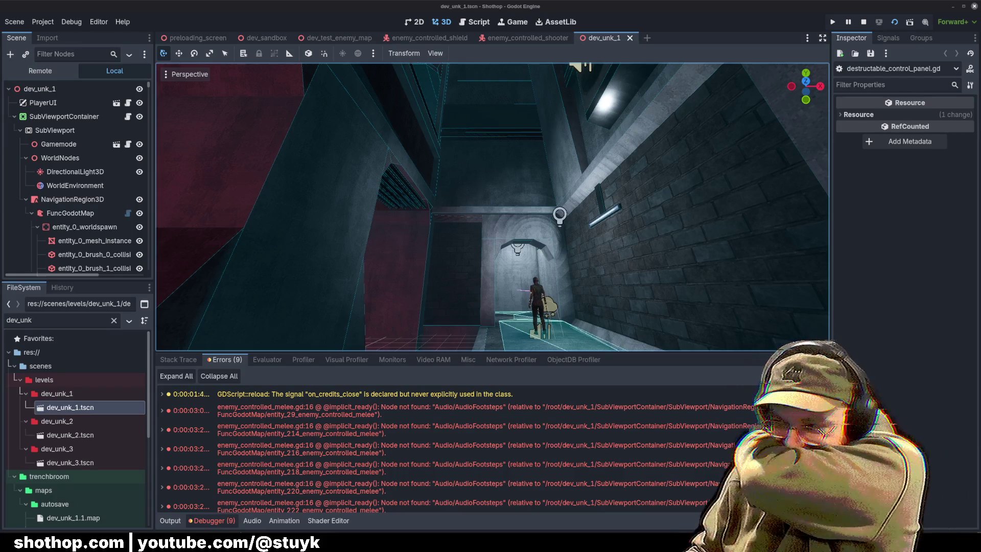
pyautogui.hotkey('alt', 'Tab')
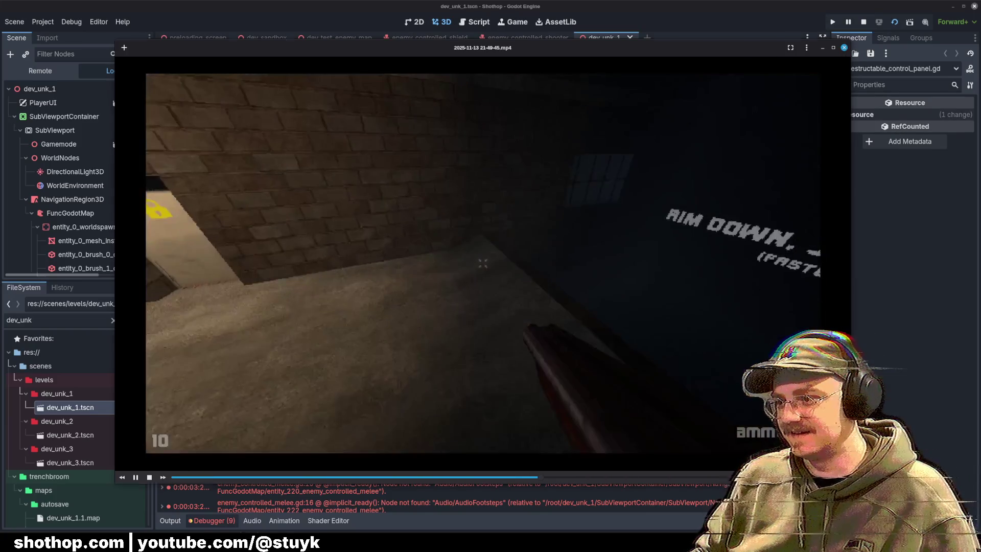
pyautogui.click(844, 48)
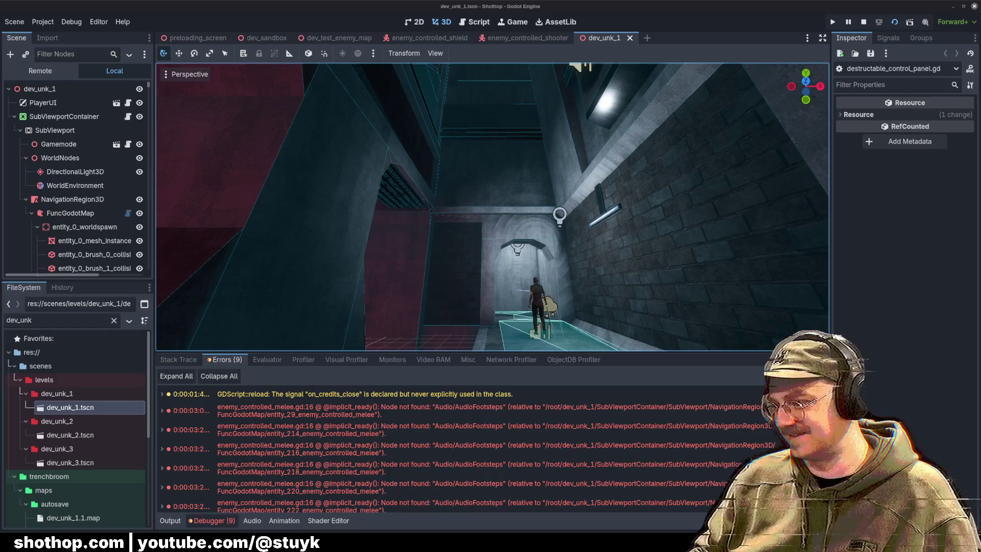
pyautogui.click(26, 536)
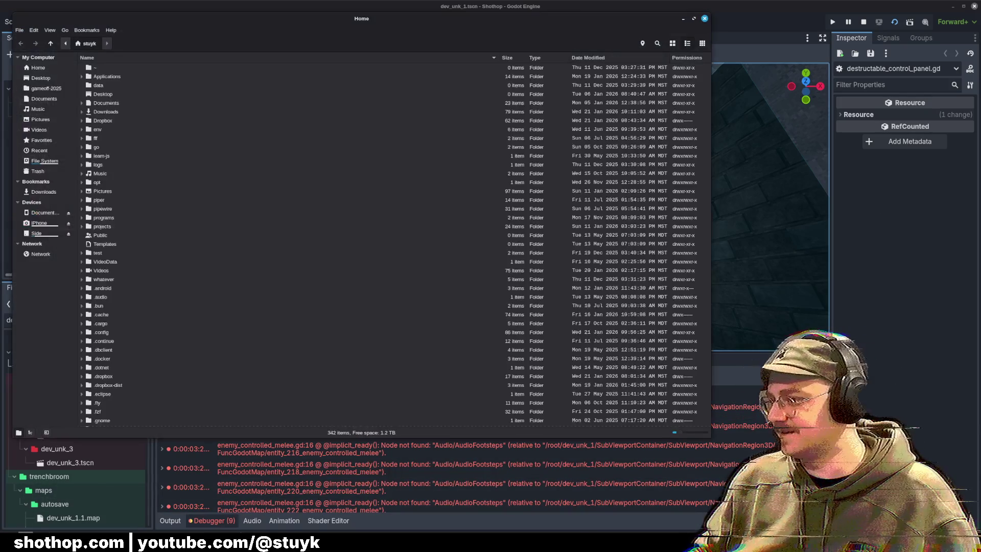
pyautogui.hotkey('alt', 'F4')
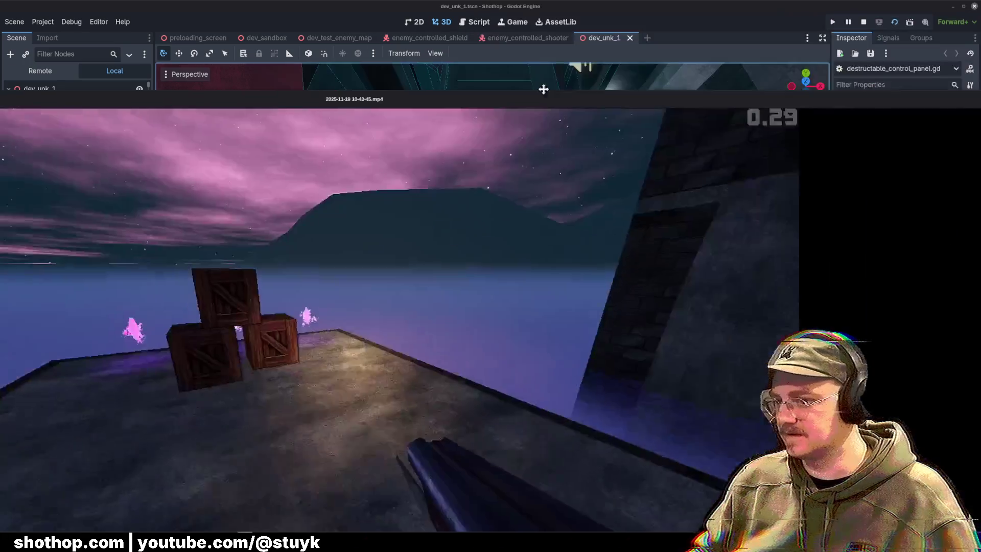
pyautogui.moveTo(692, 92)
pyautogui.mouseDown()
pyautogui.moveTo(692, 16)
pyautogui.moveTo(713, 7)
pyautogui.moveTo(699, 6)
pyautogui.mouseUp()
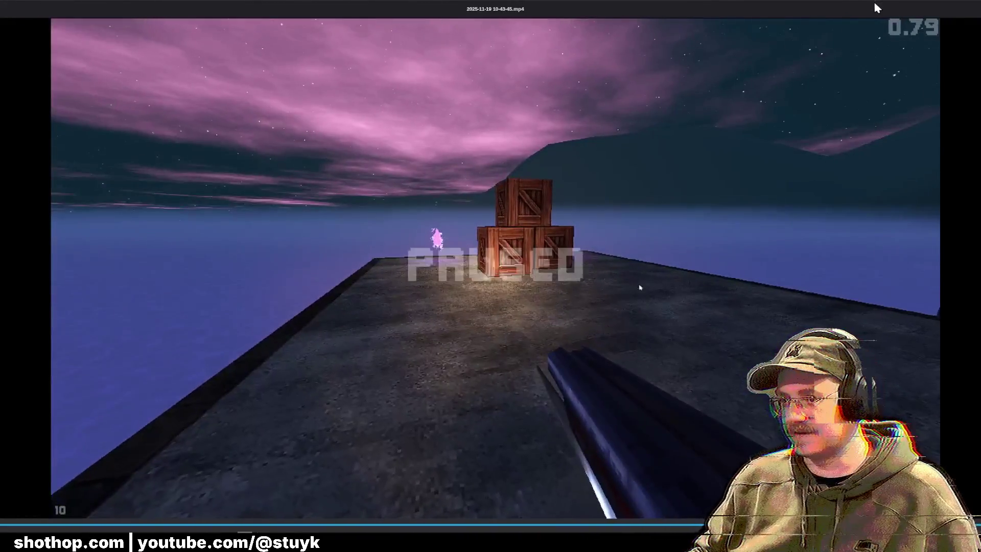
pyautogui.doubleClick(696, 10)
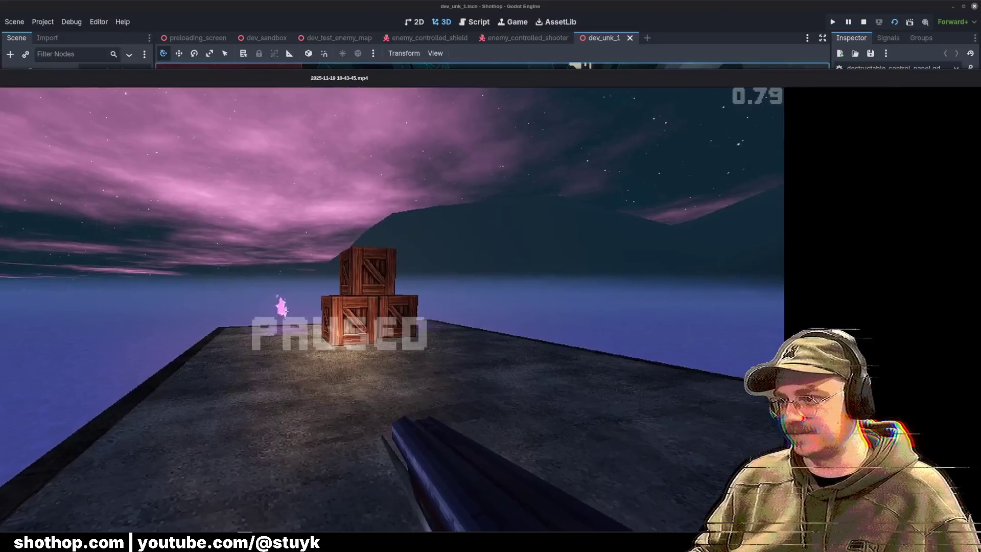
pyautogui.click(696, 9)
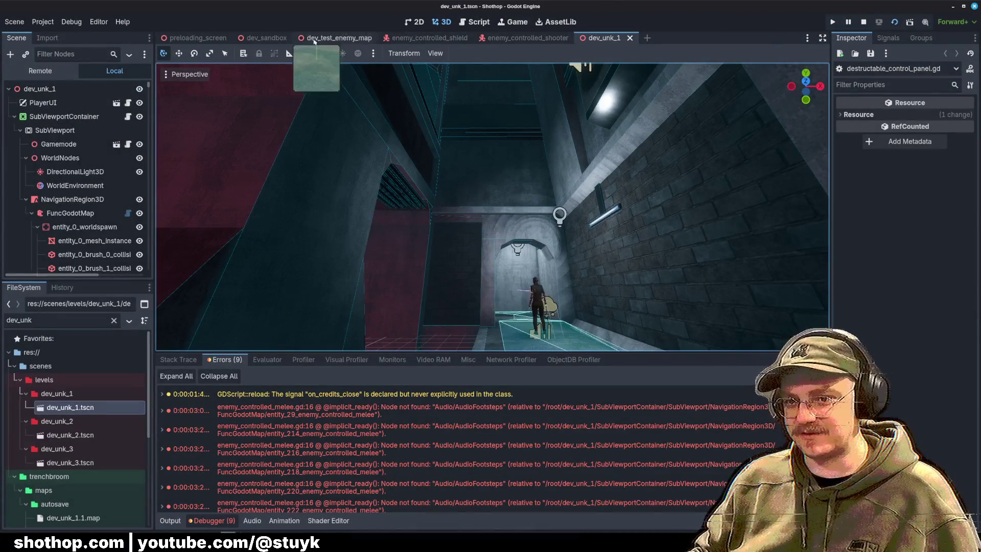
pyautogui.click(263, 37)
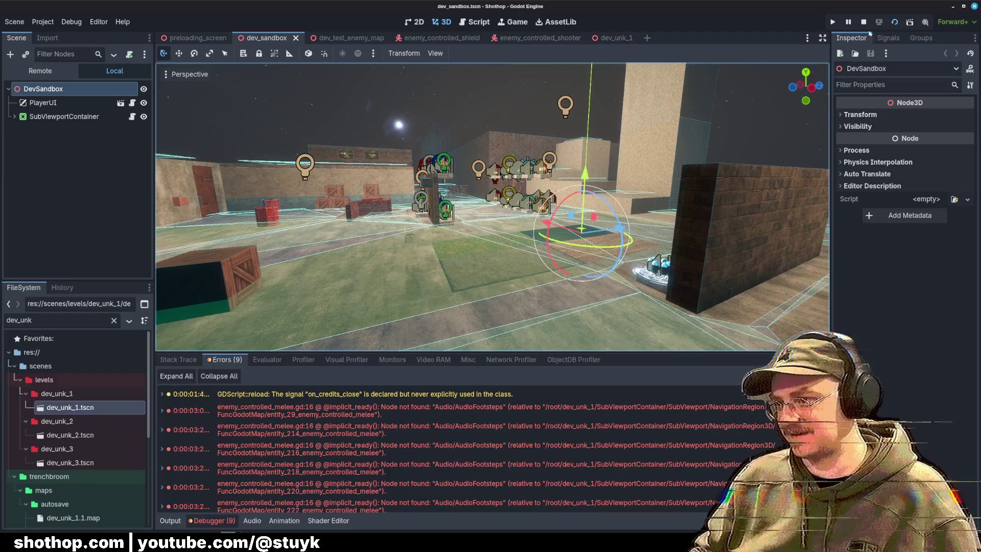
# Run the sandbox level with F6 and dash past the portals into the large blue portal.
pyautogui.press('F6')
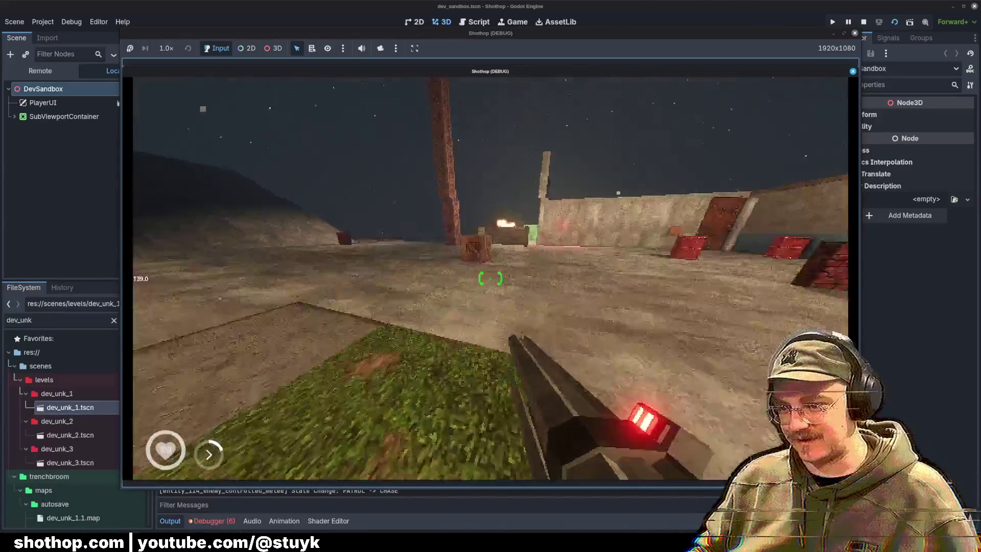
pyautogui.press('w')
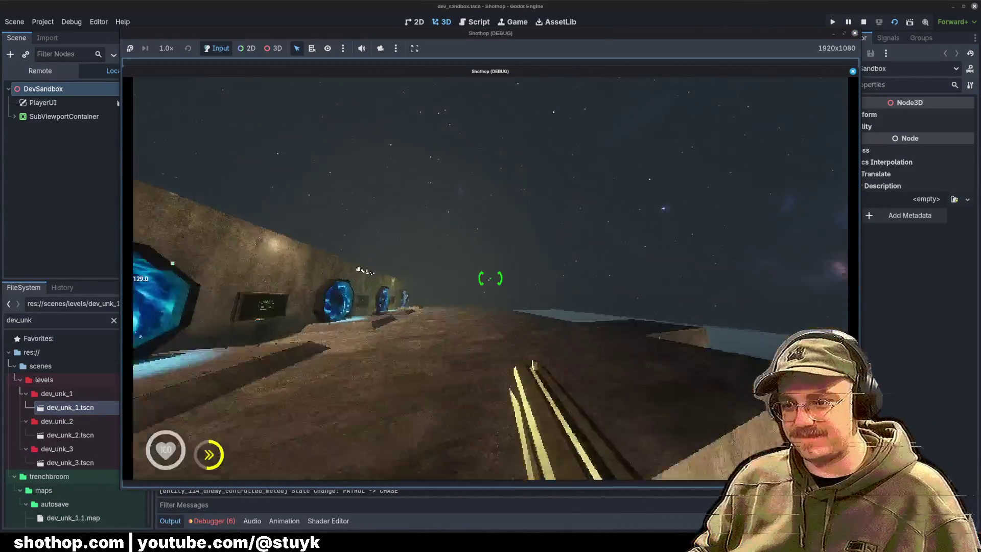
pyautogui.press('w')
pyautogui.press('shift')
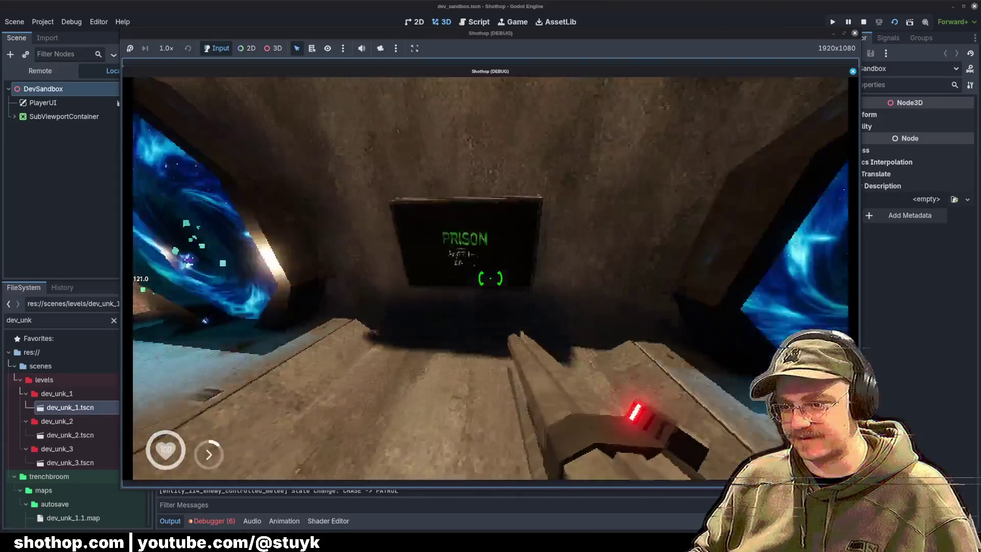
pyautogui.press('w')
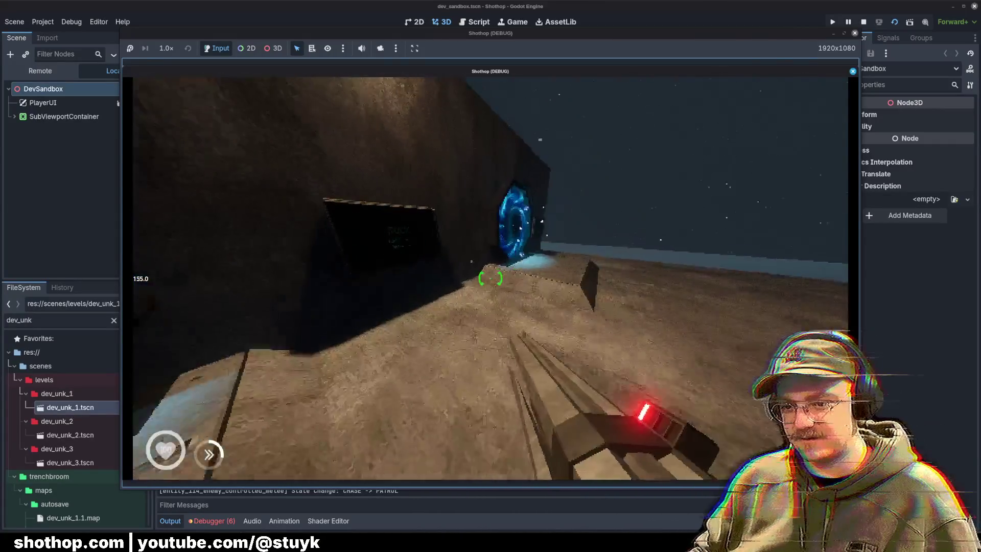
pyautogui.press('w')
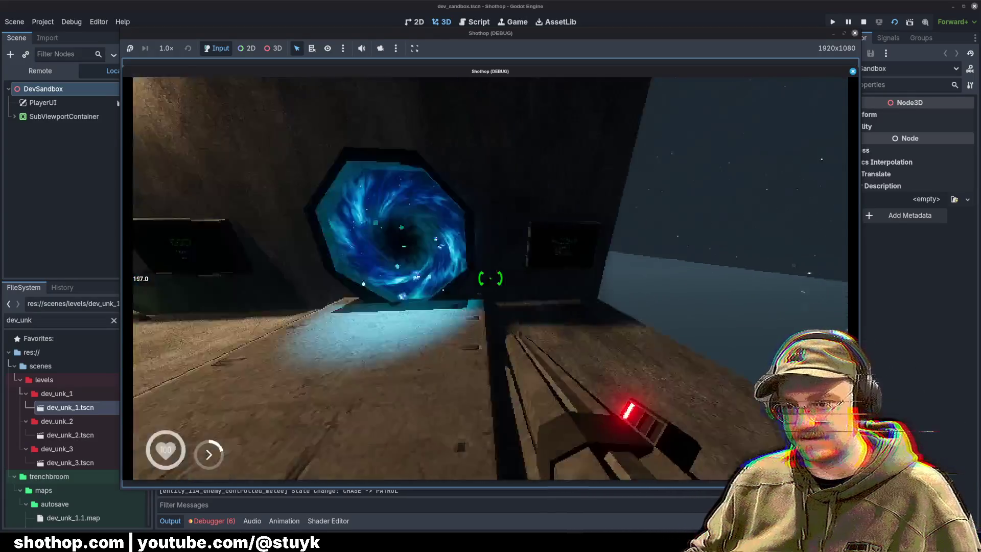
pyautogui.press('w')
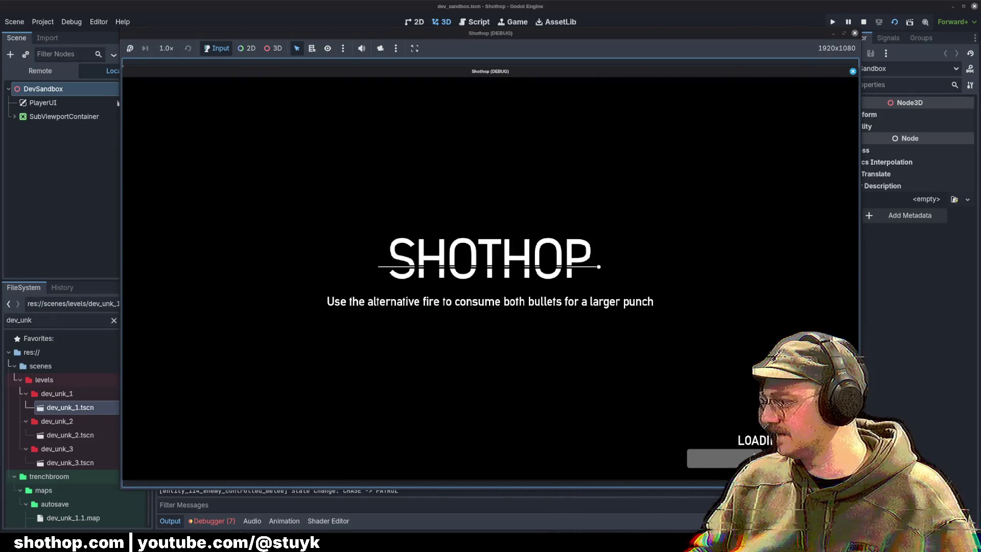
# Walk off the pier toward the building, shoot the corridor zombie, pause, and stop the game.
pyautogui.press('w')
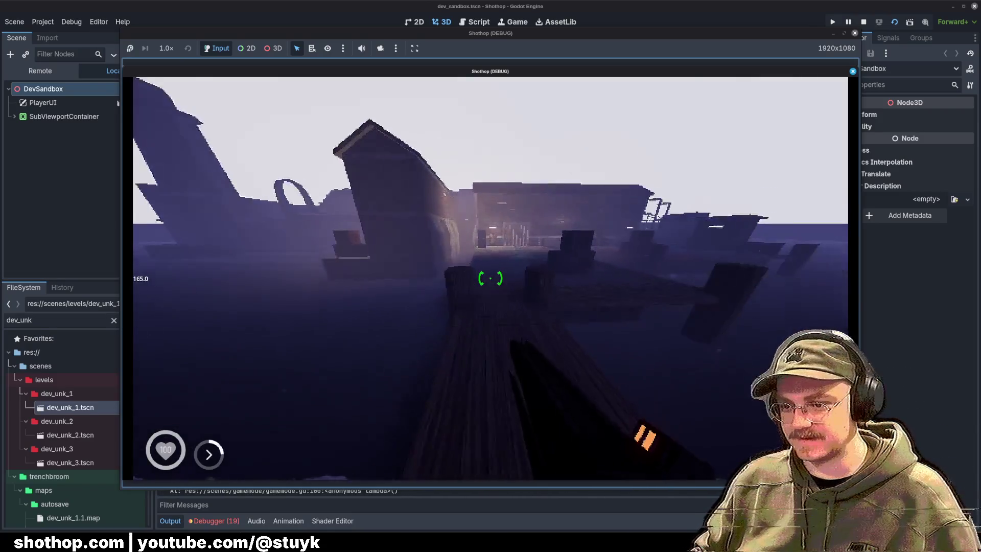
pyautogui.press('w')
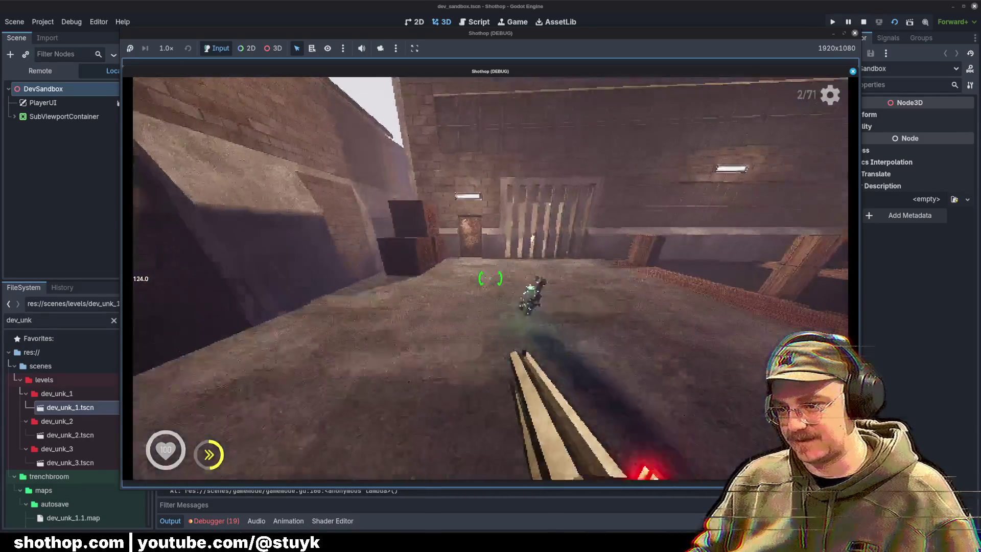
pyautogui.press('w')
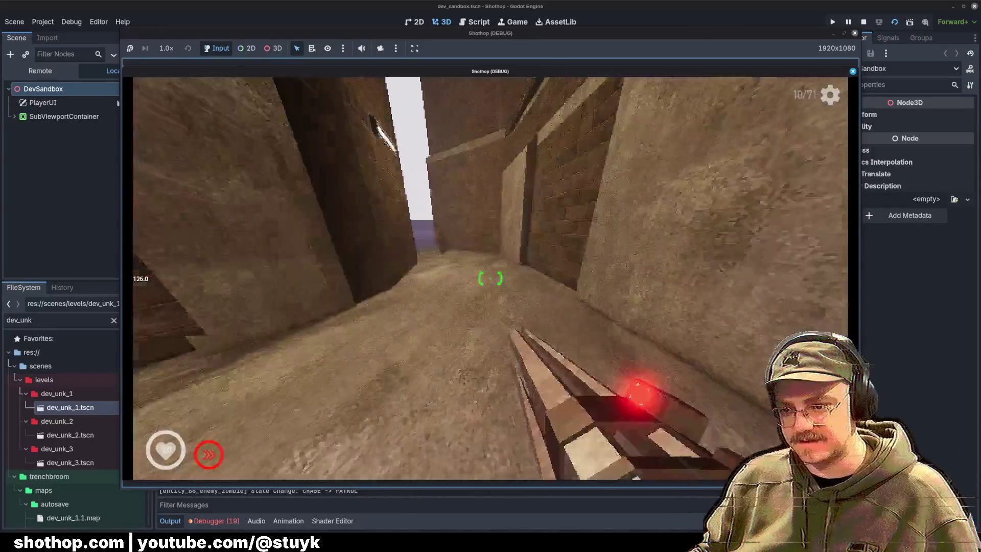
pyautogui.moveTo(490, 278)
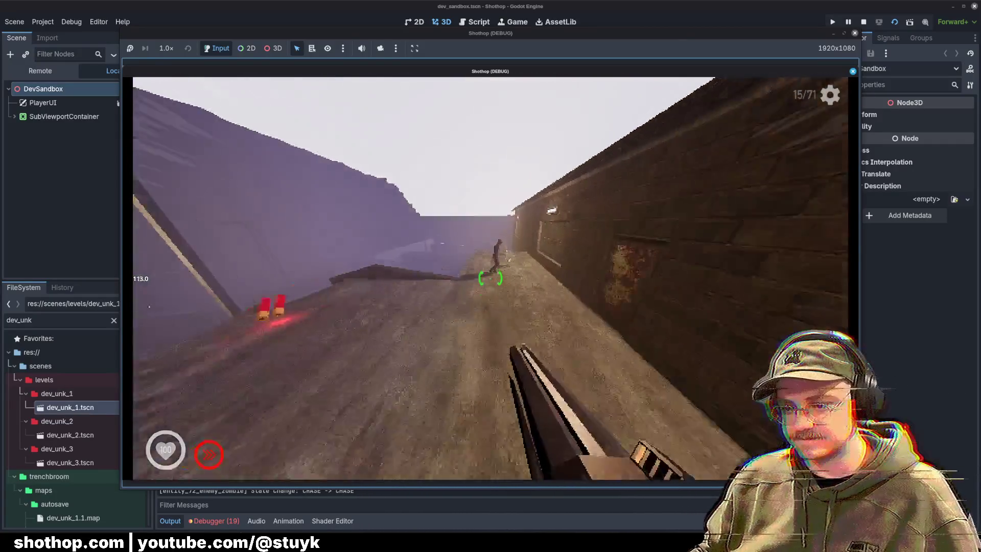
pyautogui.click(491, 279)
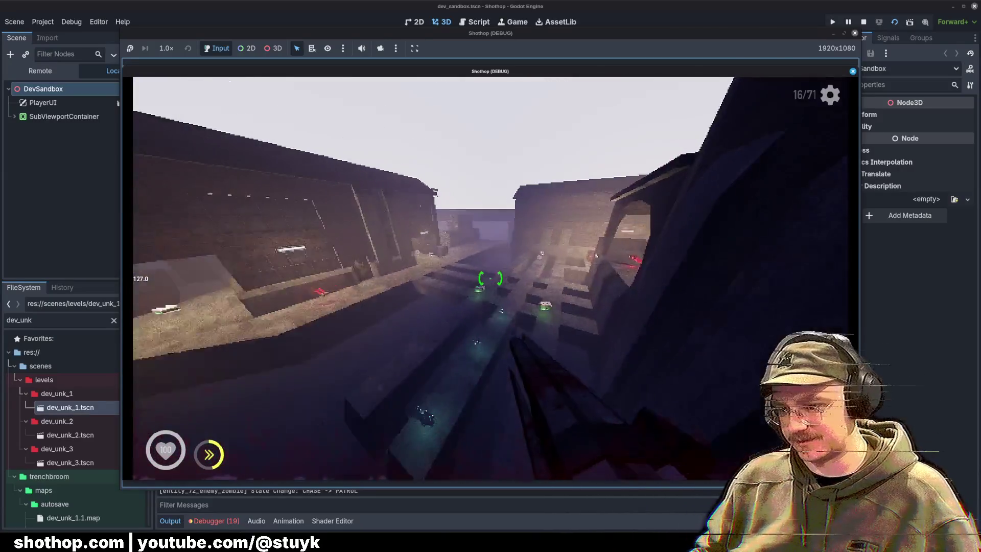
pyautogui.press('Escape')
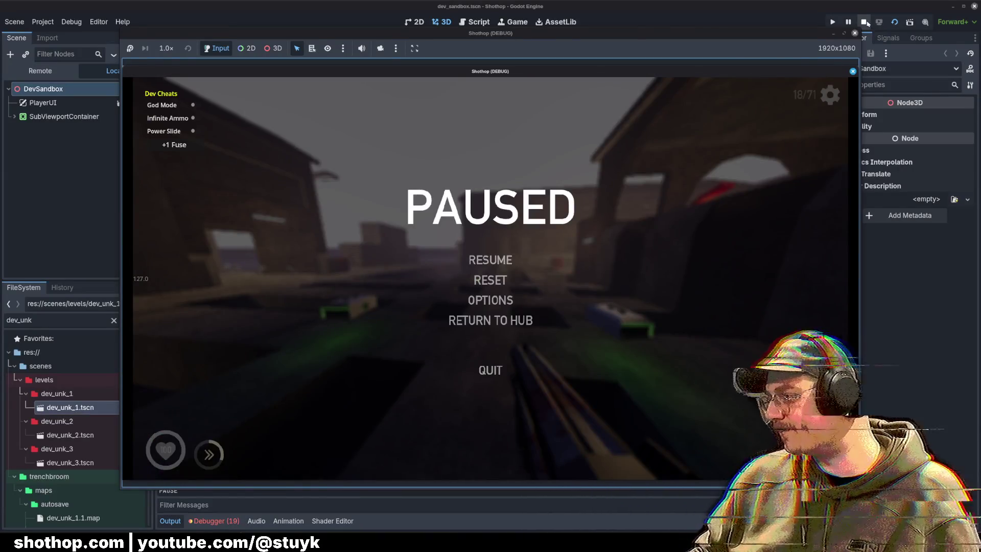
pyautogui.click(865, 22)
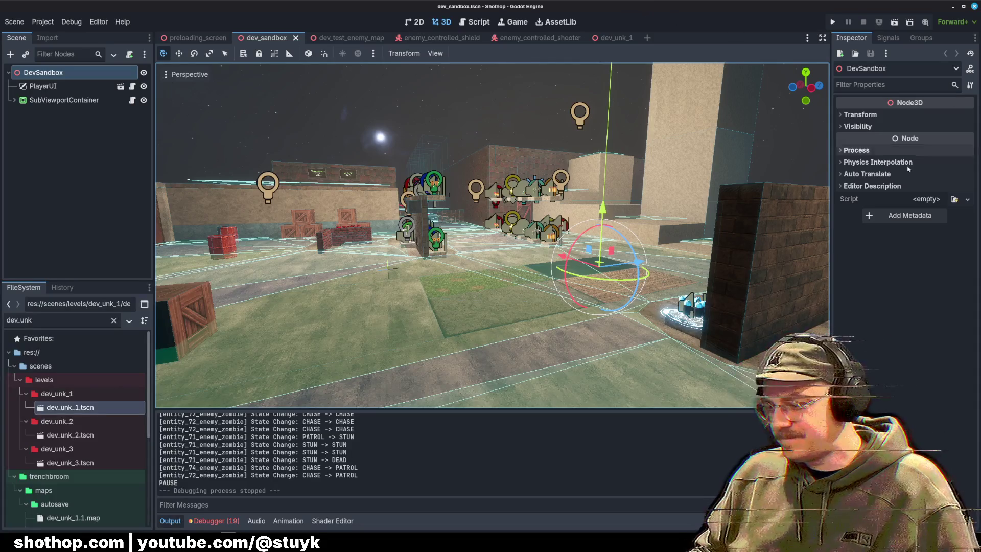
# Clear the 'dev_unk' FileSystem filter so all files show again.
pyautogui.click(225, 38)
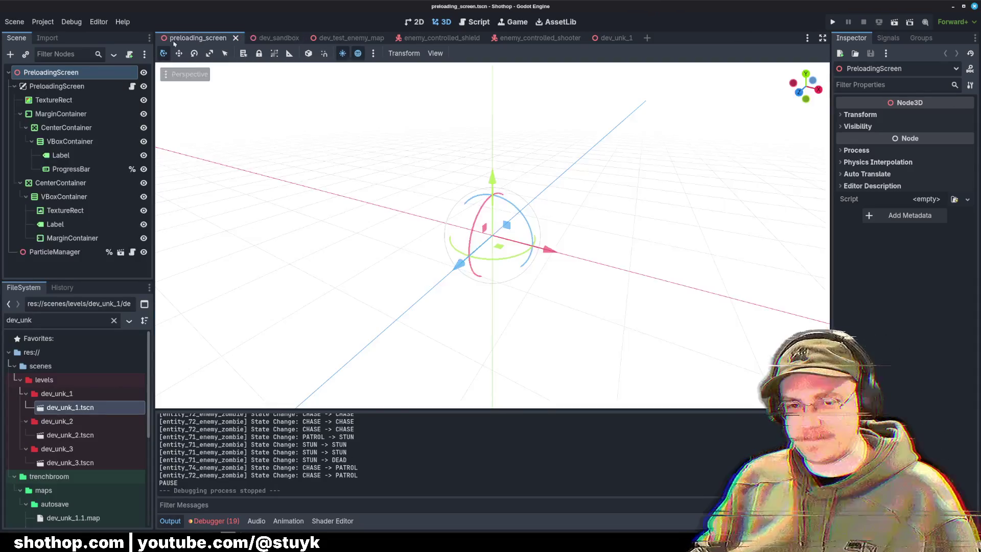
pyautogui.doubleClick(39, 325)
pyautogui.press('BackSpace')
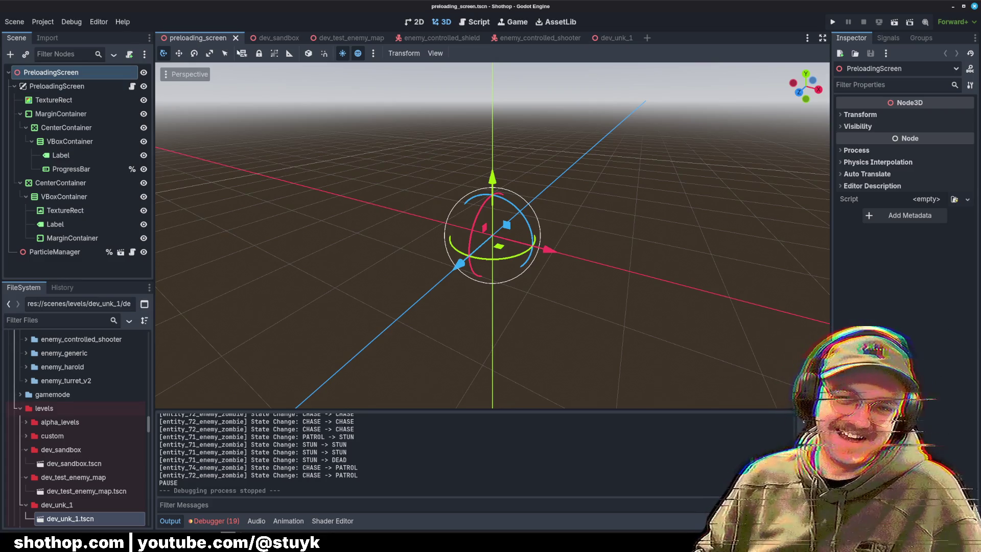
pyautogui.click(272, 38)
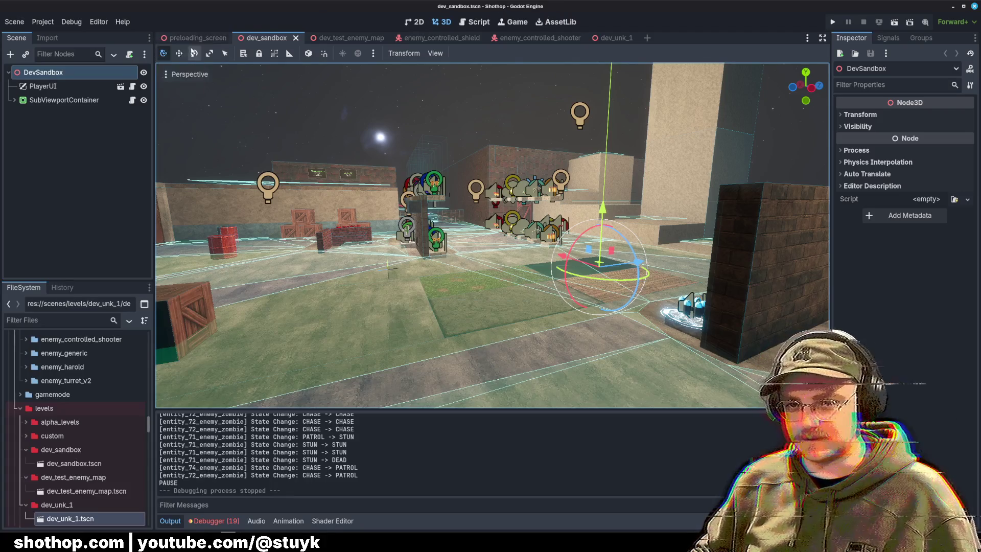
# Switch to the dev_unk_1 scene, run it, then pause the game and break into the editor.
pyautogui.click(197, 37)
pyautogui.click(278, 40)
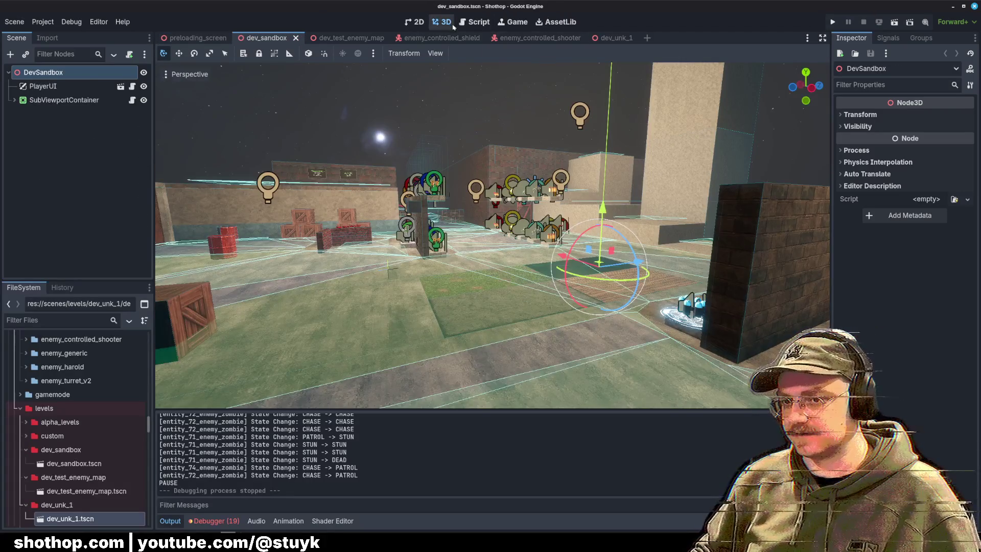
pyautogui.click(340, 38)
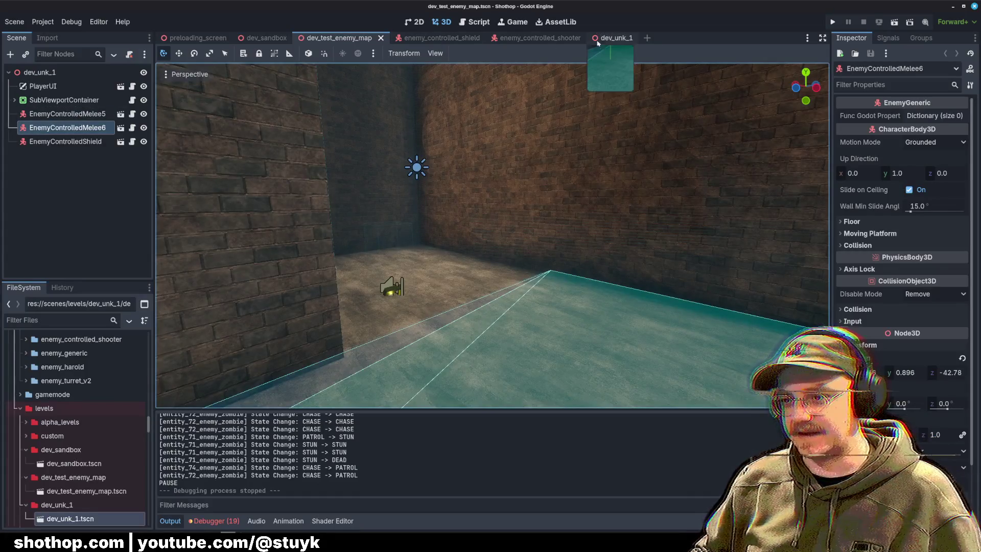
pyautogui.click(607, 37)
pyautogui.click(896, 23)
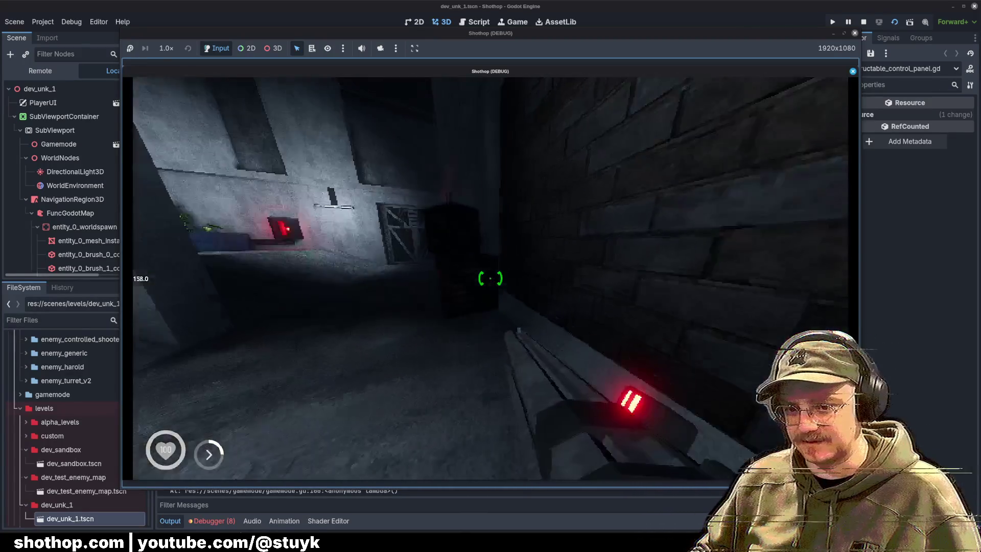
pyautogui.press('Escape')
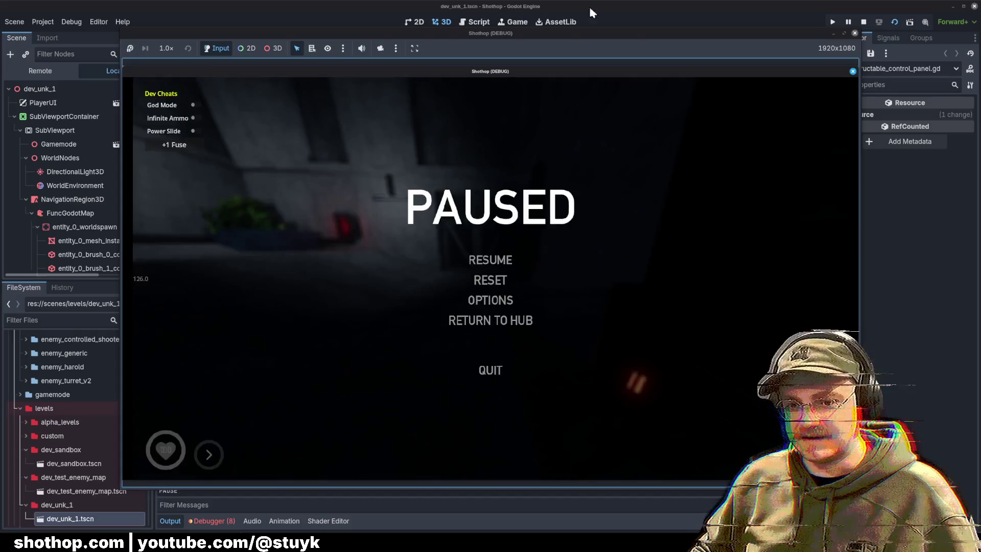
pyautogui.press('F8')
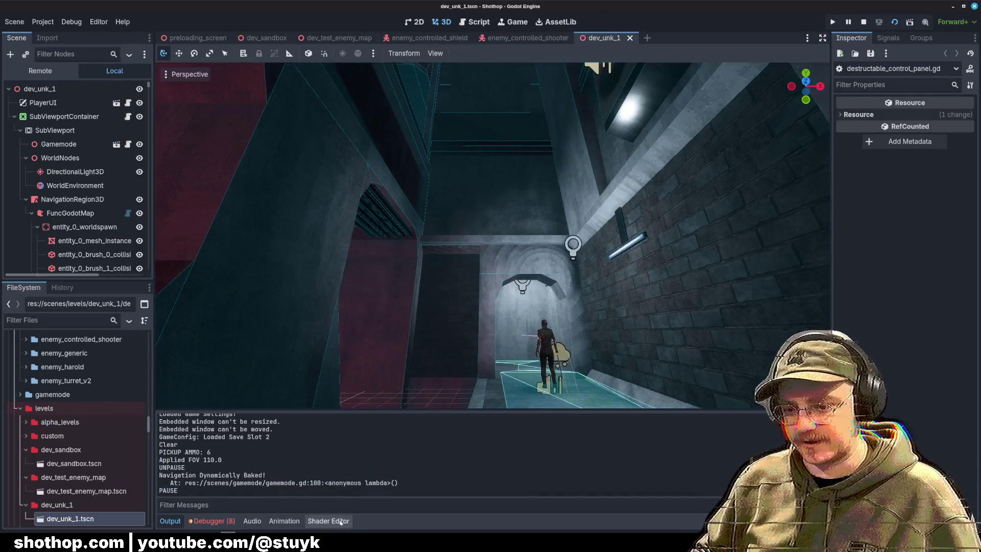
# Enlarge the bottom panel and browse the debugger's tabs to the Monitors view.
pyautogui.click(329, 521)
pyautogui.moveTo(396, 365); pyautogui.dragTo(396, 240)
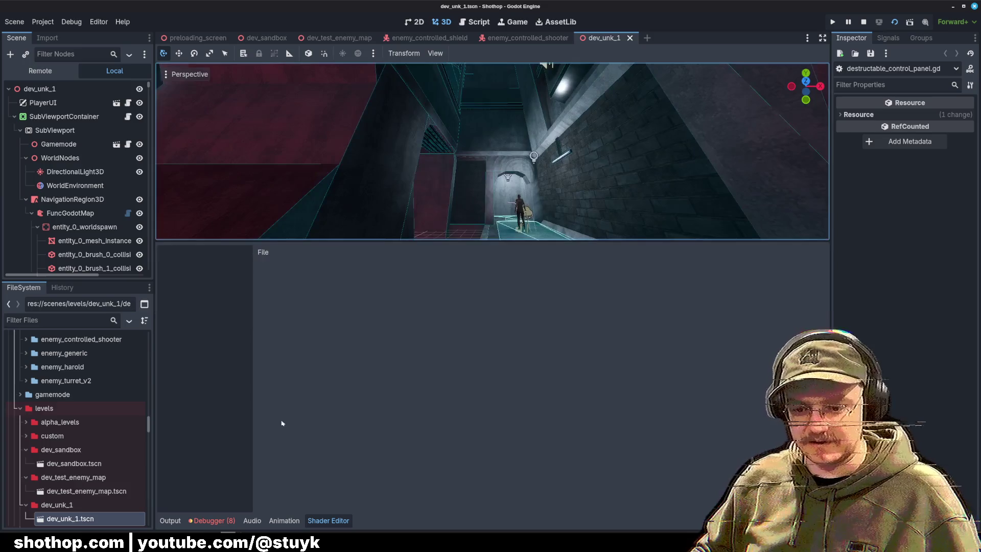
pyautogui.click(212, 521)
pyautogui.click(428, 360)
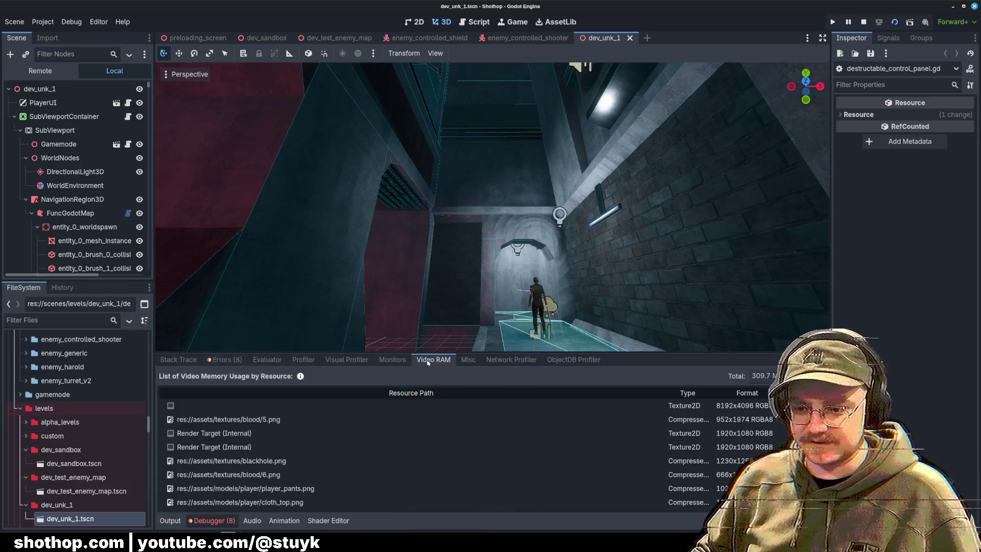
pyautogui.click(468, 360)
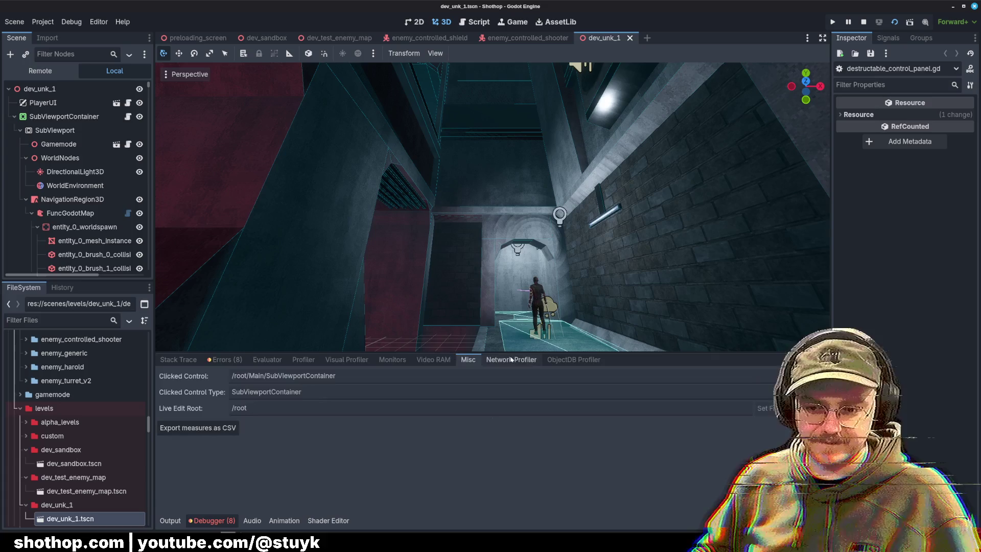
pyautogui.click(392, 360)
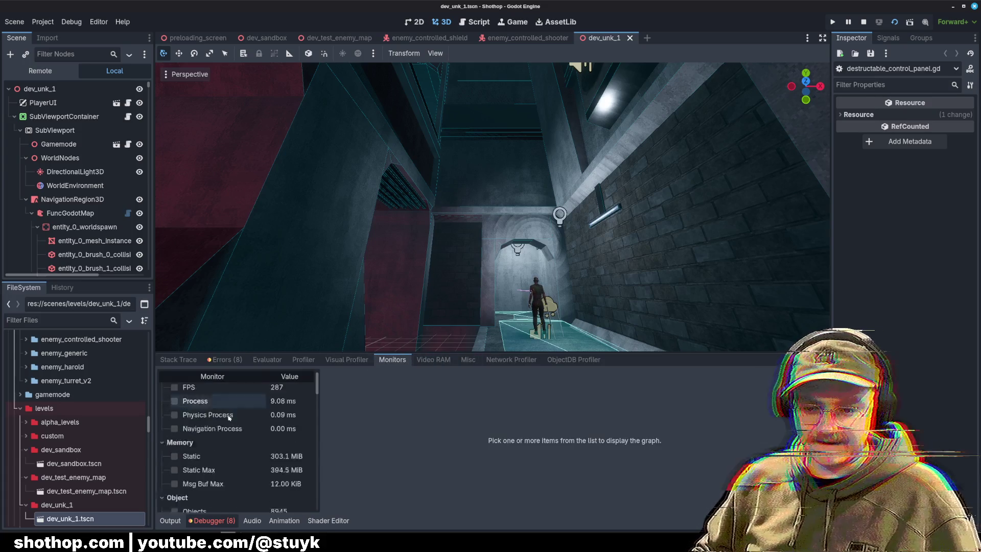
# Graph the Total Draw Calls monitor, reading 4691, and stop the running game.
pyautogui.scroll(-2, 232, 418)
pyautogui.scroll(-4, 232, 429)
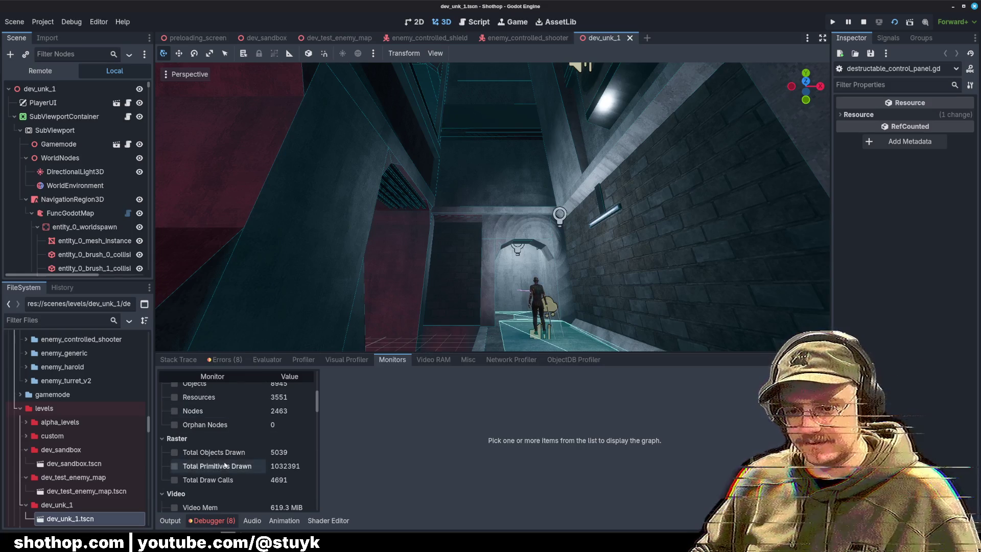
pyautogui.click(174, 480)
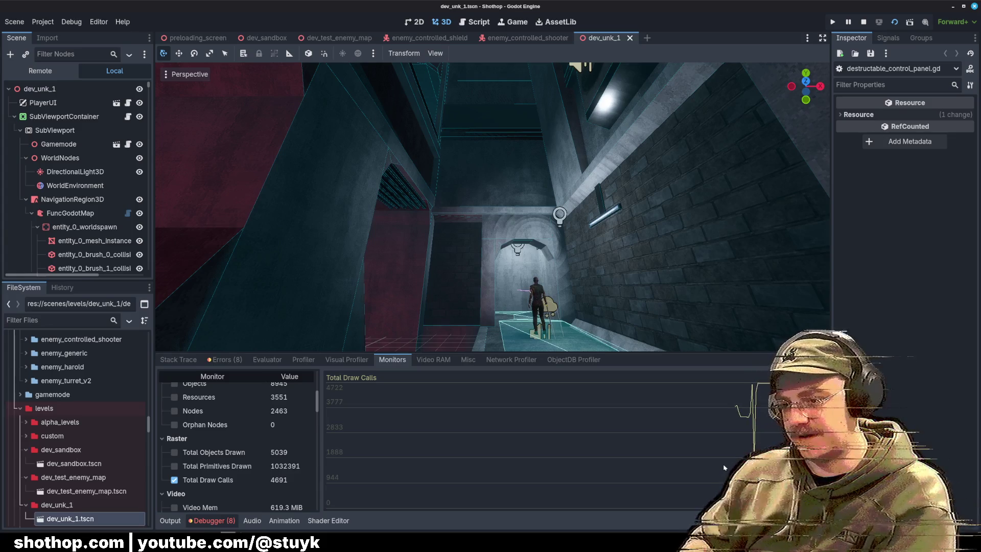
pyautogui.click(864, 22)
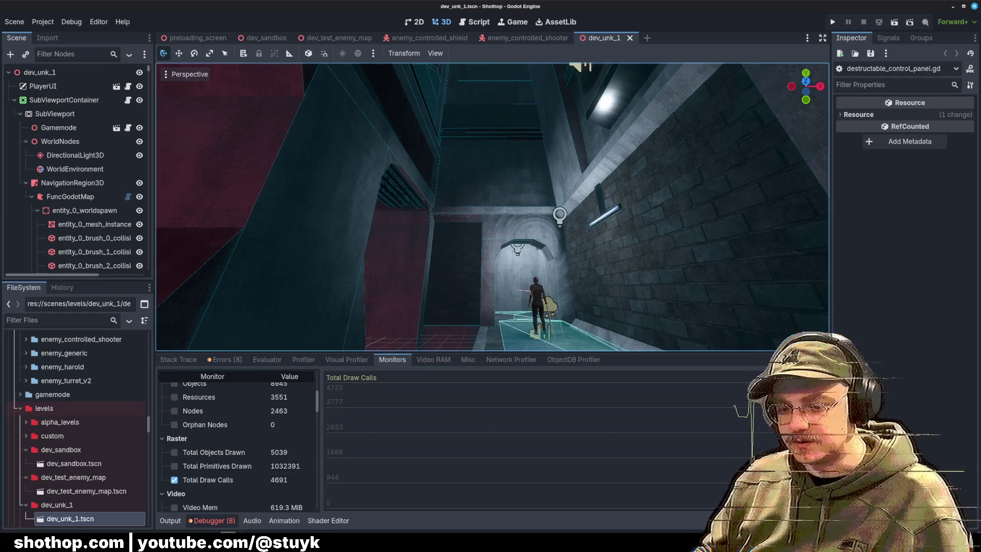
pyautogui.moveTo(211, 542)
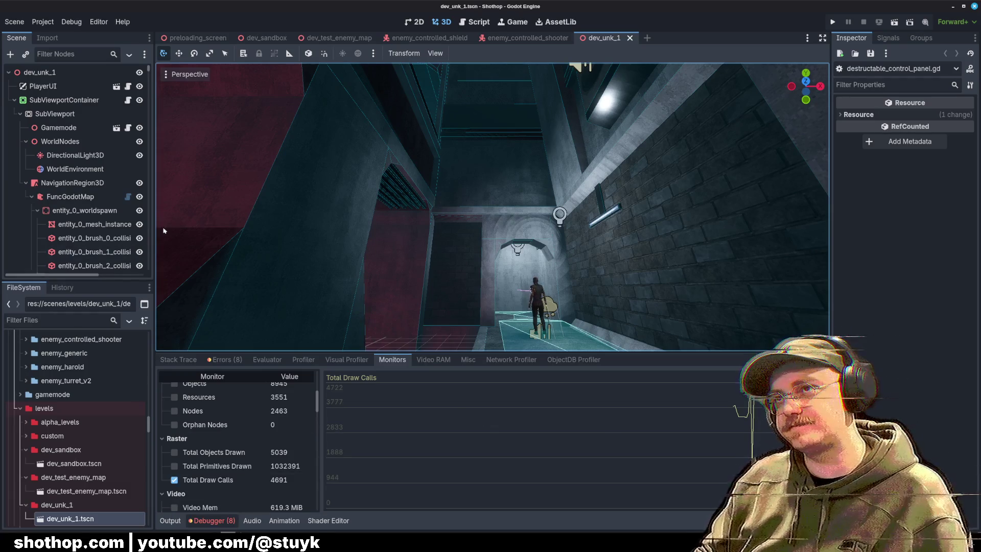
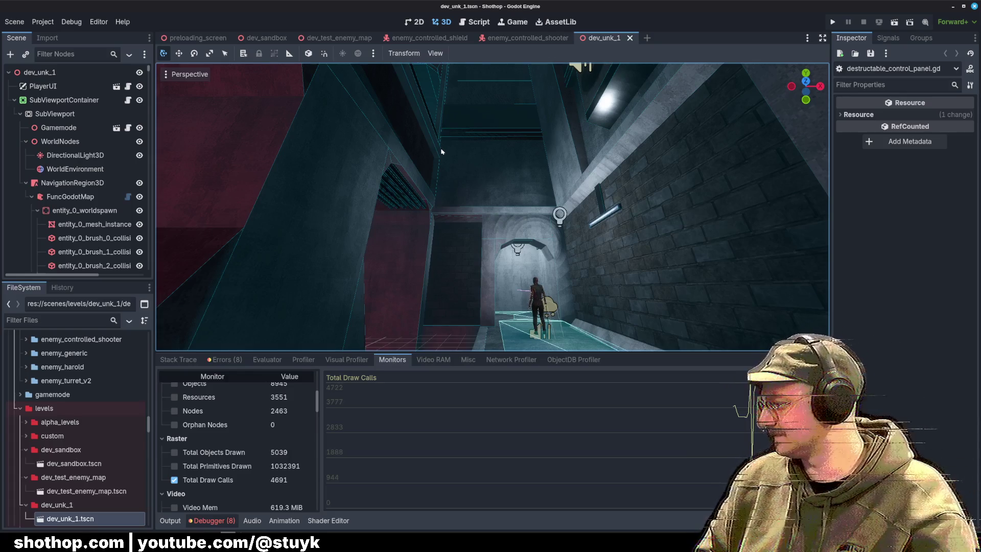
# Scroll the FileSystem dock to the top, collapse the models and assets folders, and clear the selection.
pyautogui.scroll(15, 77, 409)
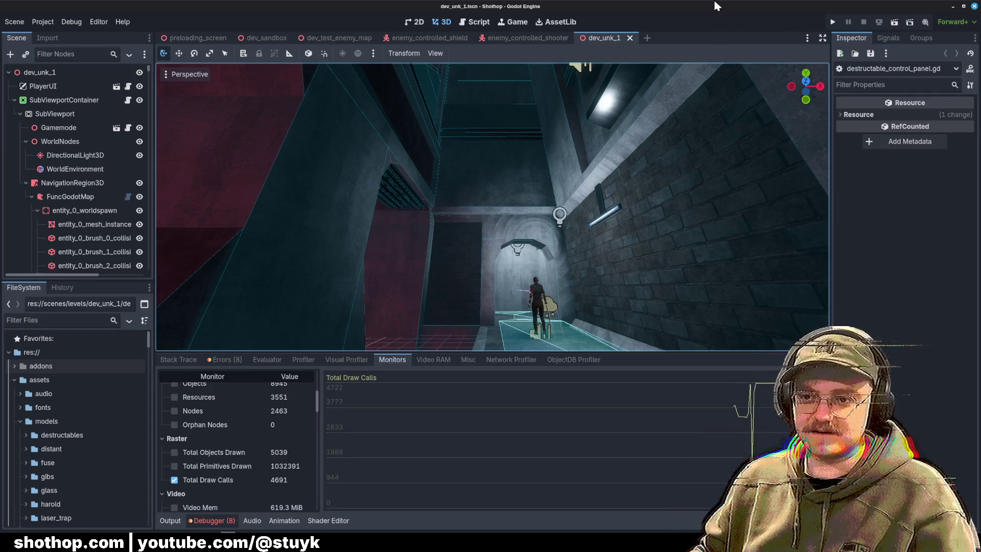
pyautogui.click(21, 421)
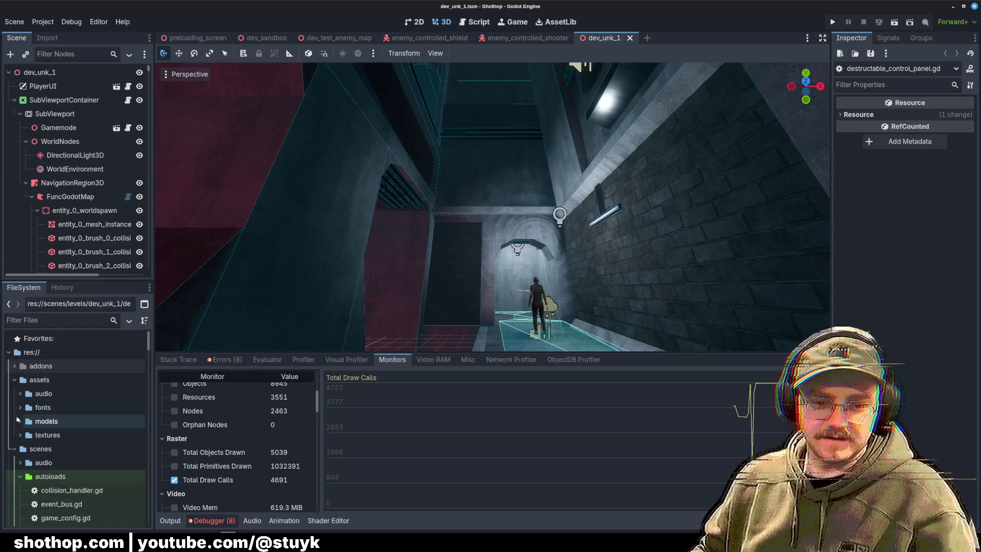
pyautogui.click(15, 380)
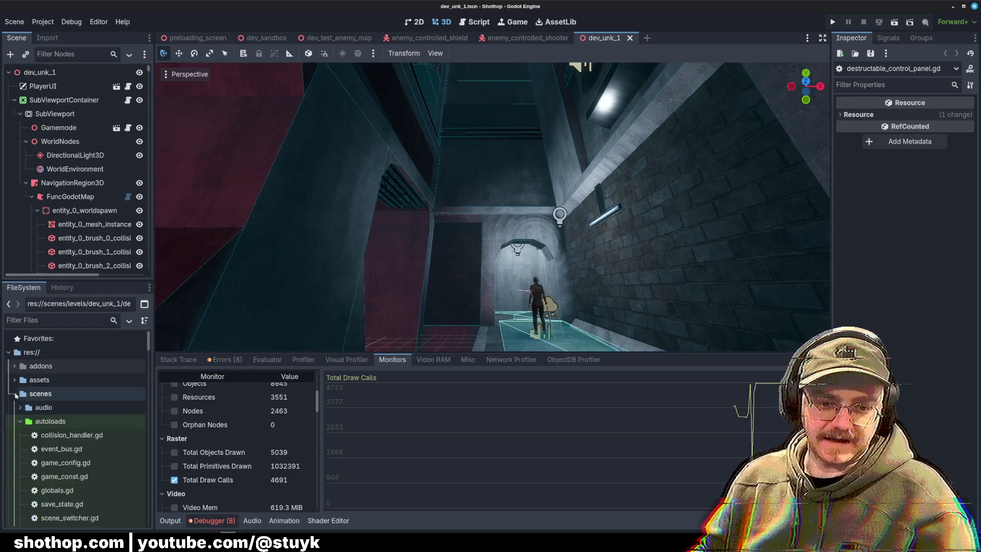
pyautogui.click(37, 530)
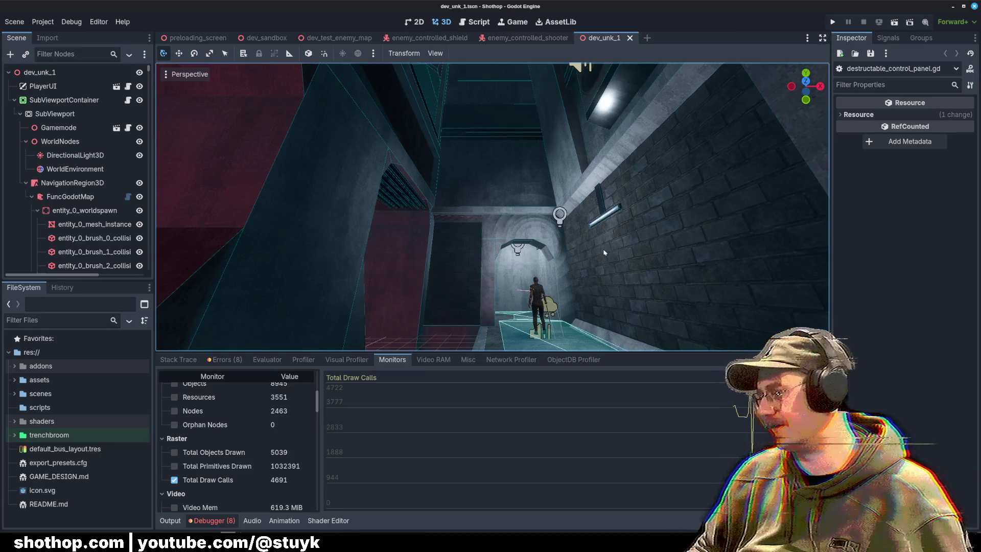
# Fly the viewport camera past the blue portal into the red-lit room, then look up at the ceiling.
pyautogui.press('w')
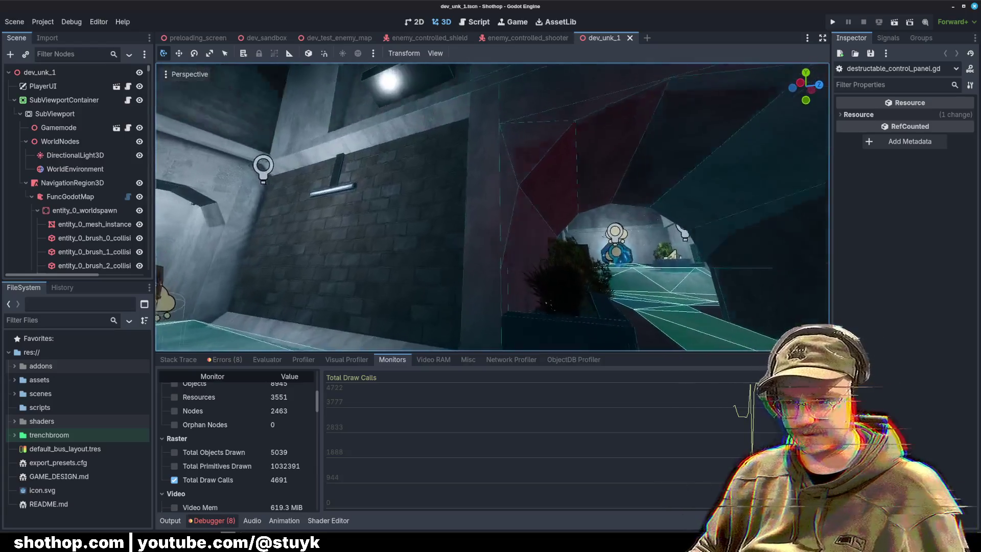
pyautogui.press('w')
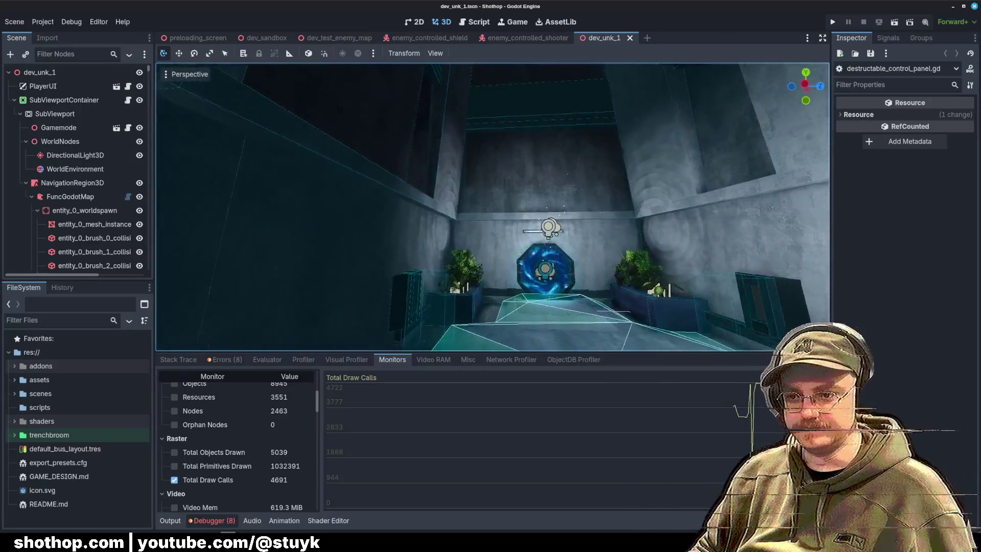
pyautogui.press('w')
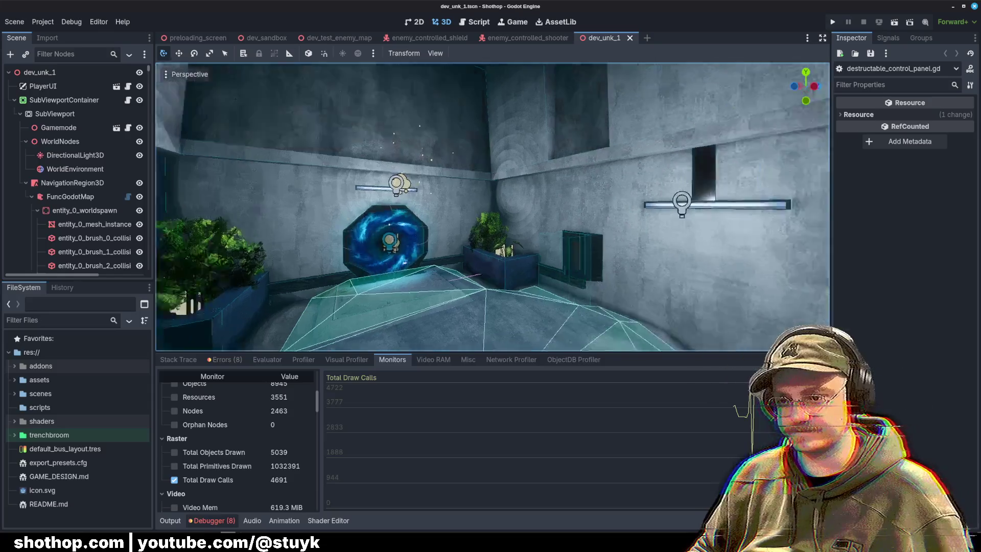
pyautogui.press('w')
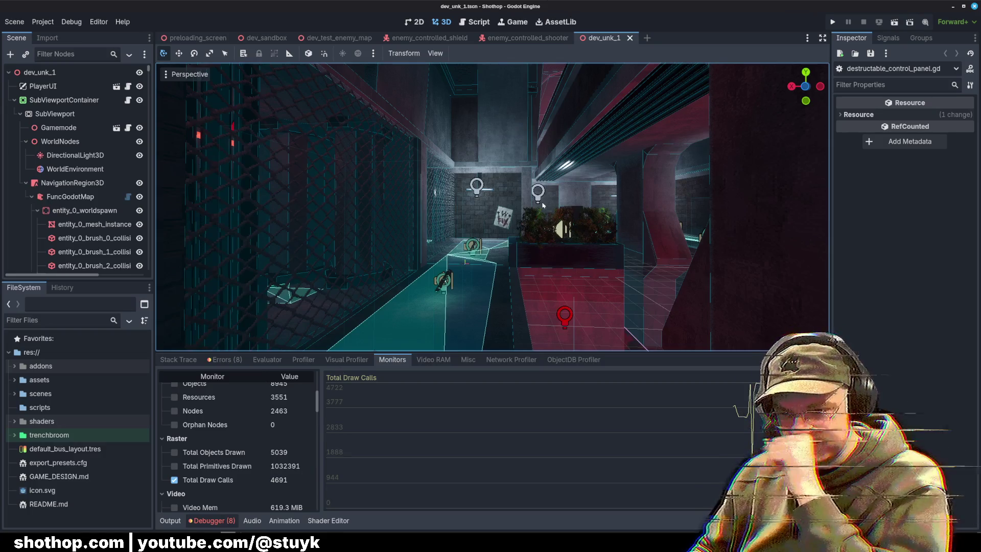
pyautogui.press('w')
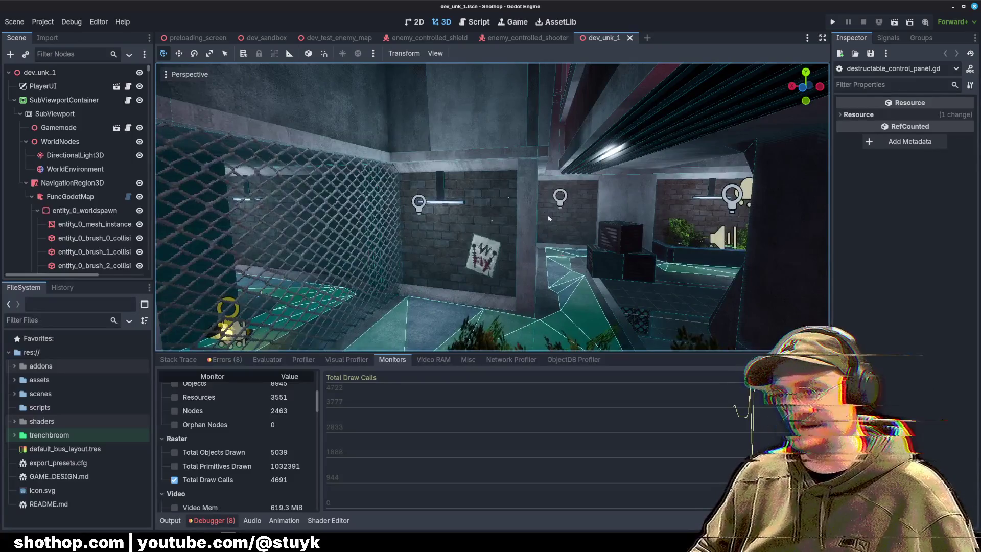
pyautogui.moveTo(492, 207); pyautogui.dragTo(573, 258)
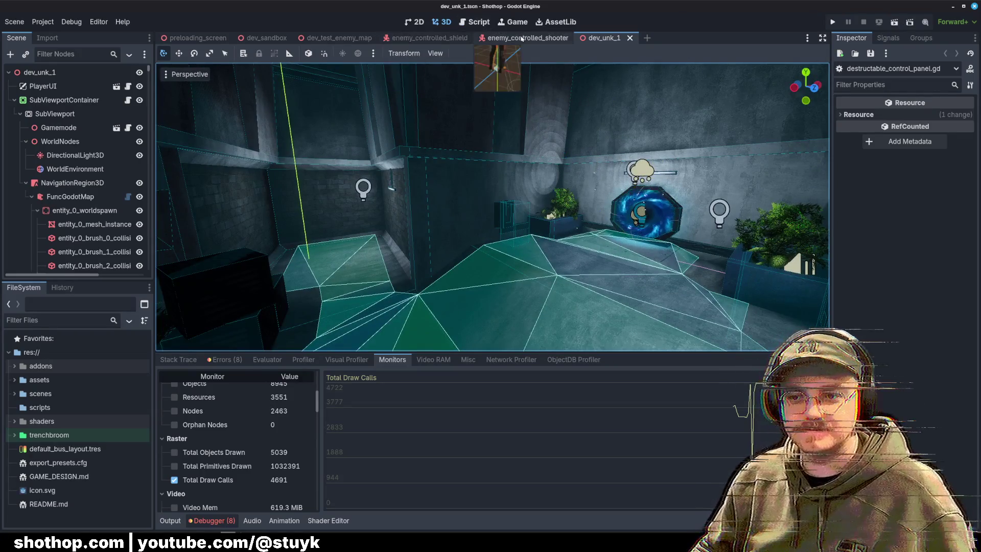
# Preview the other open scenes, return to dev_unk_1, and show the Animation bottom panel.
pyautogui.click(522, 38)
pyautogui.click(429, 38)
pyautogui.click(340, 37)
pyautogui.click(603, 38)
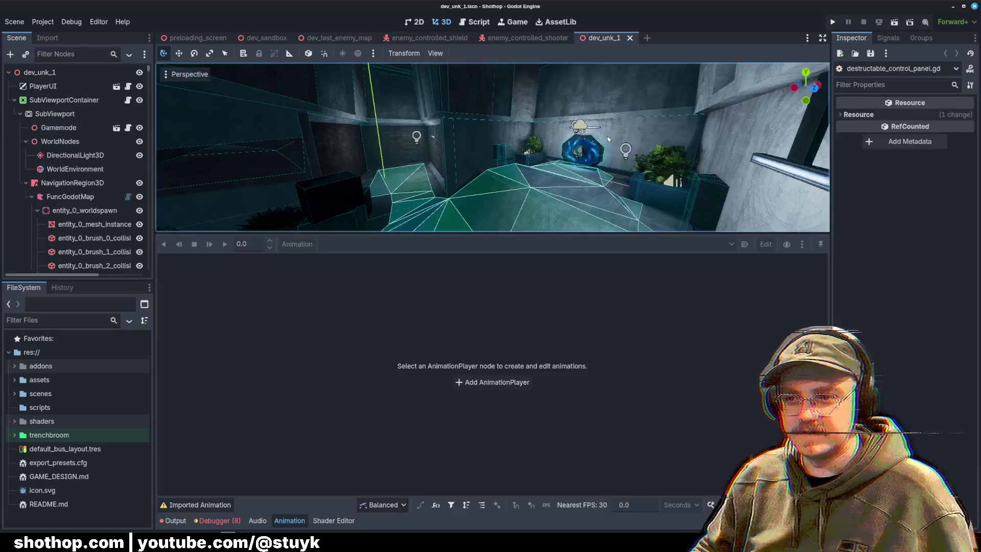
pyautogui.scroll(-3, 77, 179)
pyautogui.scroll(2, 76, 179)
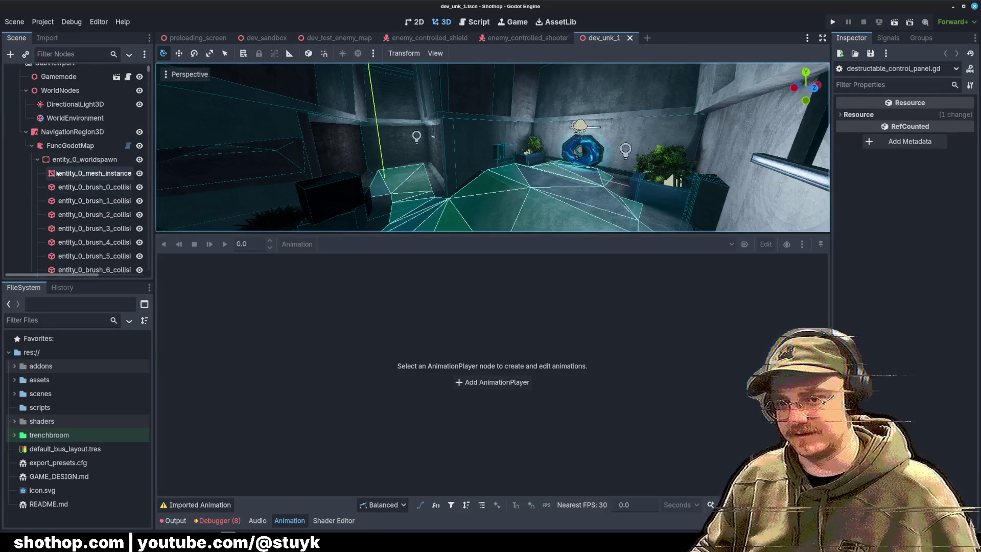
# Collapse FuncGodotMap, filter the Scene dock for 'light', clear the filter, and select WorldEnvironment.
pyautogui.click(32, 197)
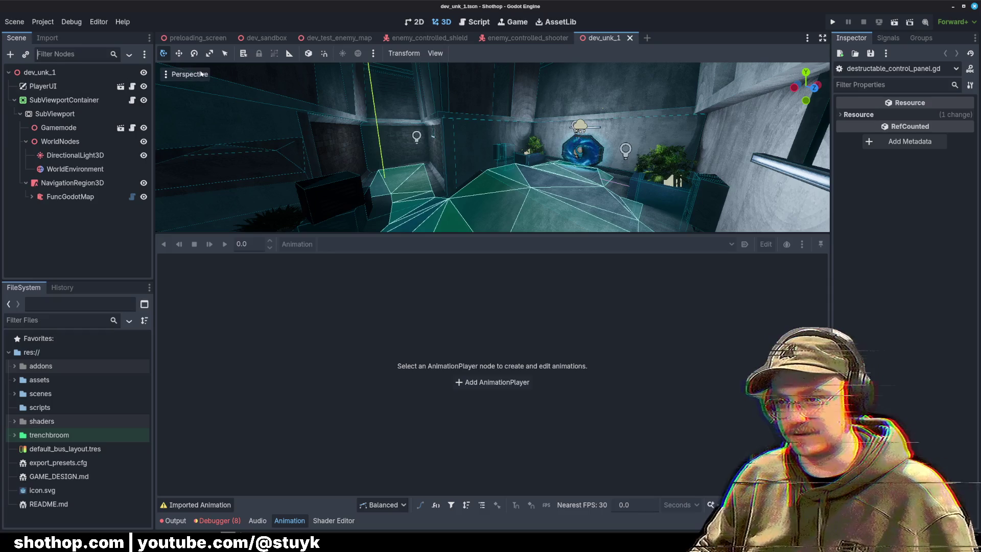
pyautogui.write('light')
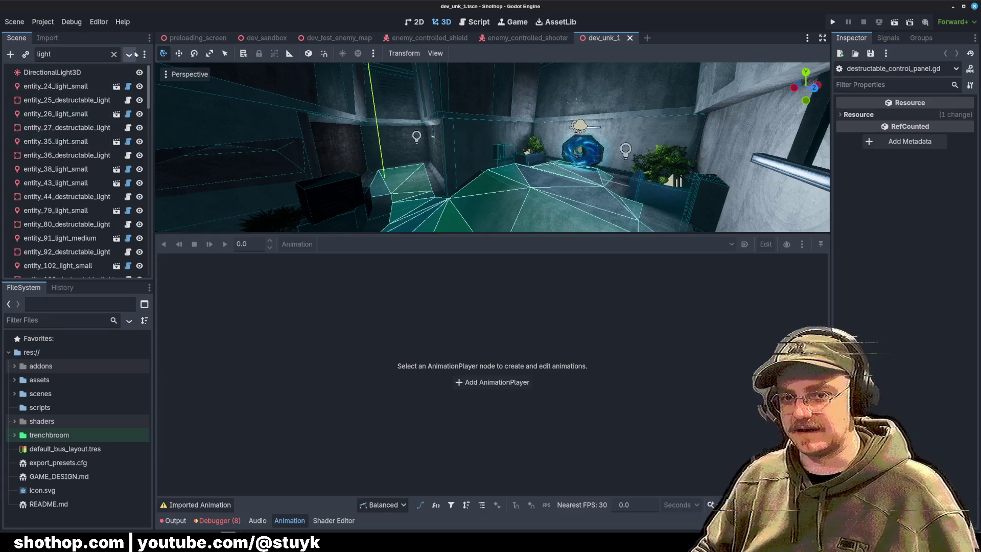
pyautogui.click(116, 54)
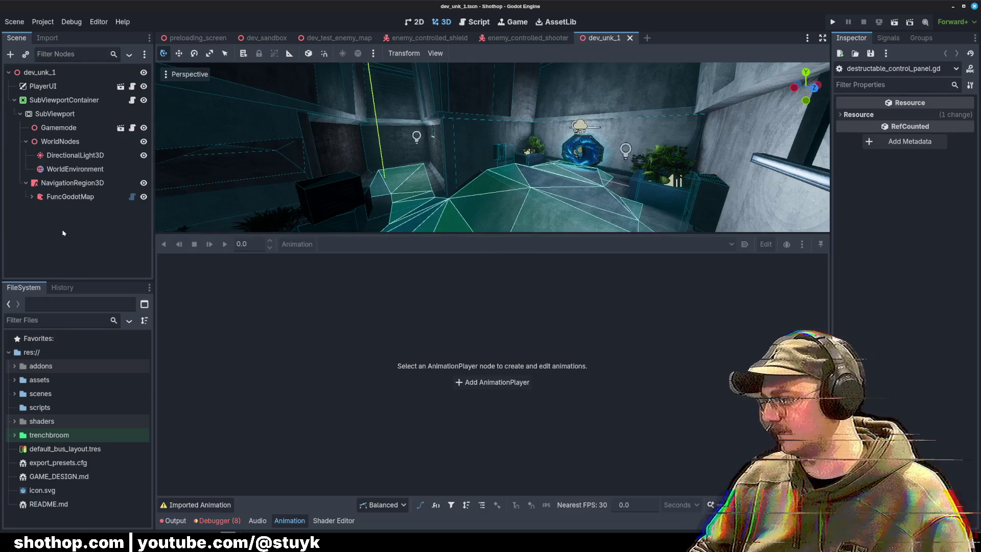
pyautogui.click(75, 169)
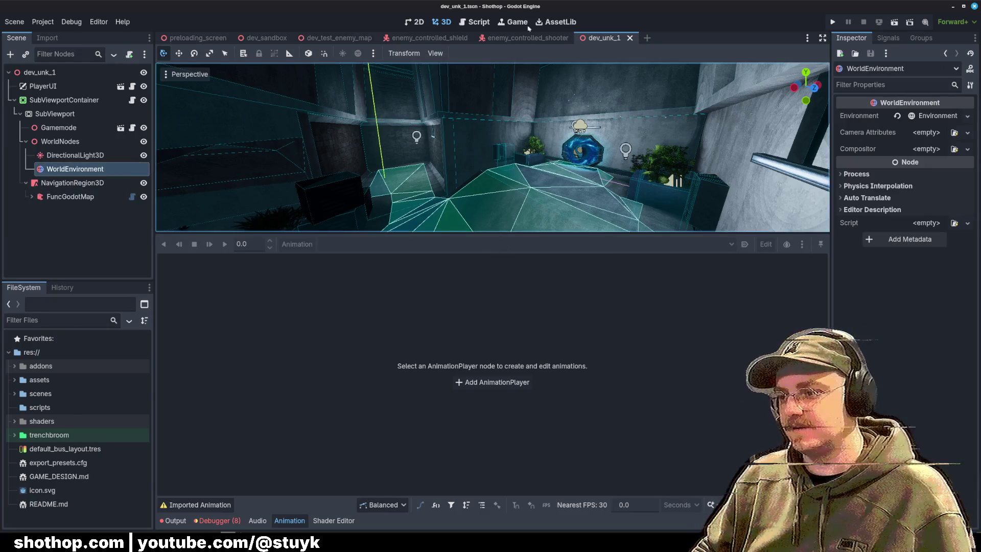
# Filter FileSystem for 'adjustable', open adjustable_light.gd, and enlarge the code editor.
pyautogui.click(357, 110)
pyautogui.click(47, 320)
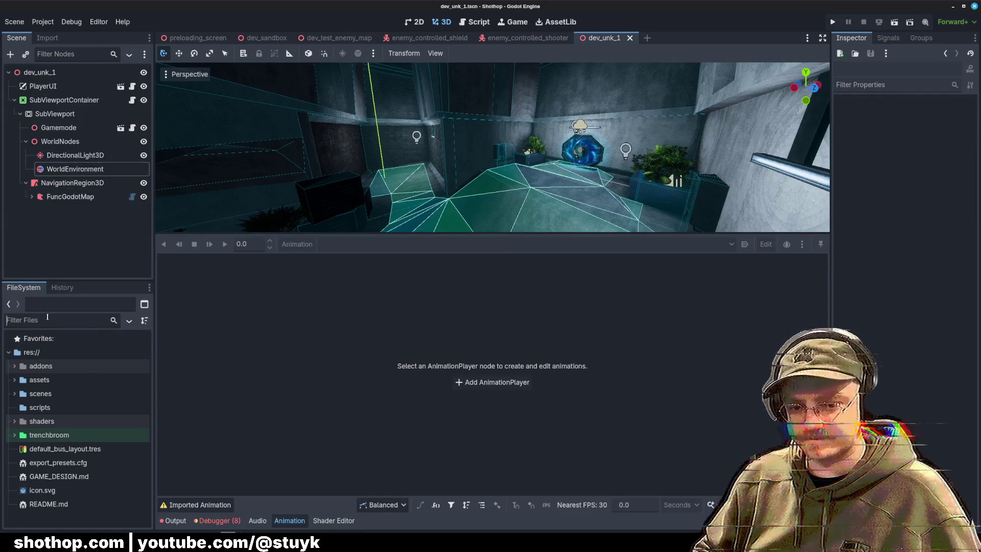
pyautogui.write('adjustable')
pyautogui.press('Down')
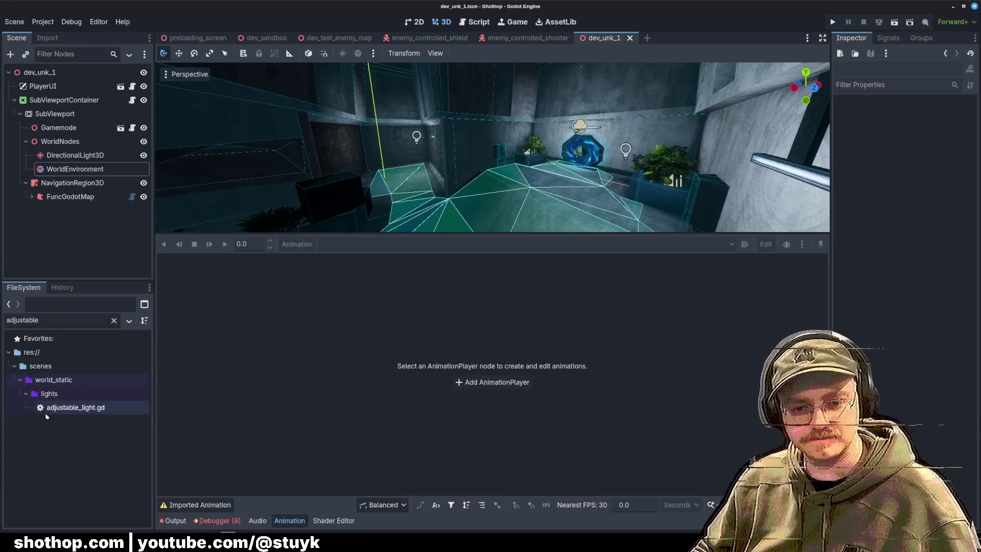
pyautogui.press('Return')
pyautogui.press('Escape')
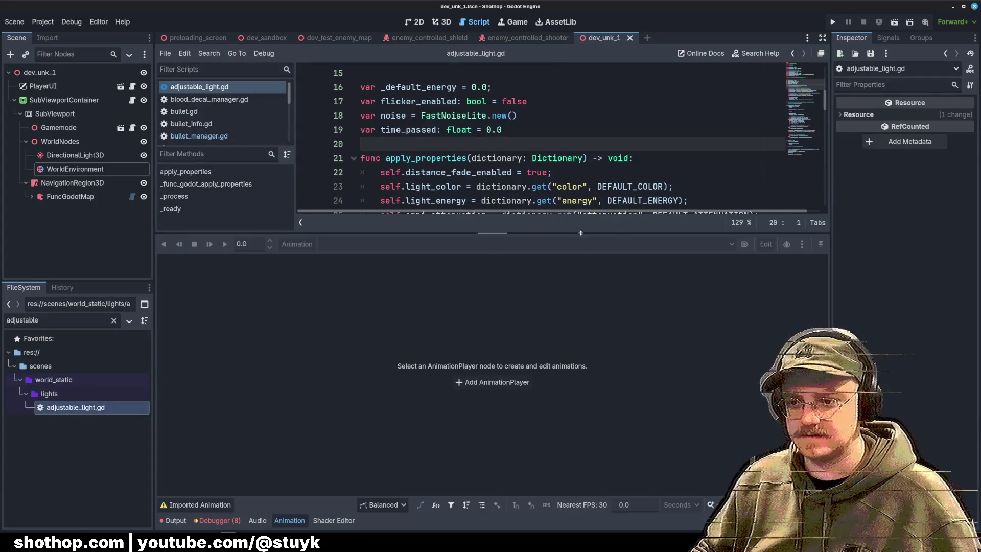
pyautogui.moveTo(571, 233); pyautogui.dragTo(571, 400)
# Try adding blank lines after the return on line 43, then scroll through the script.
pyautogui.click(596, 287)
pyautogui.scroll(5, 596, 287)
pyautogui.scroll(-16, 515, 201)
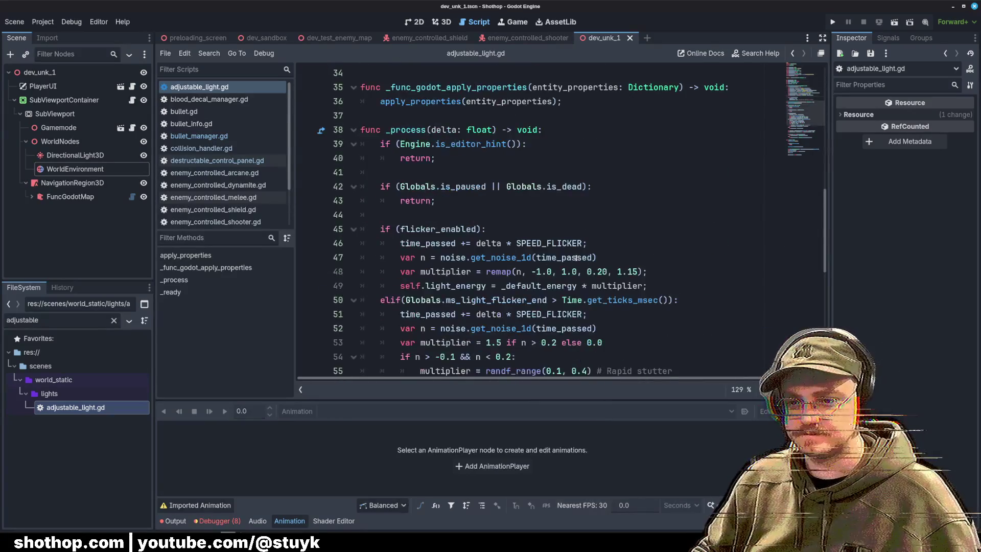
pyautogui.scroll(5, 515, 201)
pyautogui.click(515, 201)
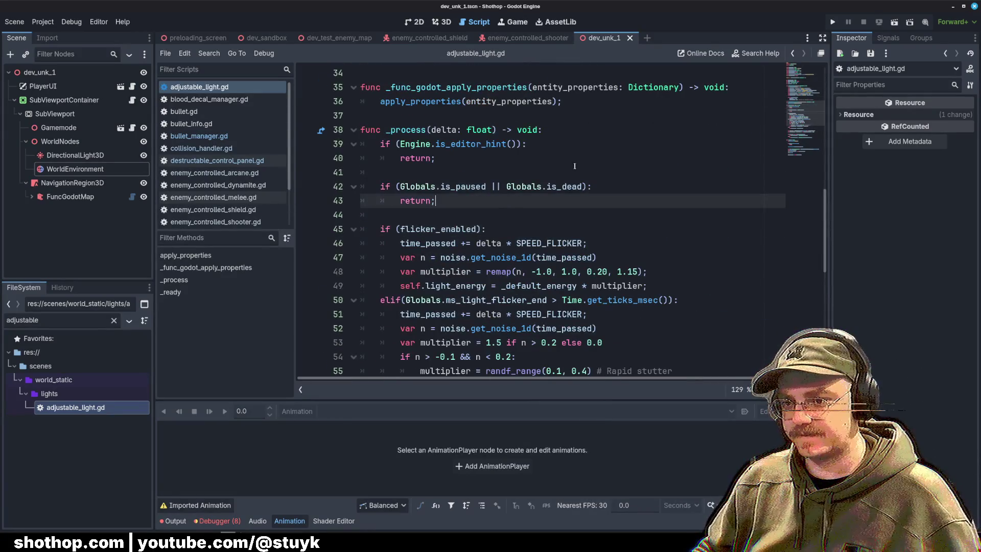
pyautogui.press('Return')
pyautogui.press('Return')
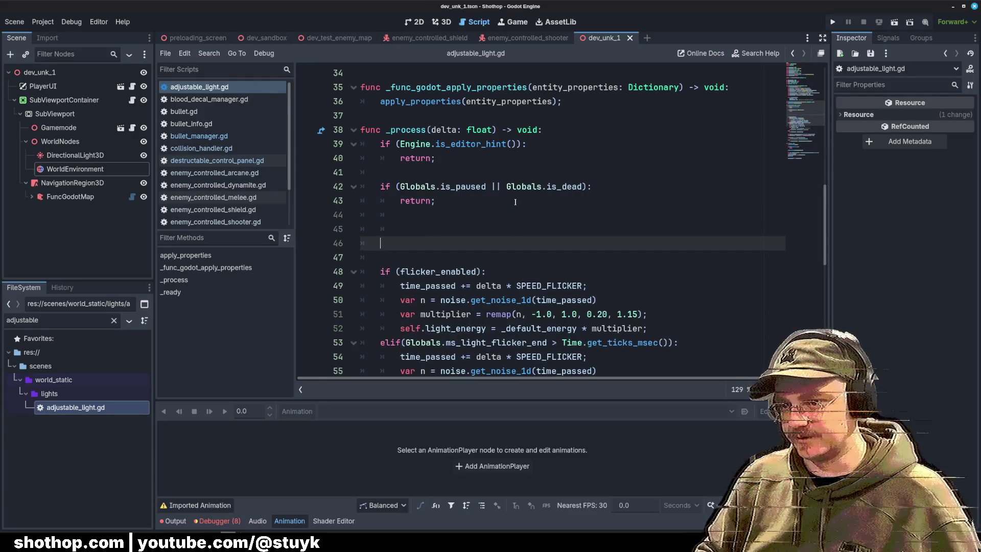
pyautogui.press('BackSpace')
pyautogui.press('Up')
pyautogui.scroll(8, 515, 202)
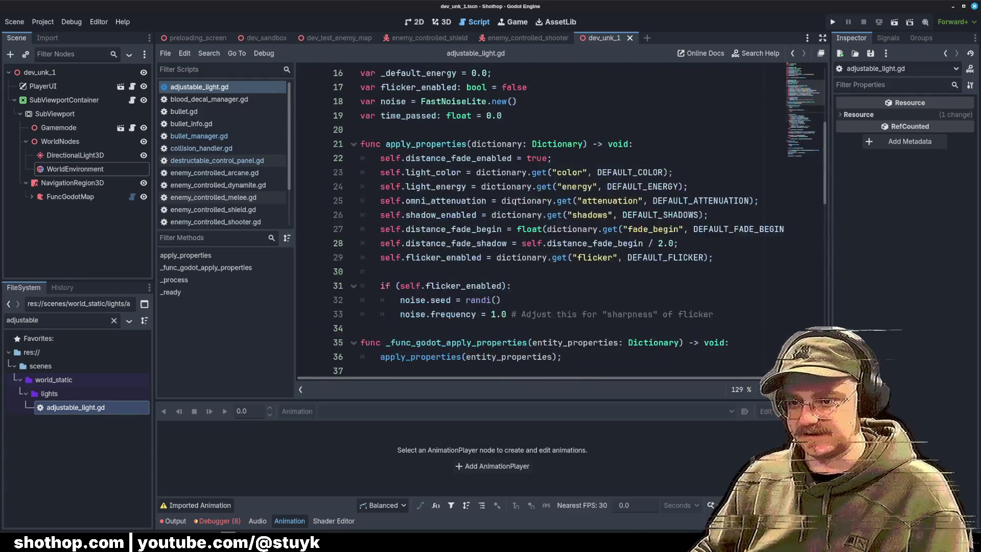
pyautogui.scroll(-4, 707, 244)
pyautogui.scroll(1, 707, 244)
pyautogui.scroll(6, 706, 244)
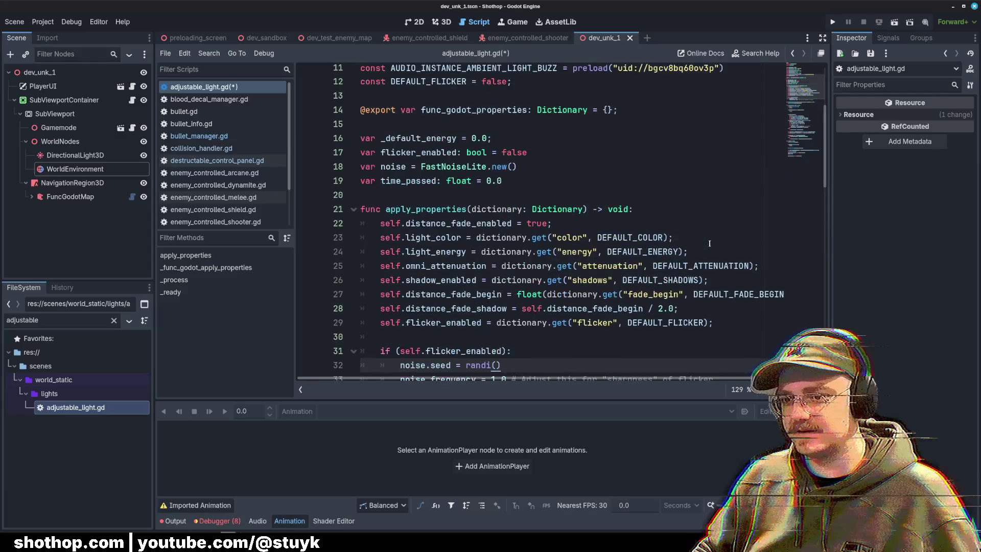
pyautogui.scroll(-14, 700, 197)
pyautogui.scroll(-5, 685, 184)
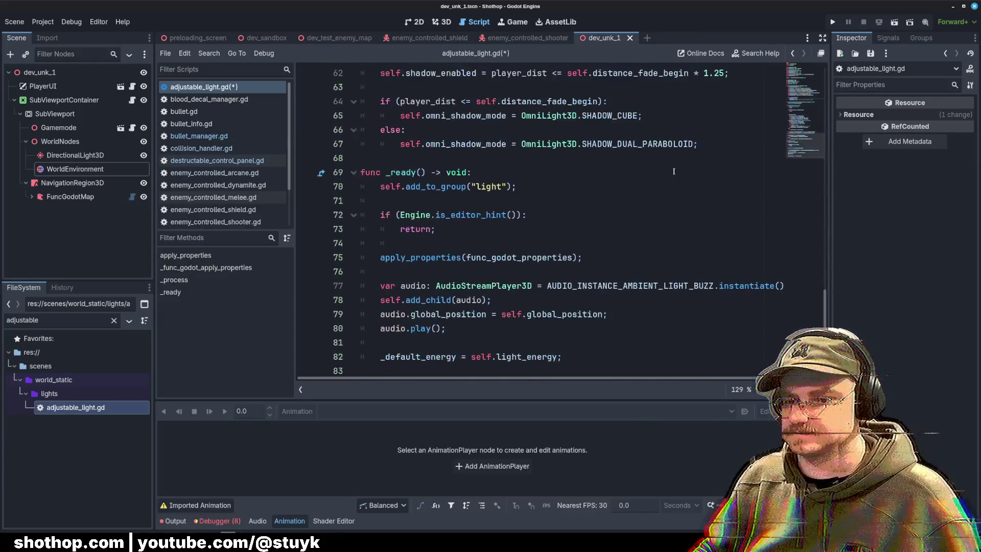
# Append self.queue_free(); to the end of _ready, save, and return to the 3D view.
pyautogui.click(513, 343)
pyautogui.click(614, 353)
pyautogui.press('Return')
pyautogui.write('sel')
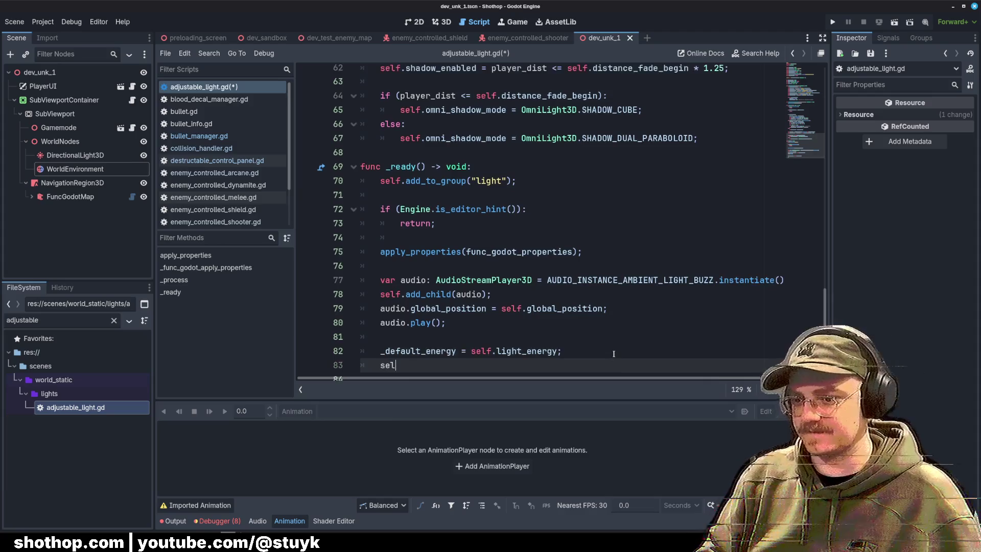
pyautogui.write('f.queue_free')
pyautogui.press('Return')
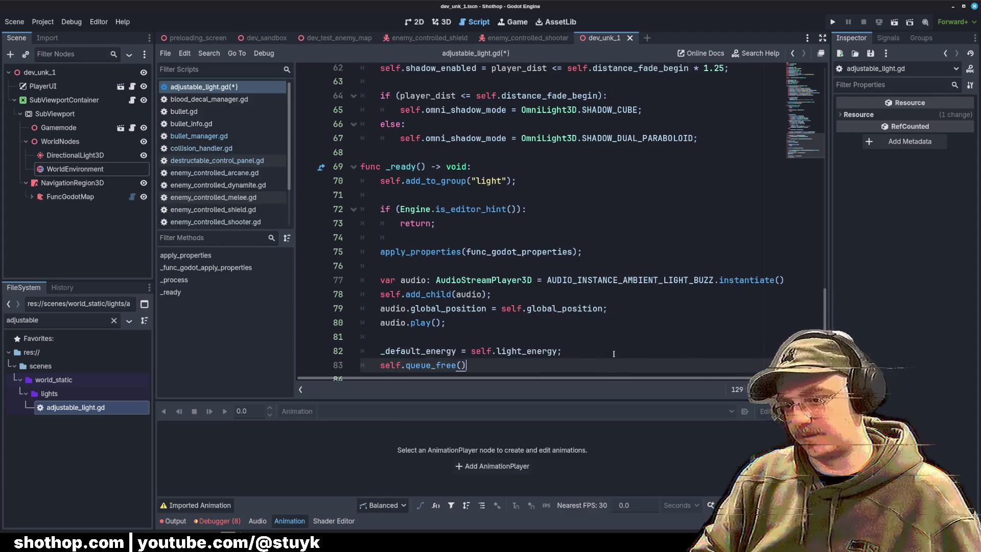
pyautogui.write(';')
pyautogui.hotkey('ctrl', 's')
pyautogui.click(442, 21)
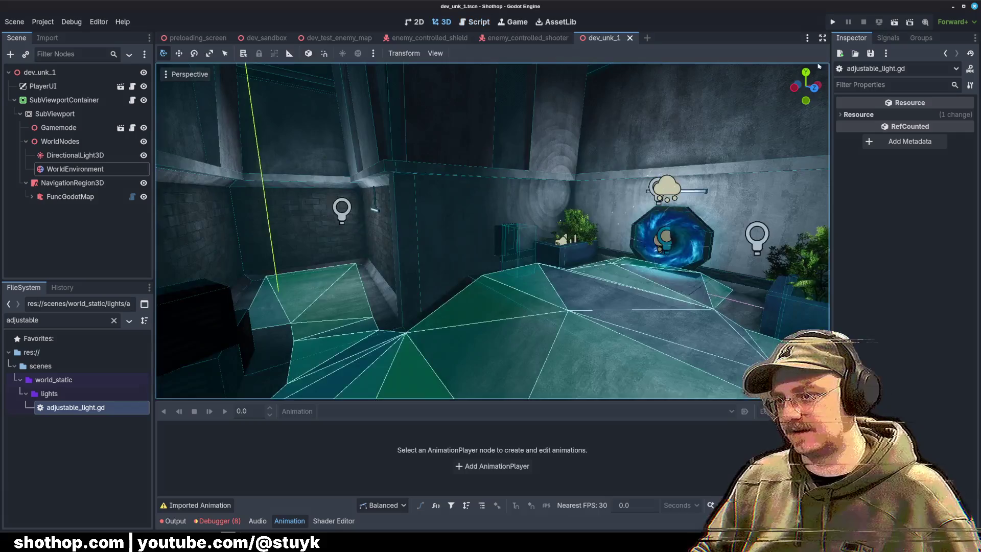
# Run the current scene, dash down the corridor, then stop the playtest with F8.
pyautogui.click(895, 22)
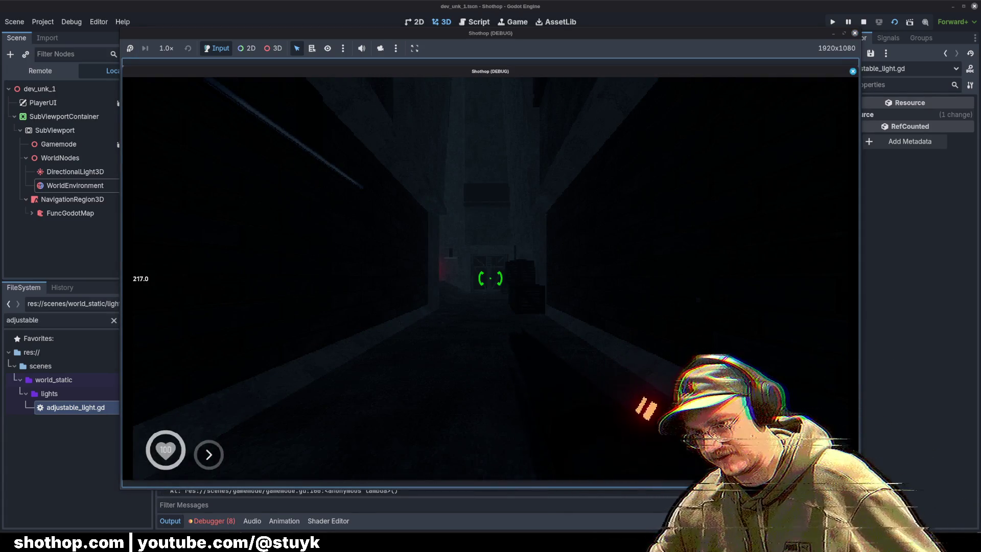
pyautogui.press('shift')
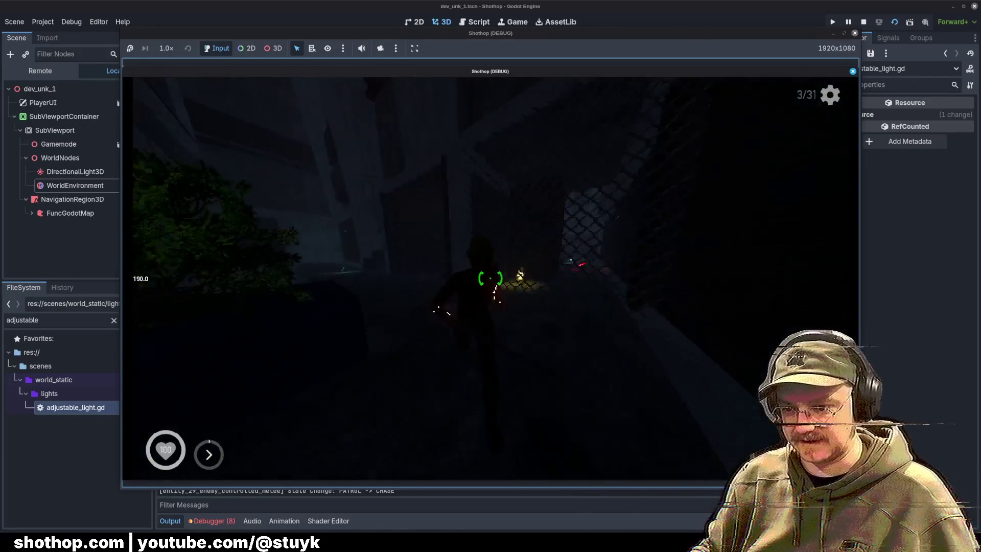
pyautogui.press('F8')
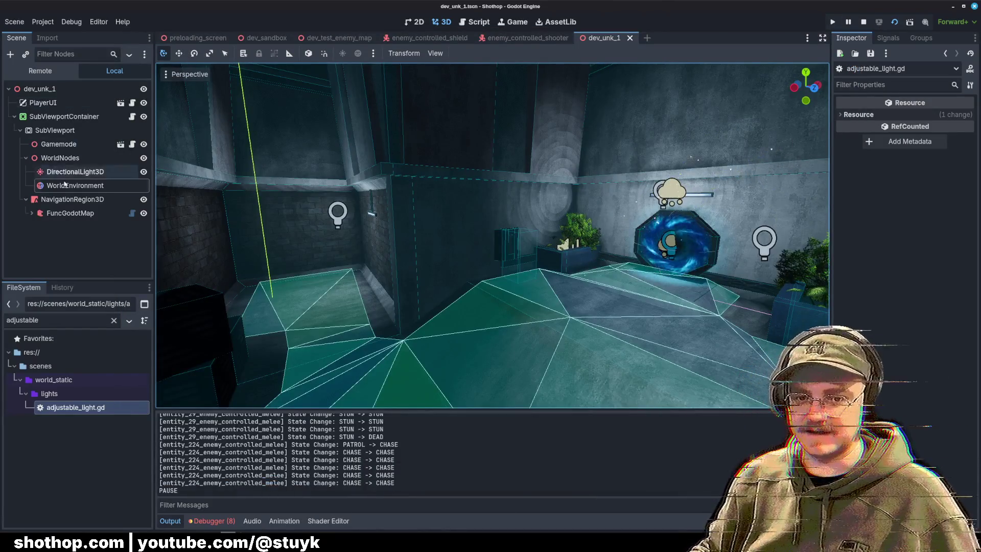
# Filter FileSystem for 'scrap', open pickup_scrap.tscn, hide its Light node, and save the scene.
pyautogui.doubleClick(52, 320)
pyautogui.write('srap')
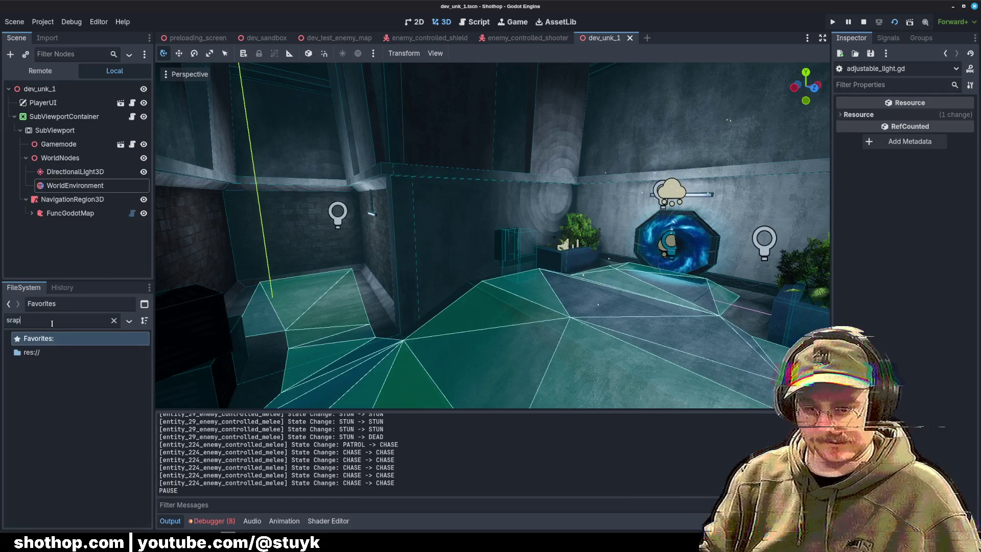
pyautogui.press('BackSpace')
pyautogui.press('BackSpace')
pyautogui.press('BackSpace')
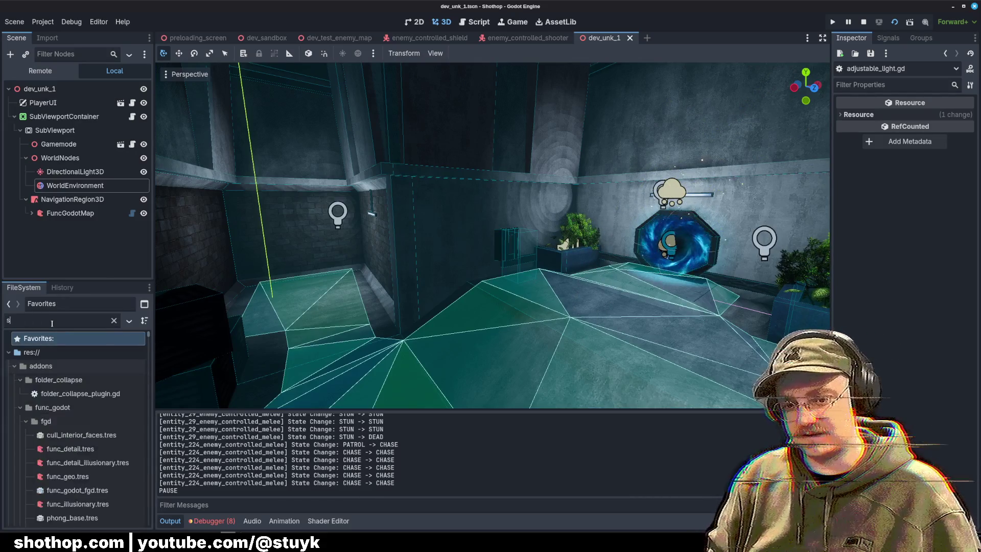
pyautogui.write('crap')
pyautogui.scroll(-5, 76, 435)
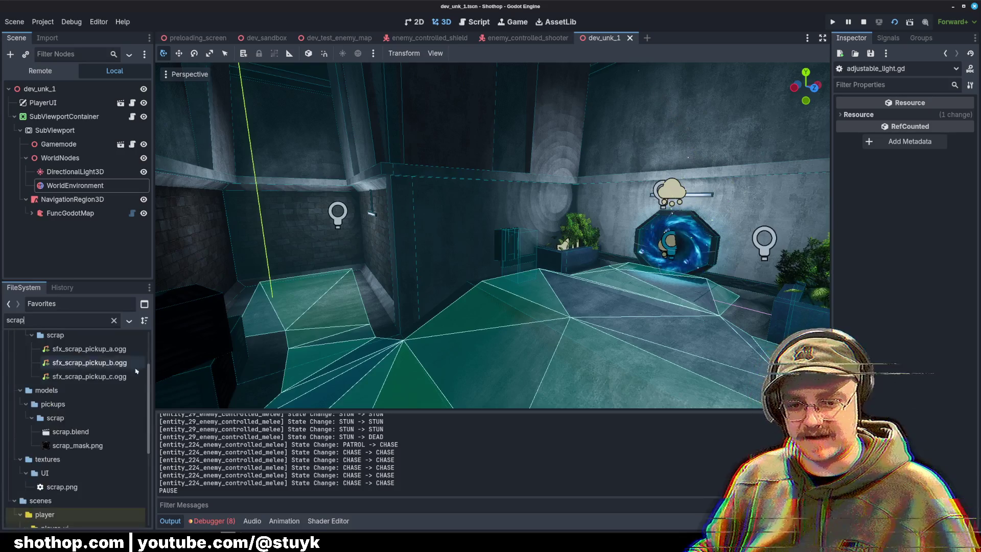
pyautogui.scroll(-3, 77, 439)
pyautogui.scroll(-3, 76, 445)
pyautogui.click(77, 448)
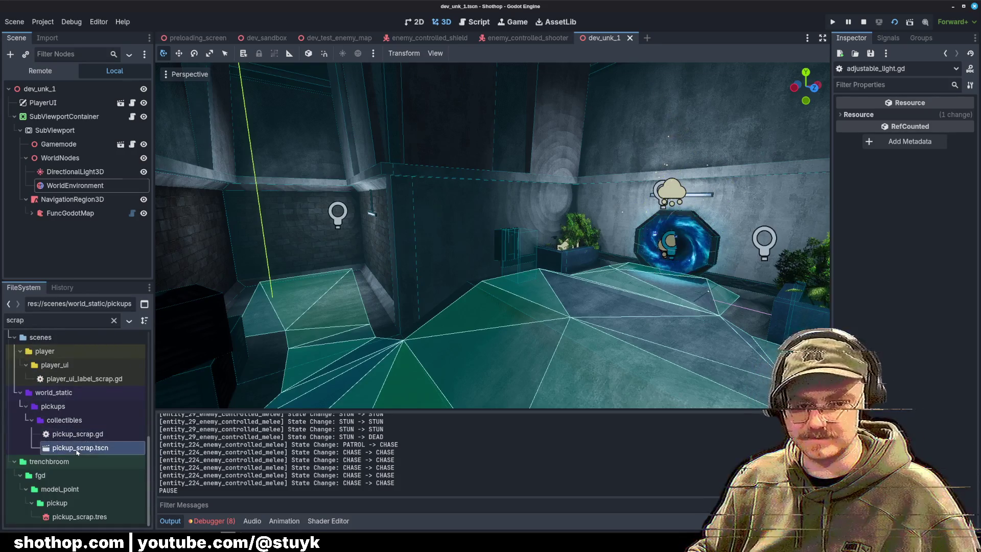
pyautogui.doubleClick(78, 447)
pyautogui.click(143, 185)
pyautogui.hotkey('ctrl', 's')
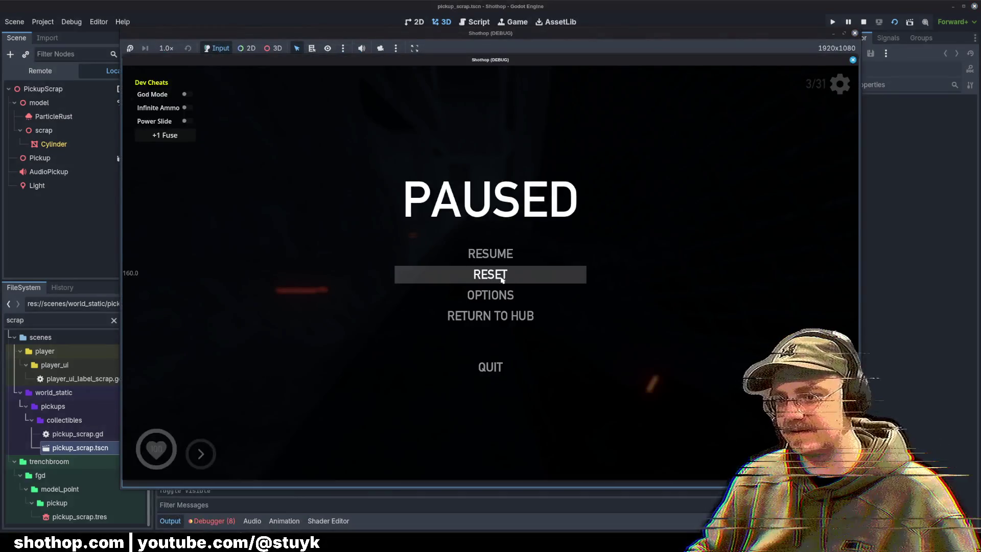
# Playtest the game briefly, pause and stop it, then bring up adjustable_light.gd in the Script editor.
pyautogui.click(491, 273)
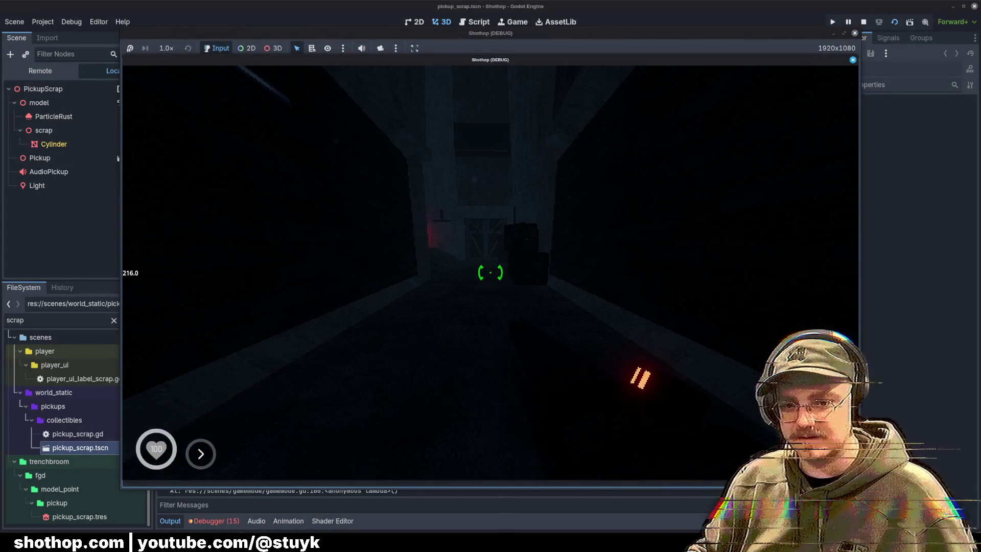
pyautogui.press('Escape')
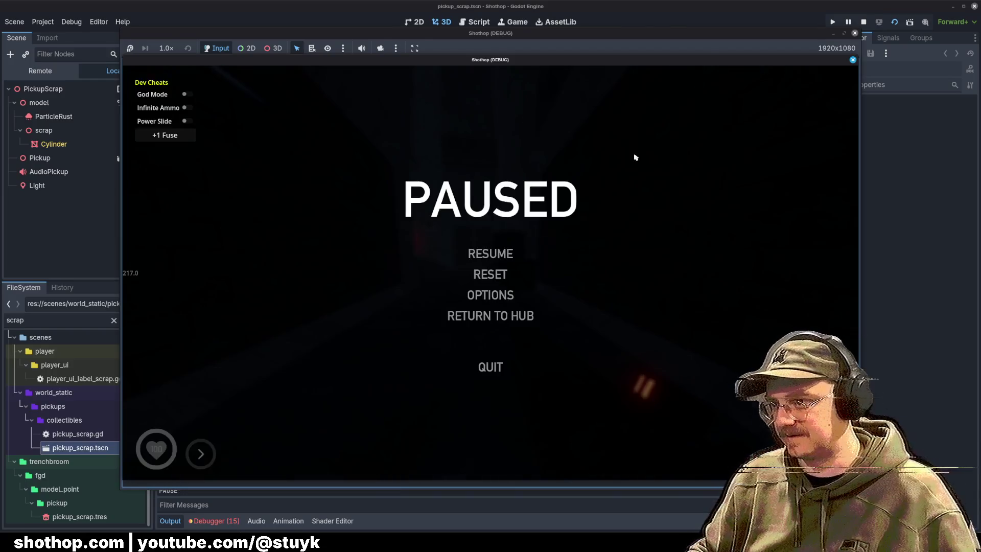
pyautogui.click(864, 22)
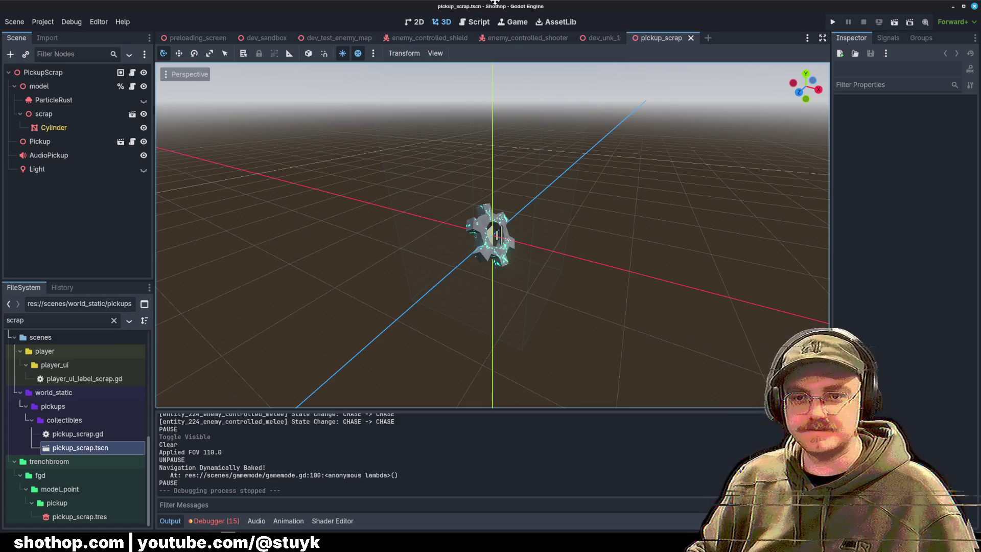
pyautogui.click(475, 21)
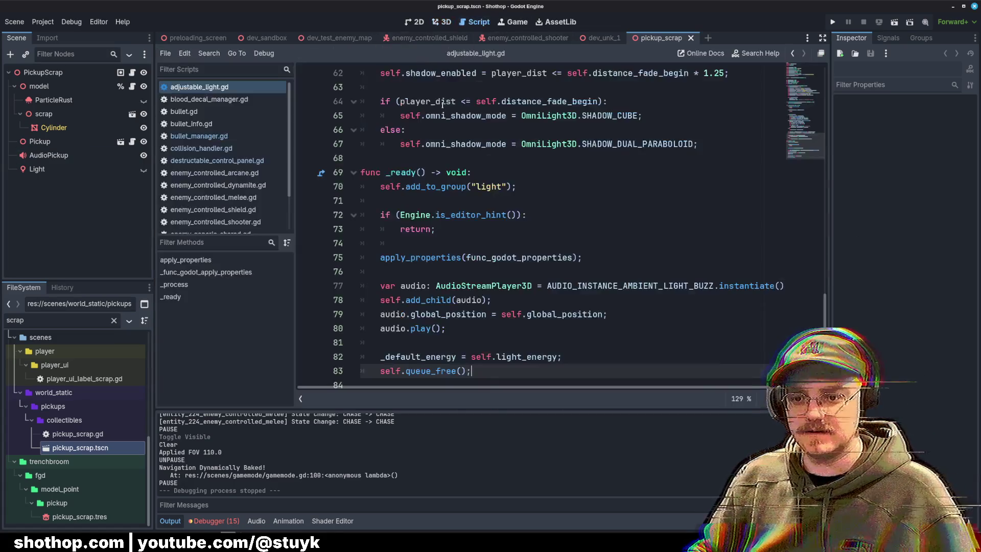
# Delete the self.queue_free() line from adjustable_light.gd's _ready and save the script.
pyautogui.tripleClick(476, 369)
pyautogui.press('BackSpace')
pyautogui.hotkey('ctrl', 's')
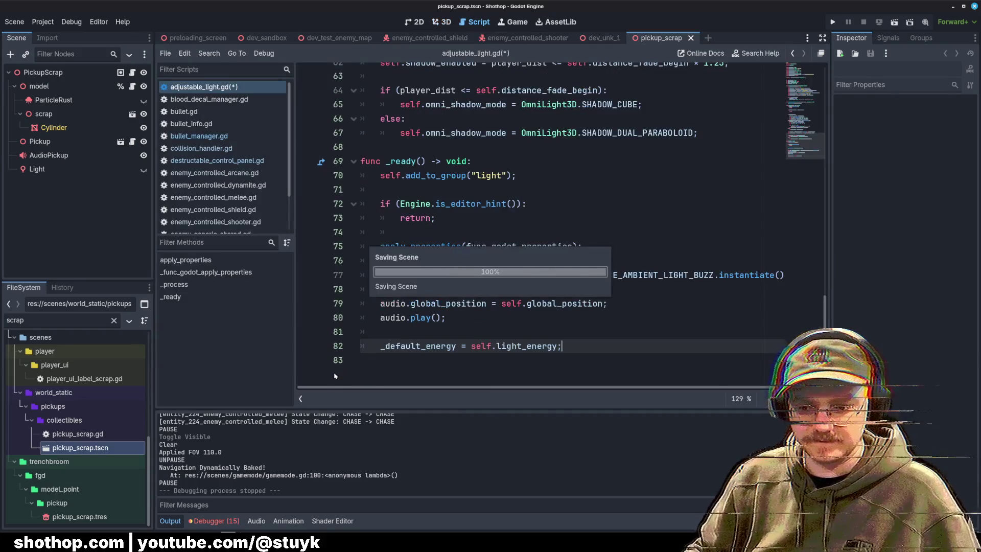
pyautogui.hotkey('alt', 'Tab')
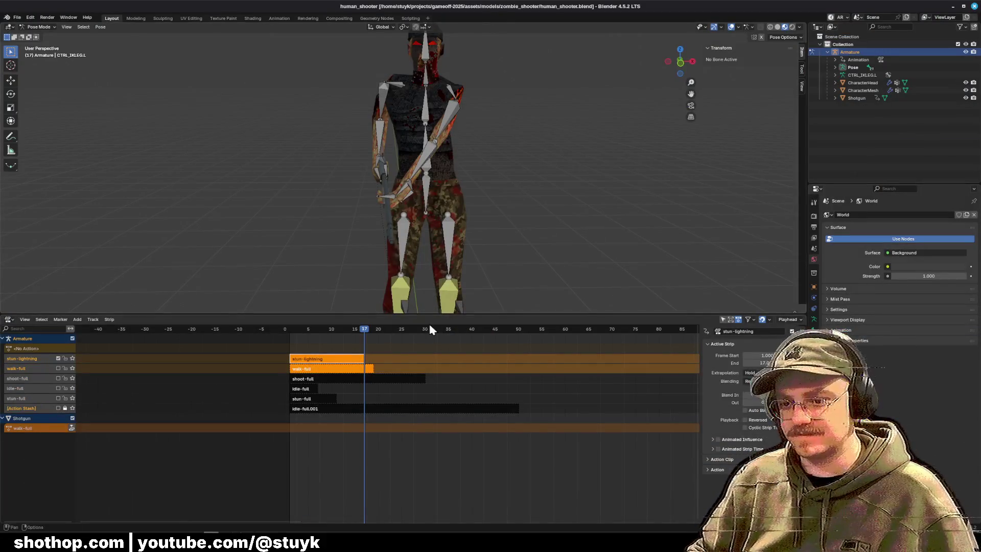
pyautogui.hotkey('alt', 'Tab')
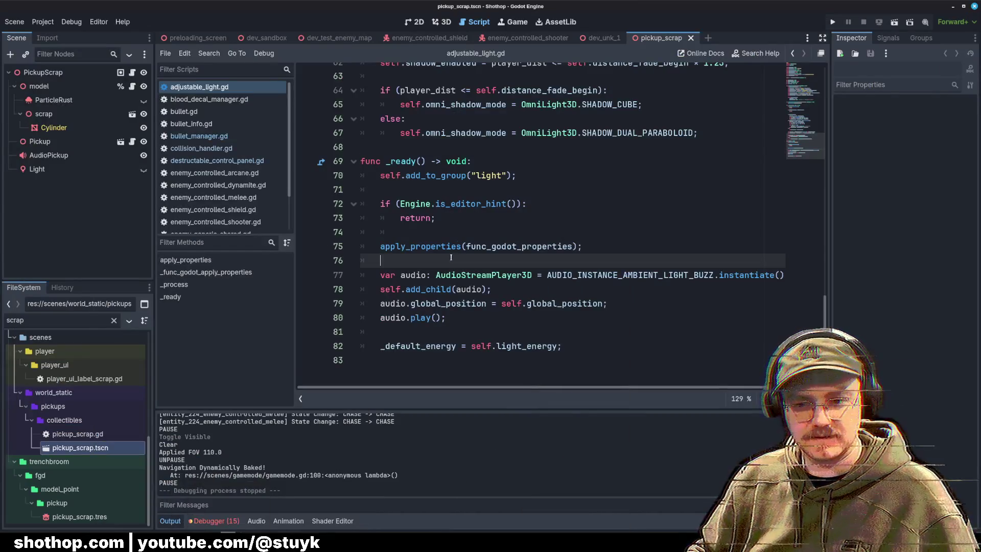
pyautogui.click(466, 233)
pyautogui.click(481, 161)
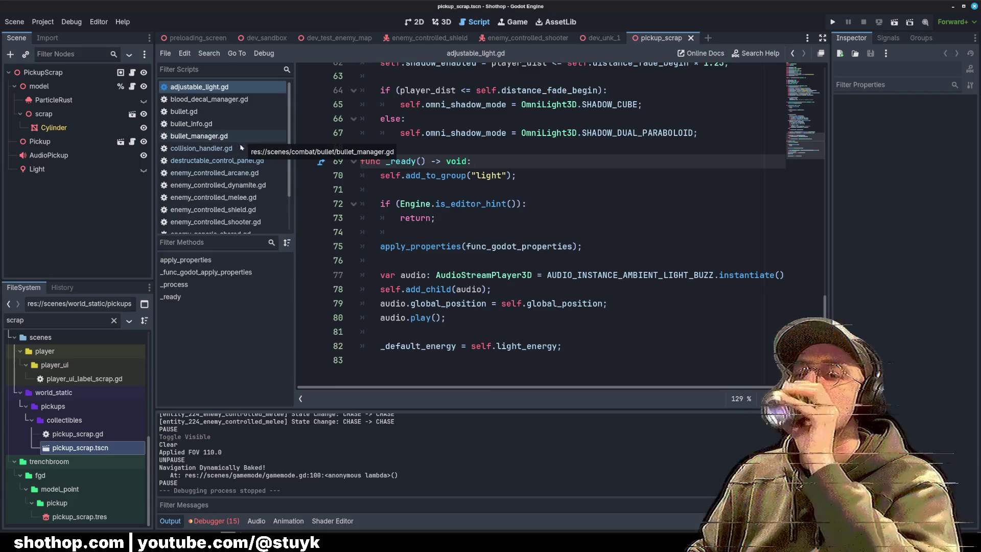
# Browse through destructable_control_panel.gd to bullet_manager.gd's BULLET preload line.
pyautogui.moveTo(805, 146); pyautogui.dragTo(802, 33)
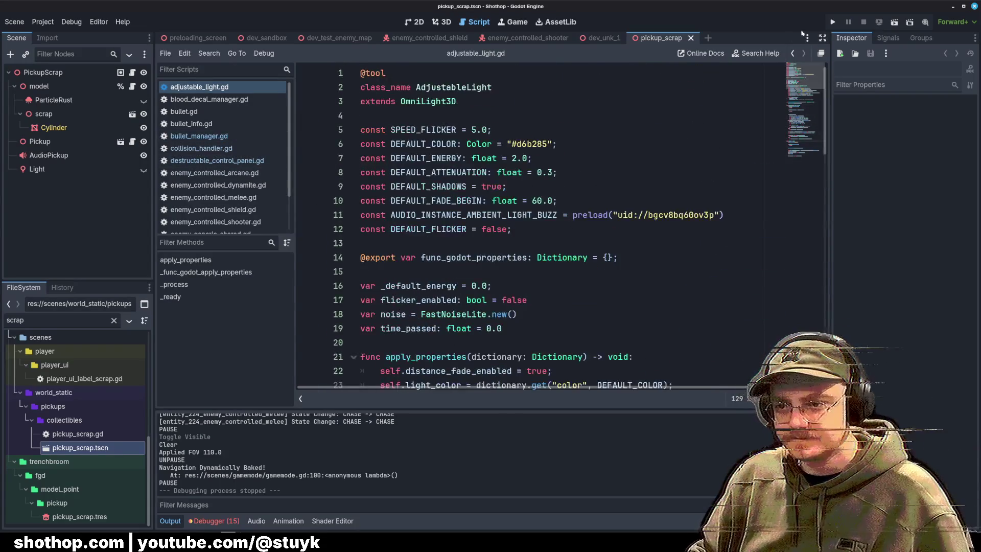
pyautogui.hotkey('alt', 'Left')
pyautogui.hotkey('alt', 'Left')
pyautogui.hotkey('alt', 'Left')
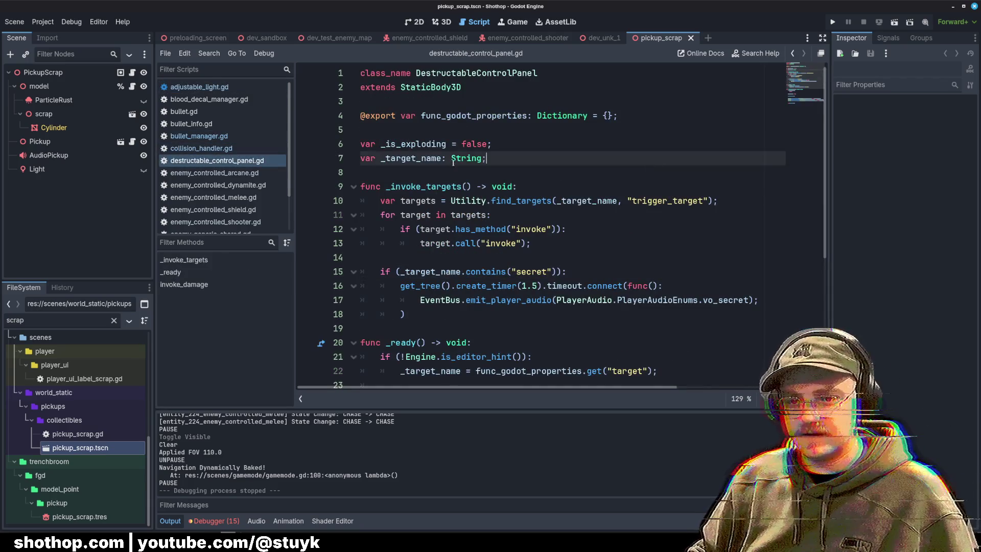
pyautogui.scroll(-3, 277, 146)
pyautogui.scroll(3, 202, 133)
pyautogui.click(202, 136)
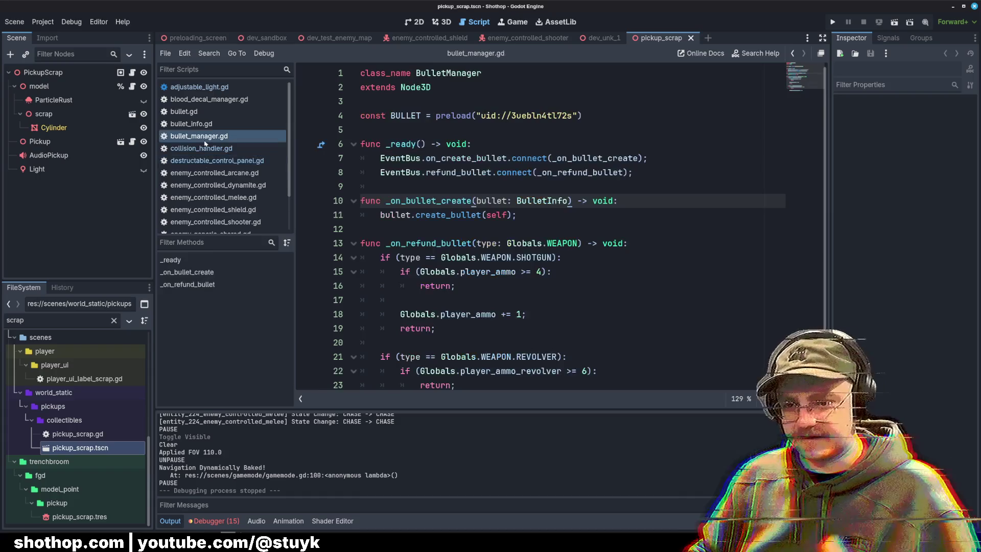
pyautogui.click(550, 111)
# Inspect the enemy_controlled_shooter AnimationTree and its script's stun-state block, then return to dev_test_enemy_map.
pyautogui.click(528, 38)
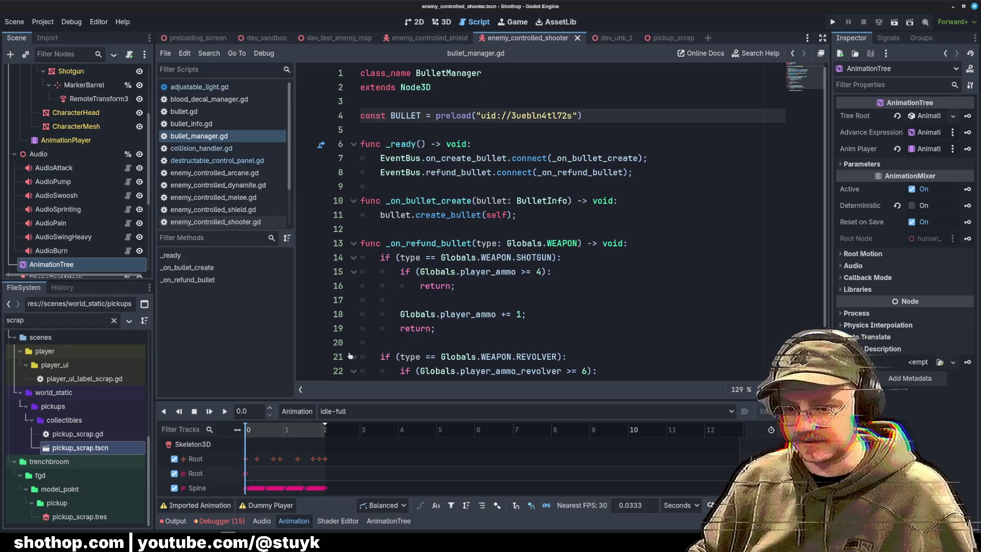
pyautogui.click(388, 521)
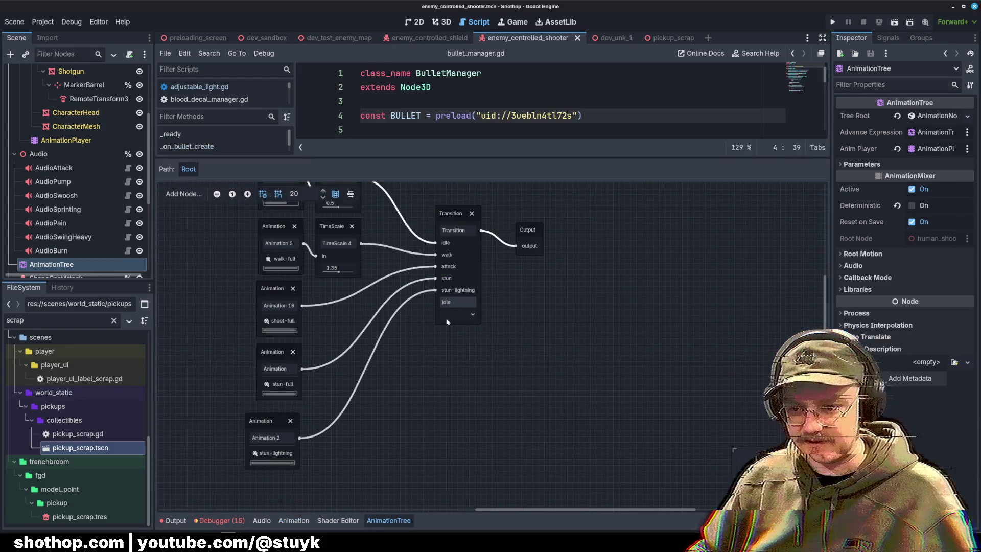
pyautogui.scroll(3, 69, 194)
pyautogui.click(128, 72)
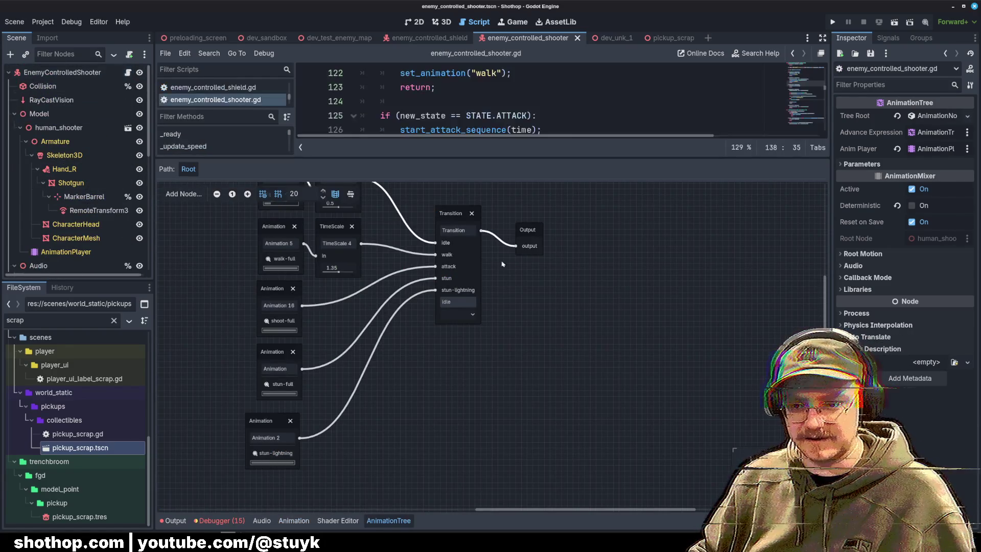
pyautogui.moveTo(493, 158); pyautogui.dragTo(494, 364)
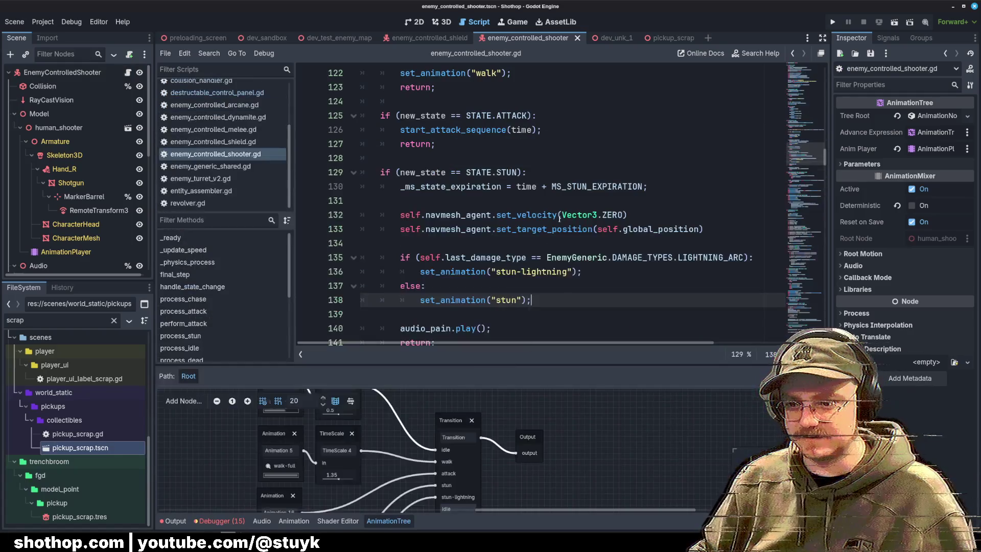
pyautogui.scroll(-2, 481, 181)
pyautogui.click(481, 182)
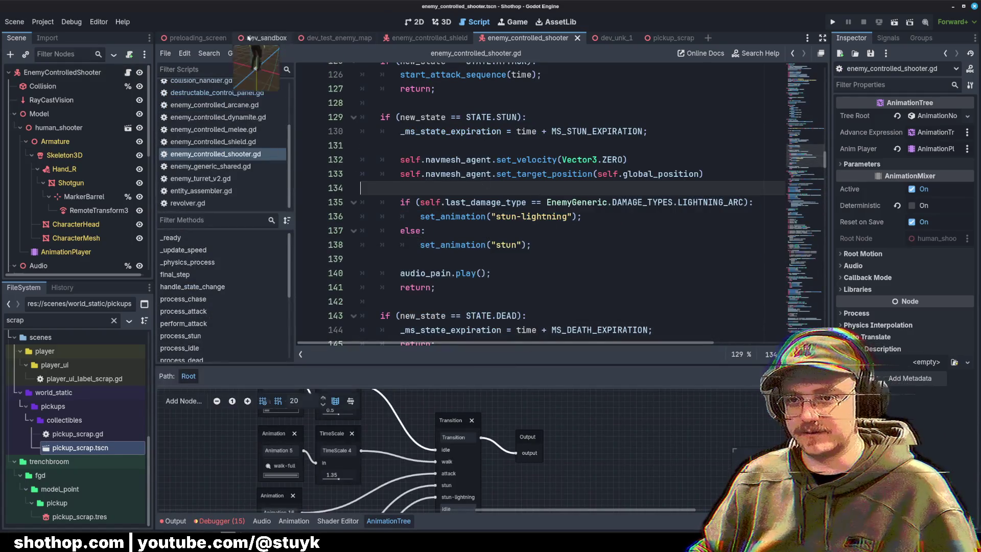
pyautogui.click(339, 38)
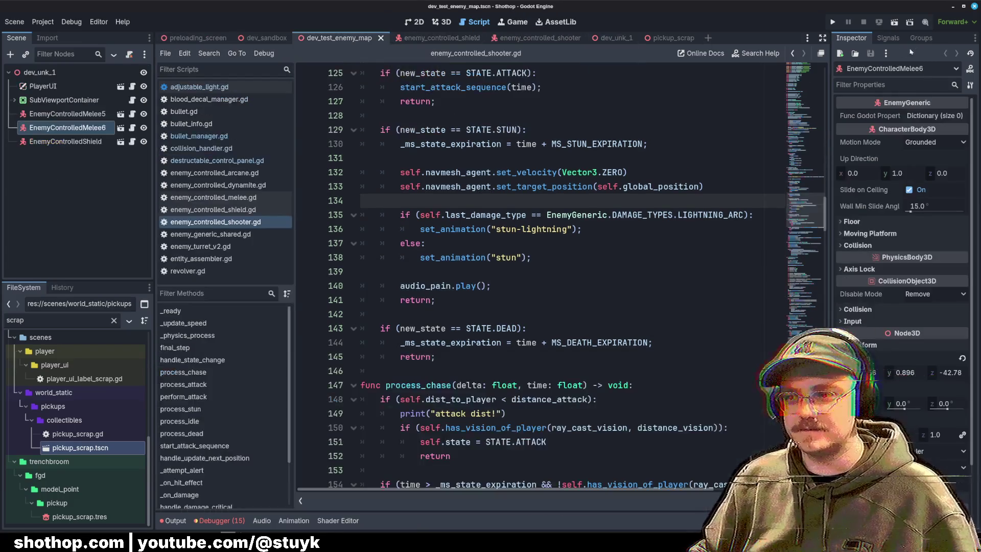
# Run the game briefly, pause it, and close the game window.
pyautogui.click(894, 22)
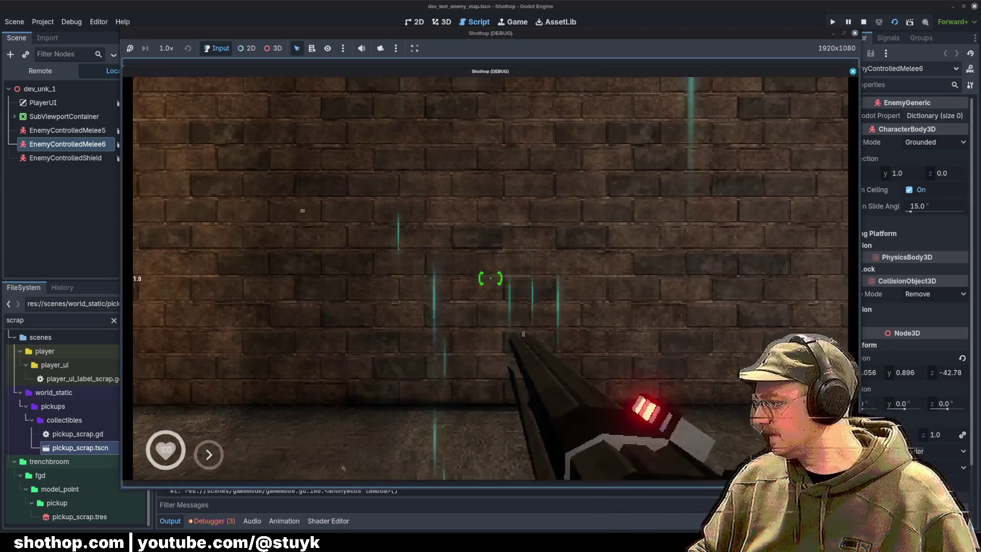
pyautogui.press('Escape')
pyautogui.click(612, 5)
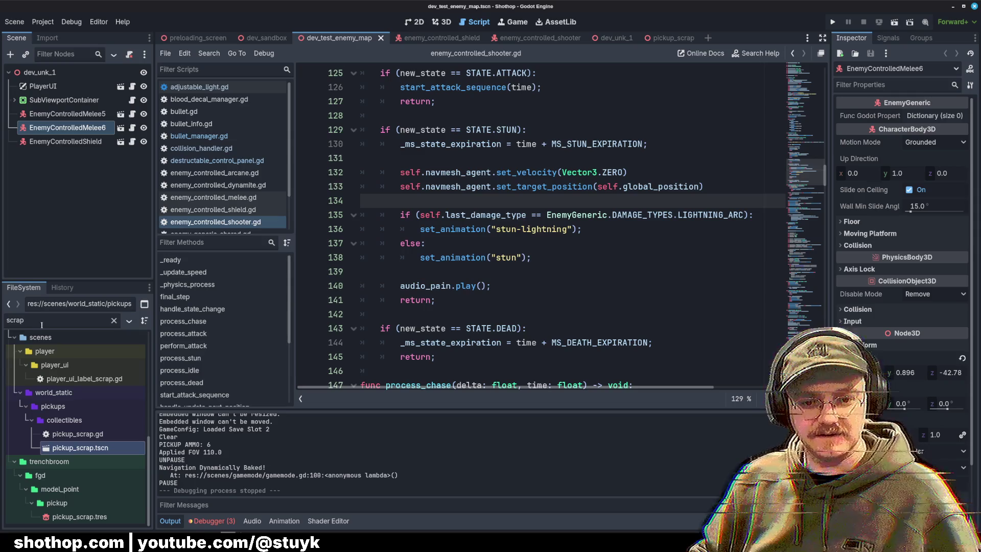
# Drag enemy_controlled_shooter.tscn under dev_unk_1 in the Scene dock and save the scene.
pyautogui.write('dev_test')
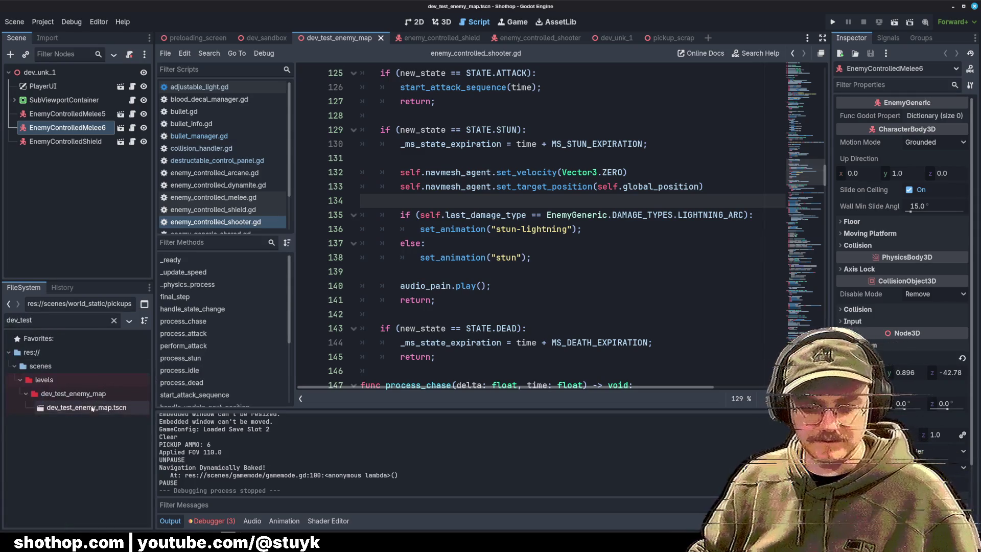
pyautogui.click(68, 411)
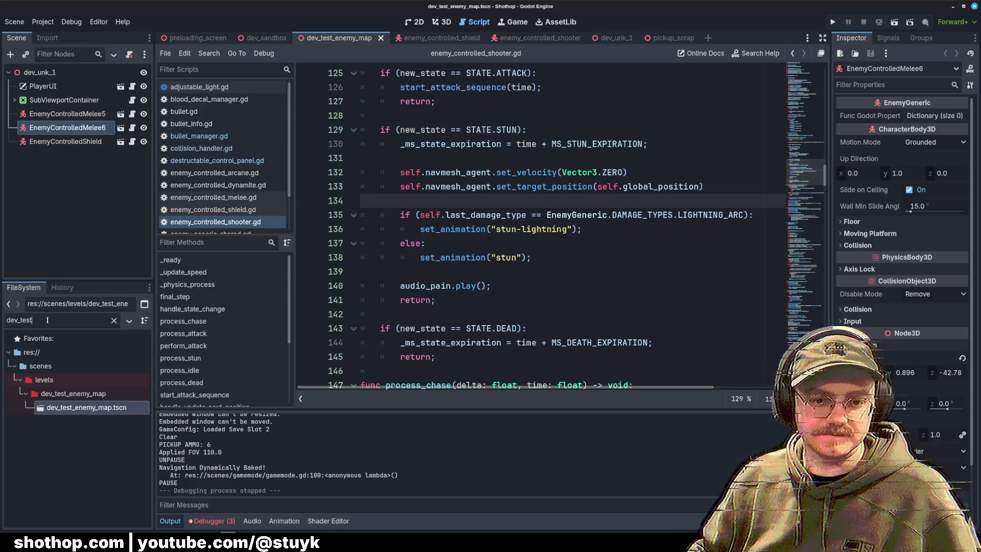
pyautogui.click(113, 320)
pyautogui.write('shooter')
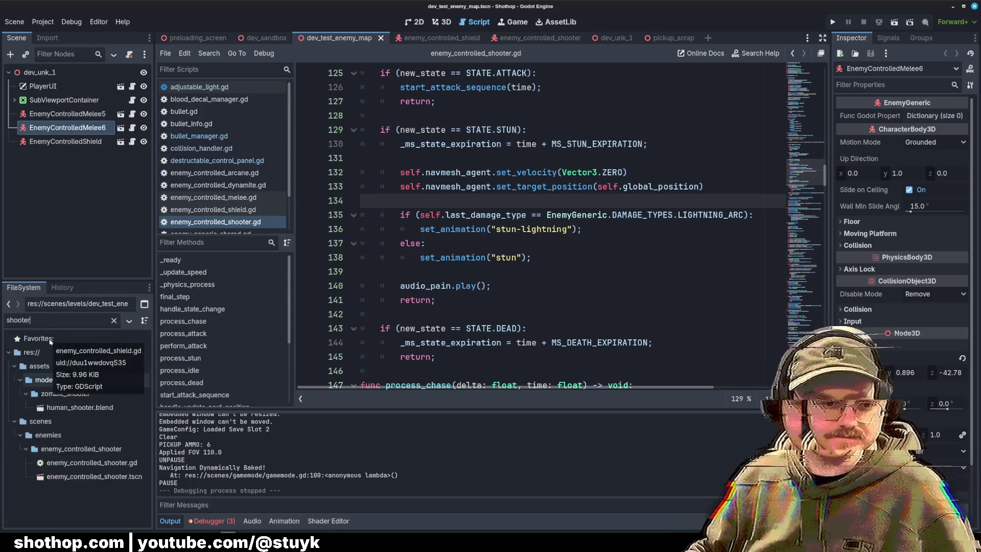
pyautogui.moveTo(56, 478)
pyautogui.mouseDown()
pyautogui.moveTo(166, 368)
pyautogui.moveTo(38, 100)
pyautogui.moveTo(41, 72)
pyautogui.mouseUp()
pyautogui.hotkey('ctrl', 's')
pyautogui.click(442, 22)
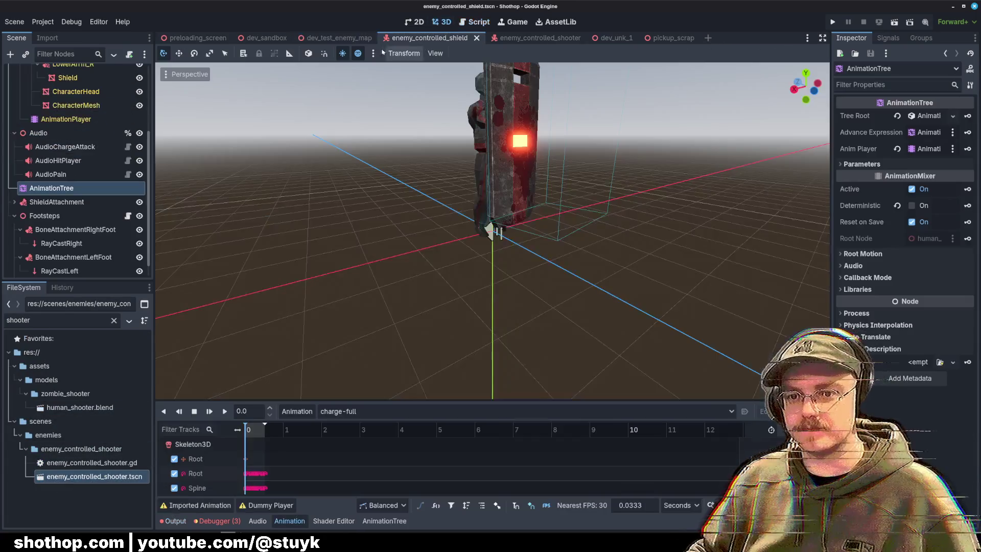
# Run dev_test_enemy_map with F6, kill the shooter enemy with lightning shots, and stop the run.
pyautogui.click(338, 38)
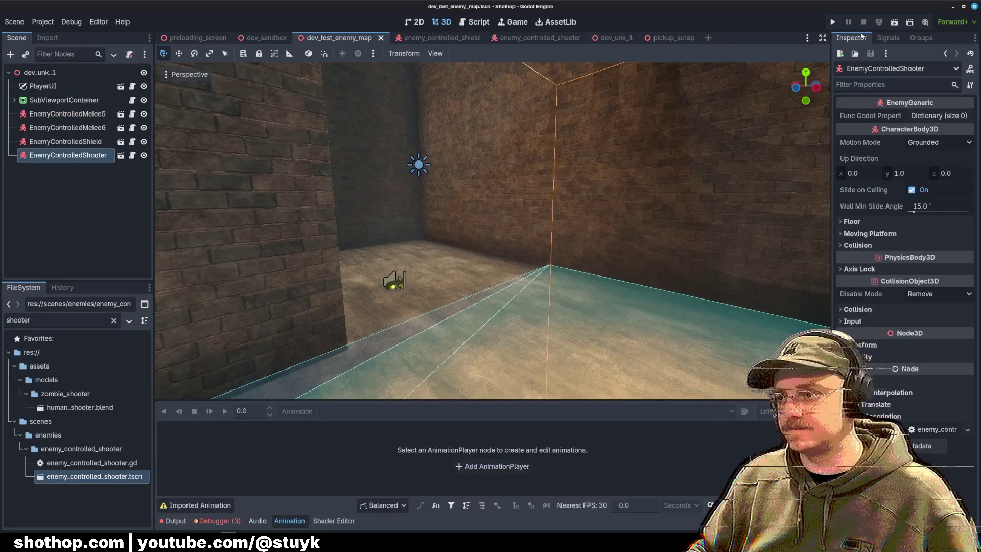
pyautogui.press('F6')
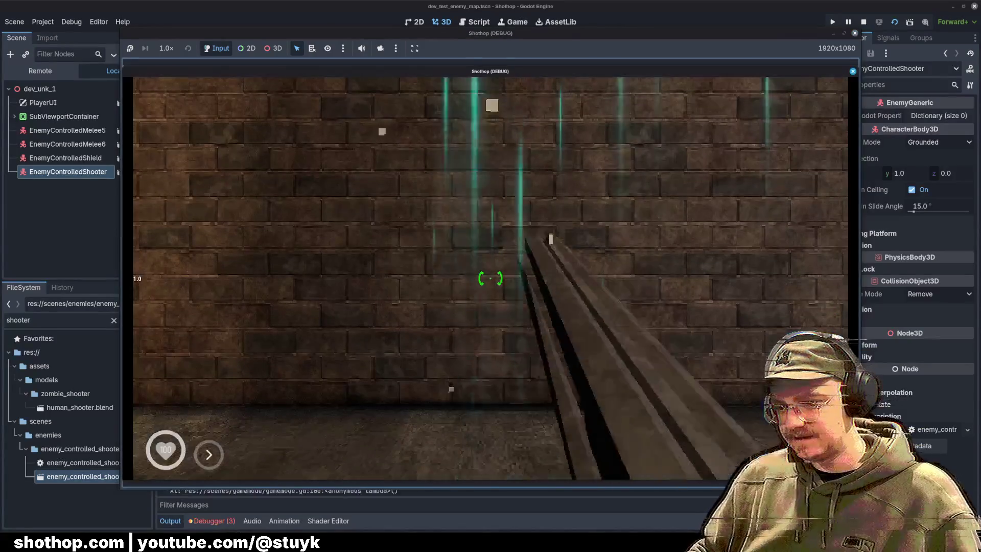
pyautogui.scroll(-1, 491, 276)
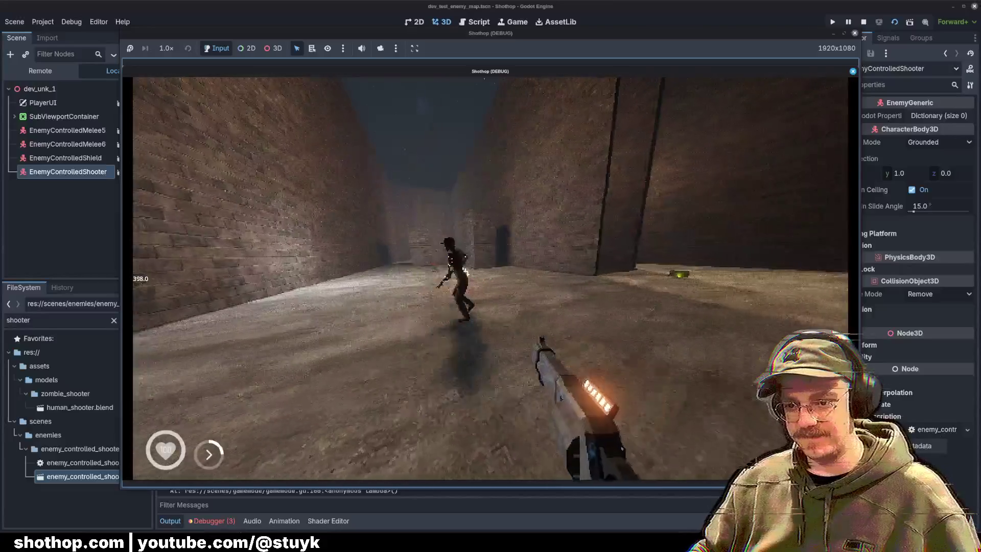
pyautogui.press('shift')
pyautogui.press('w')
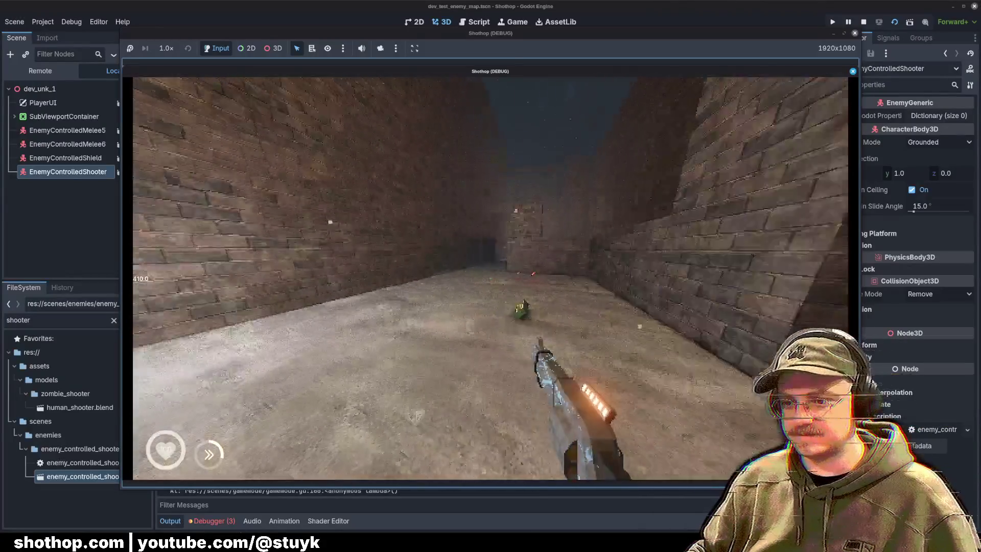
pyautogui.press('w')
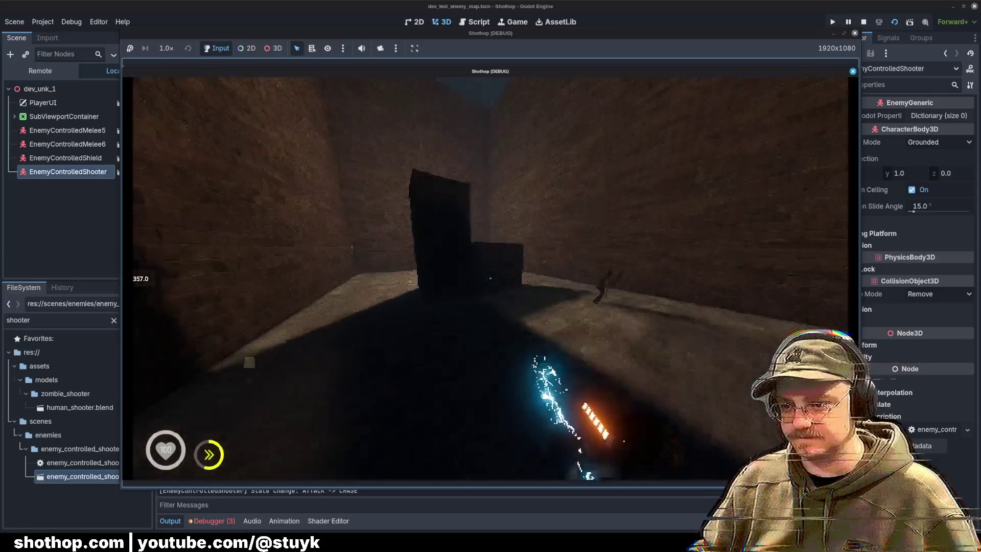
pyautogui.press('w')
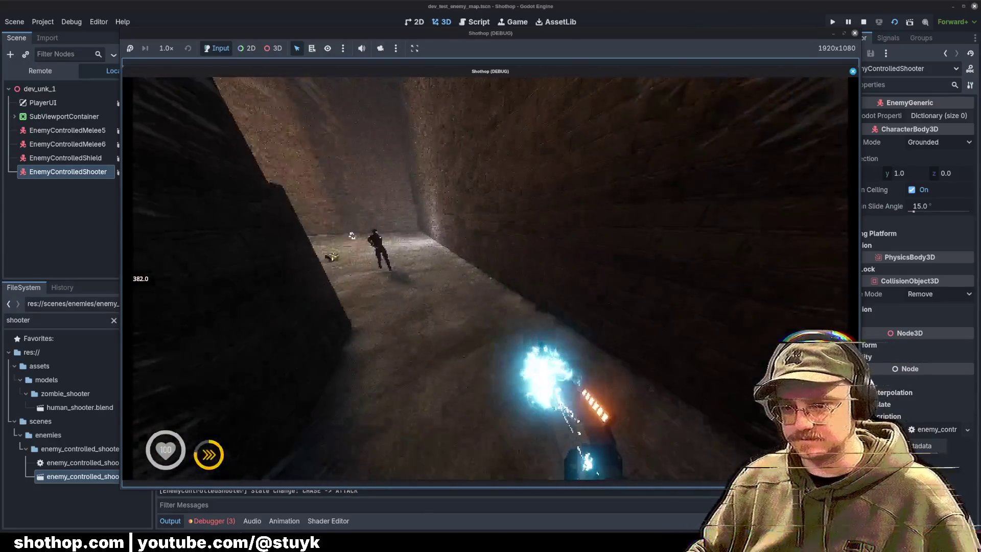
pyautogui.press('shift')
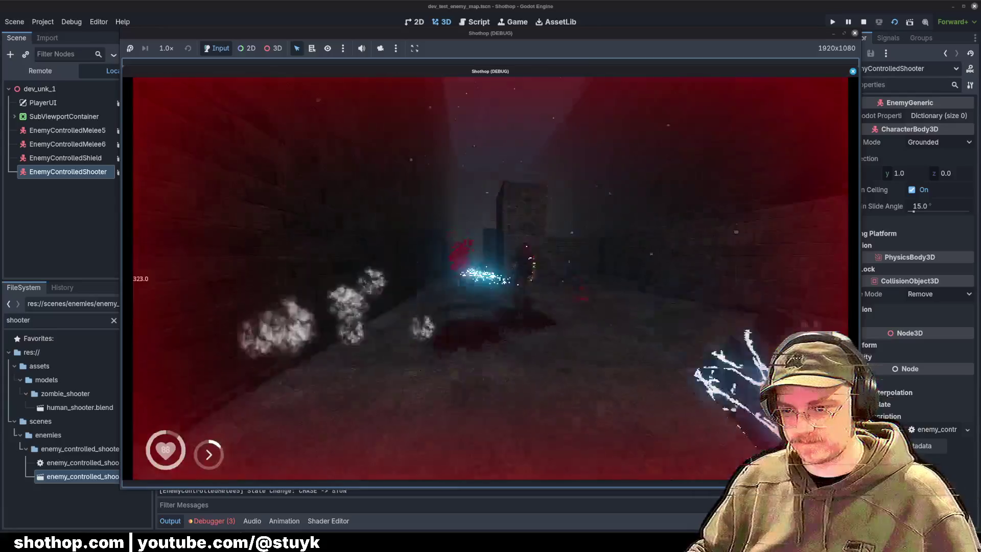
pyautogui.press('Escape')
pyautogui.press('F8')
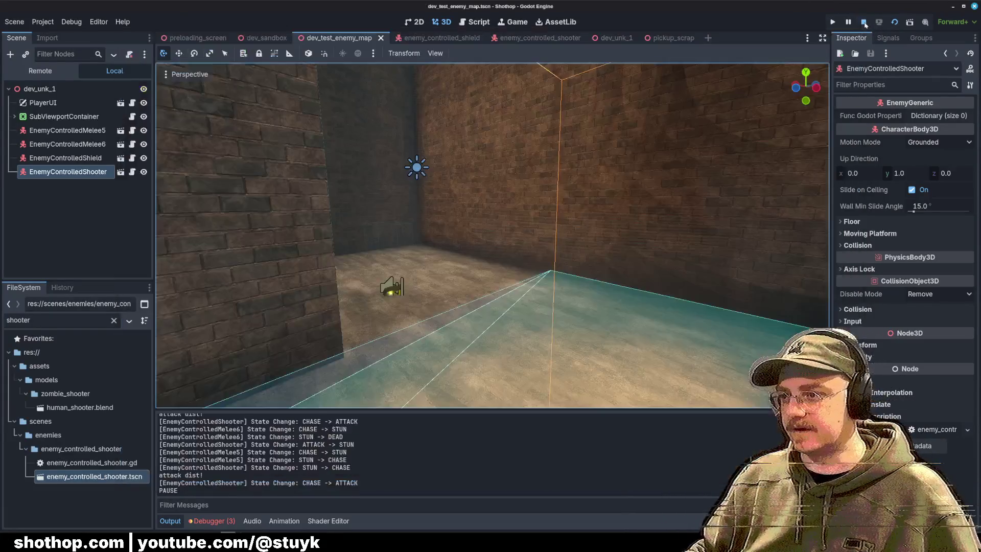
pyautogui.hotkey('alt', 'Tab')
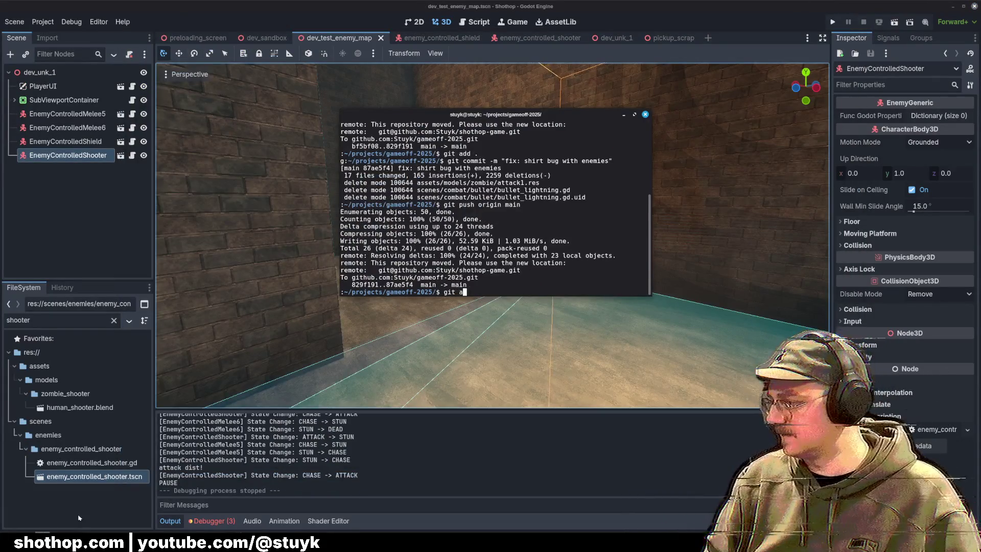
# Stage all changes, commit 'feat: lightning stun animations', push to origin main, and hide the terminal.
pyautogui.press('BackSpace')
pyautogui.press('Return')
pyautogui.write('git c')
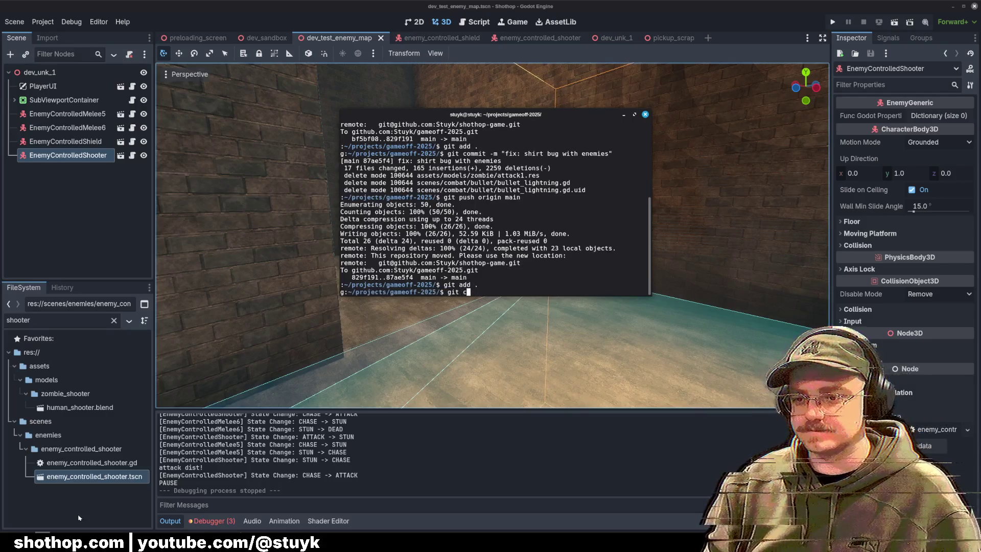
pyautogui.write('ommit -m "feat')
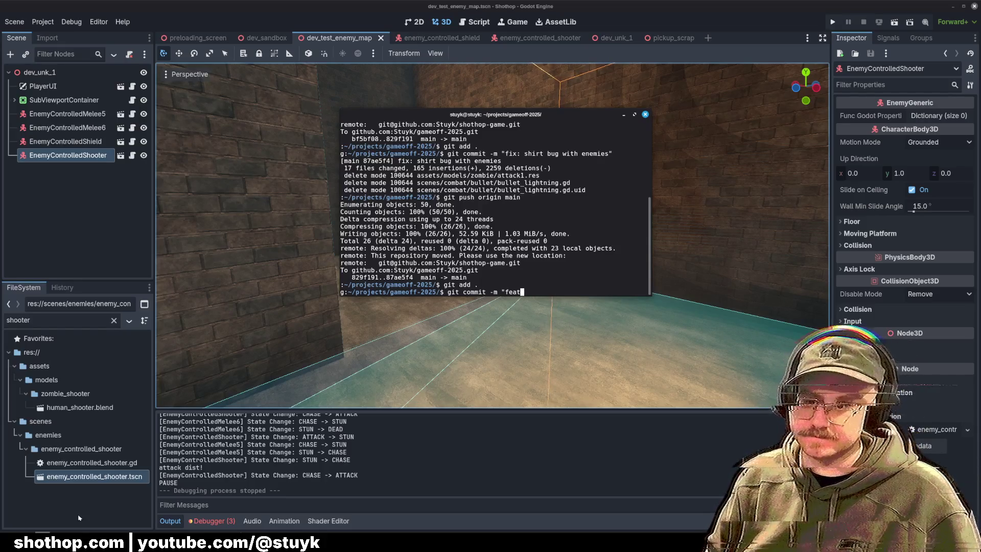
pyautogui.write(': lightning stun animations"')
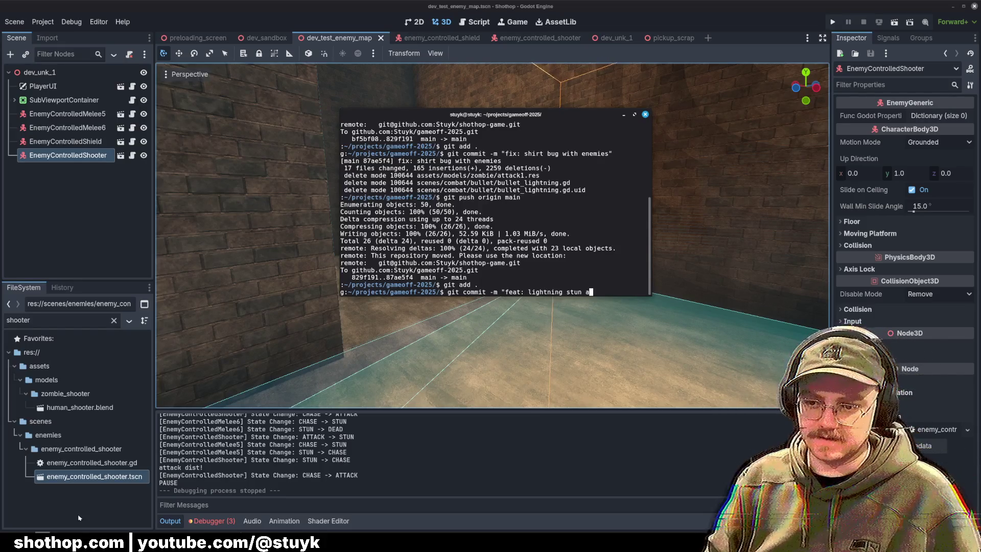
pyautogui.press('Return')
pyautogui.write('gameoff-2025/$ git push origin')
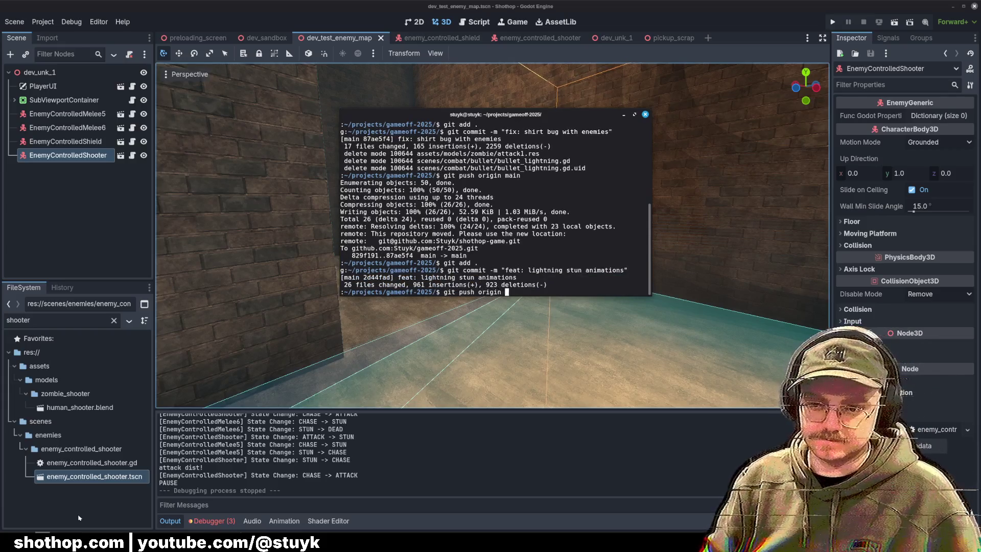
pyautogui.write('main')
pyautogui.press('Return')
pyautogui.click(624, 115)
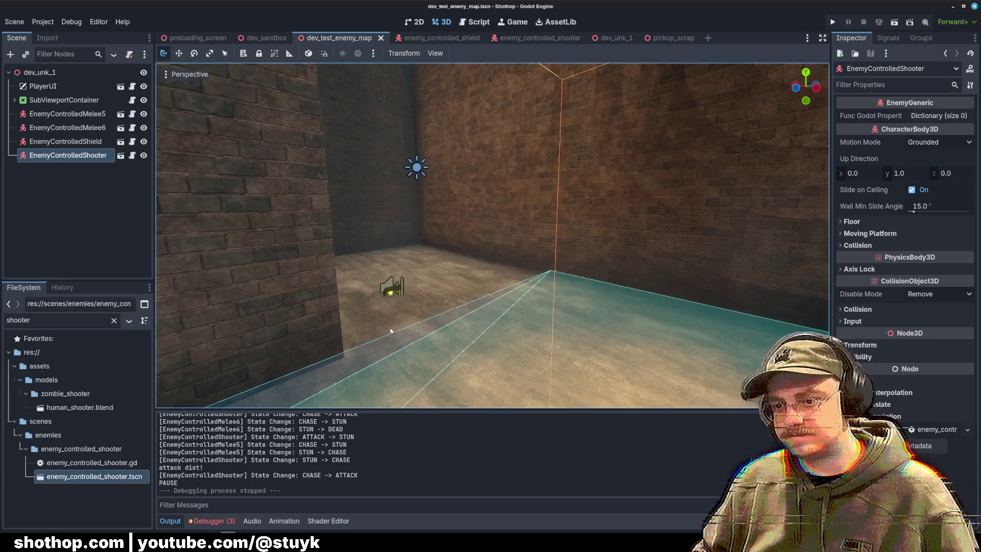
# In Trello, move the lightning stun support and footsteps cards from Trevor to the top of Done.
pyautogui.moveTo(61, 545)
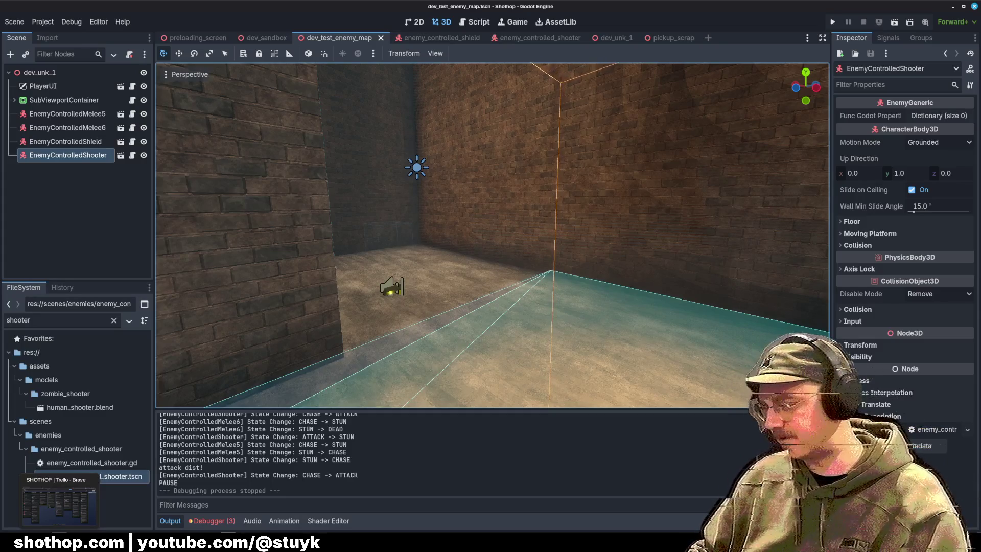
pyautogui.click(59, 504)
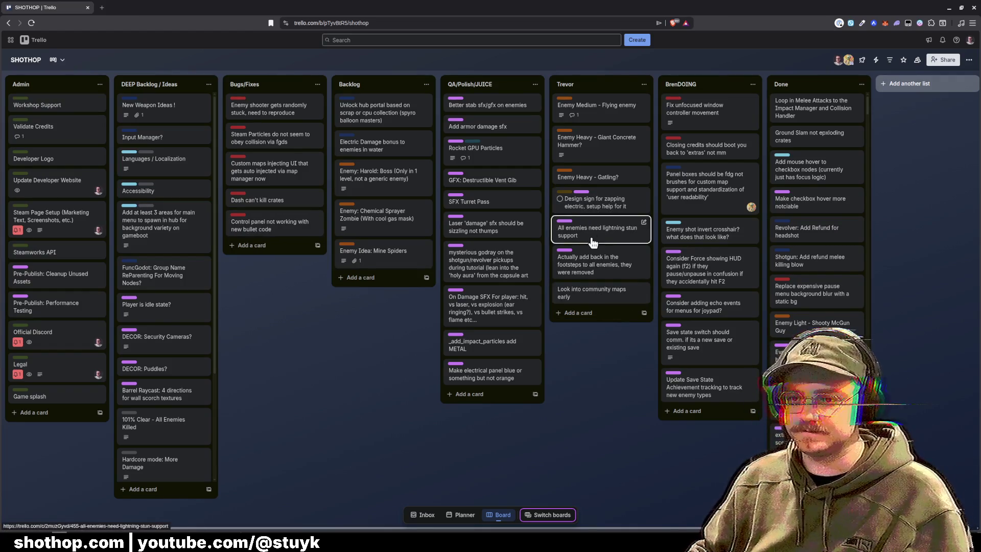
pyautogui.moveTo(588, 233); pyautogui.dragTo(823, 110)
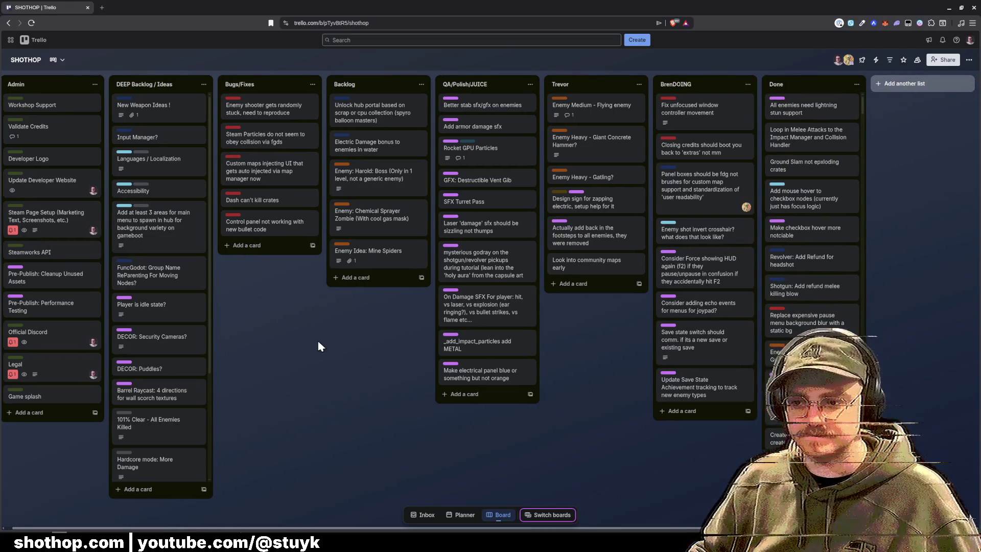
pyautogui.moveTo(762, 144); pyautogui.dragTo(818, 110)
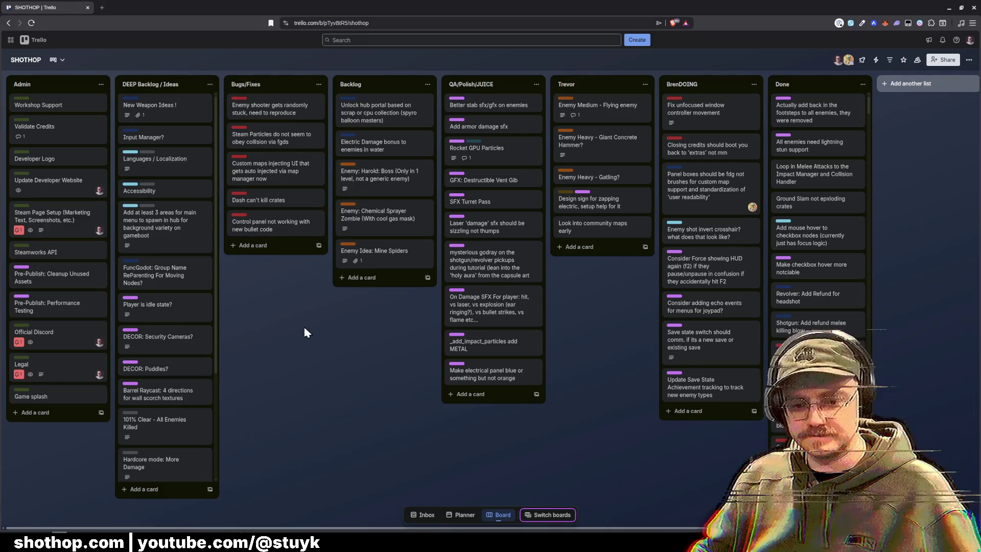
pyautogui.hotkey('alt', 'Tab')
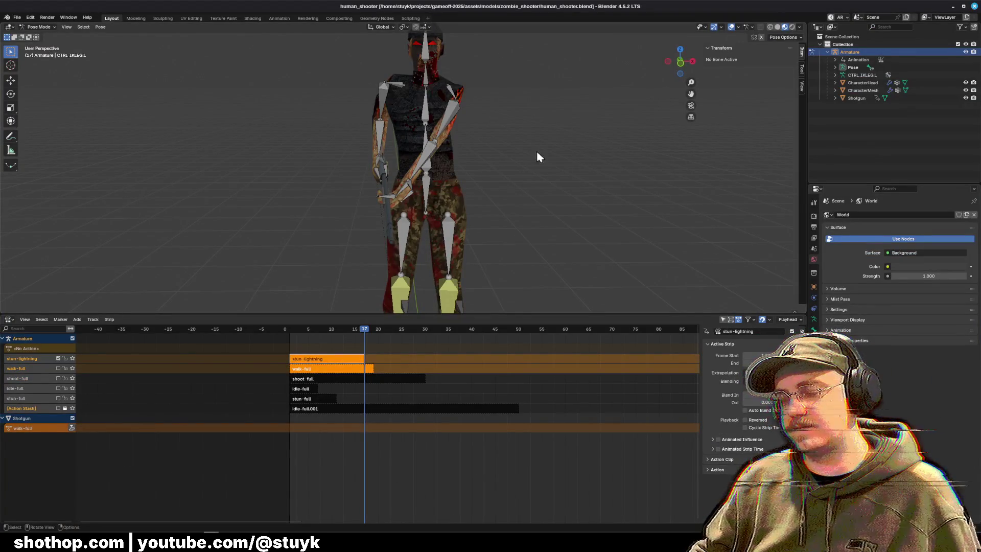
pyautogui.click(952, 6)
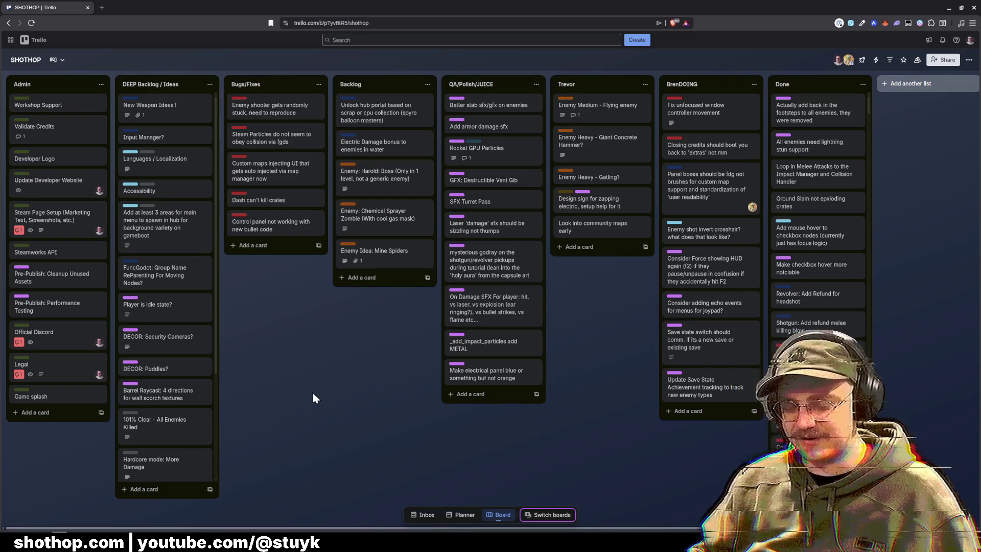
# Back in Godot, show the shooter enemy script and enlarge the script and method lists.
pyautogui.click(228, 506)
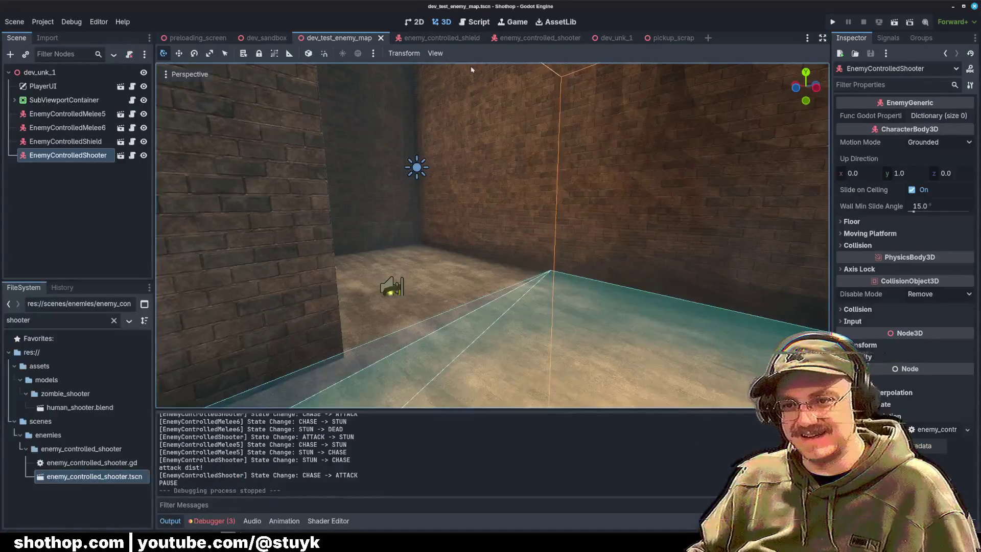
pyautogui.click(467, 22)
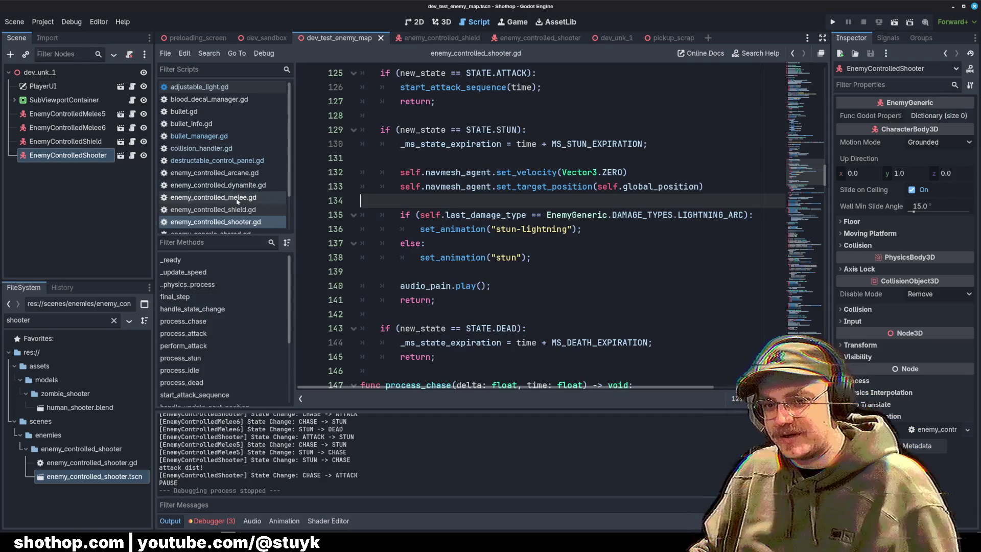
pyautogui.click(201, 248)
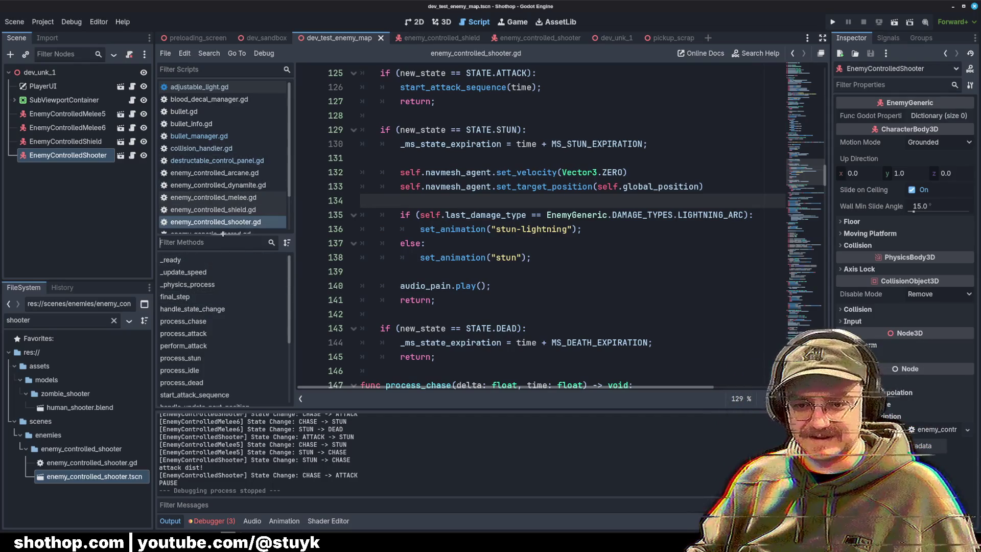
pyautogui.moveTo(223, 233); pyautogui.dragTo(211, 398)
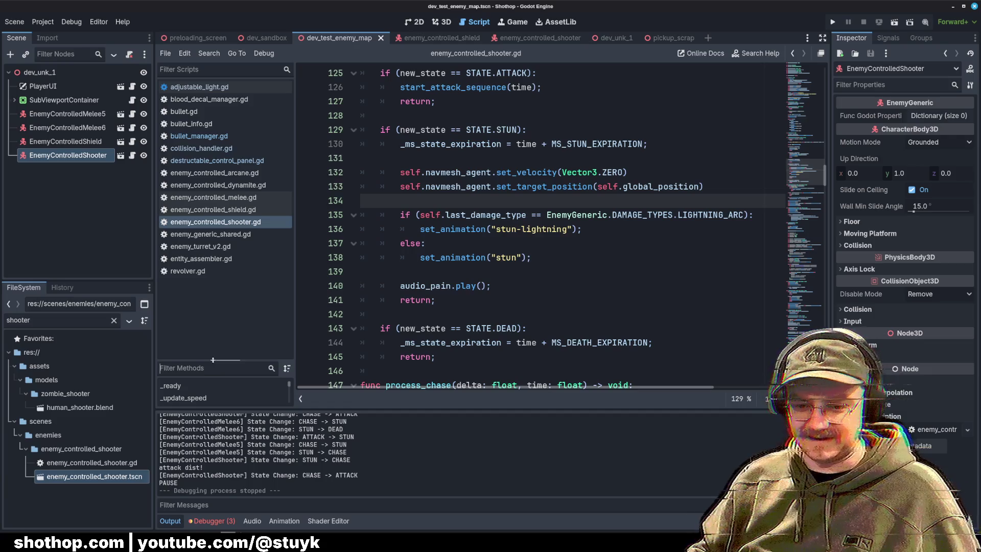
pyautogui.moveTo(212, 360); pyautogui.dragTo(224, 310)
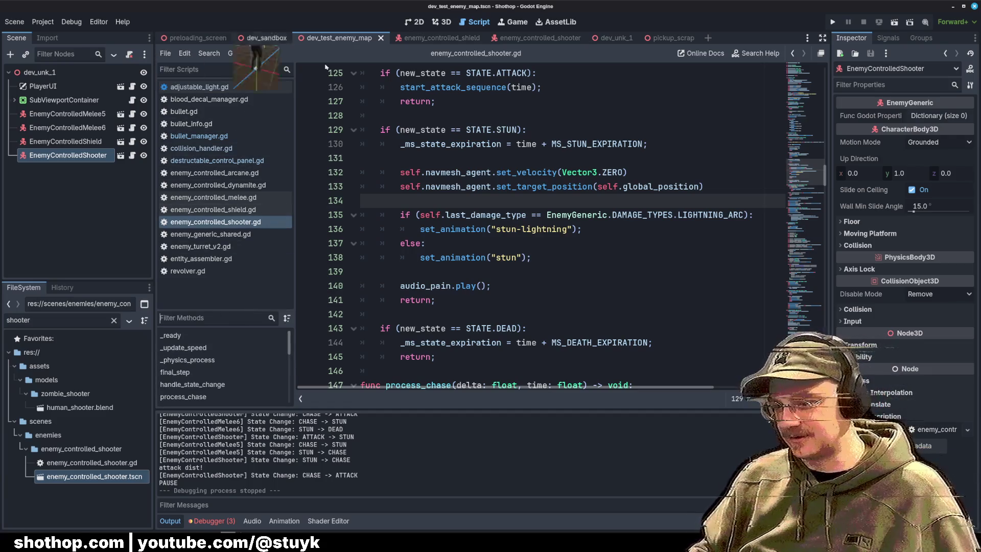
# Filter the script list by 'gd', scroll through the matches, then clear the filter.
pyautogui.press('super')
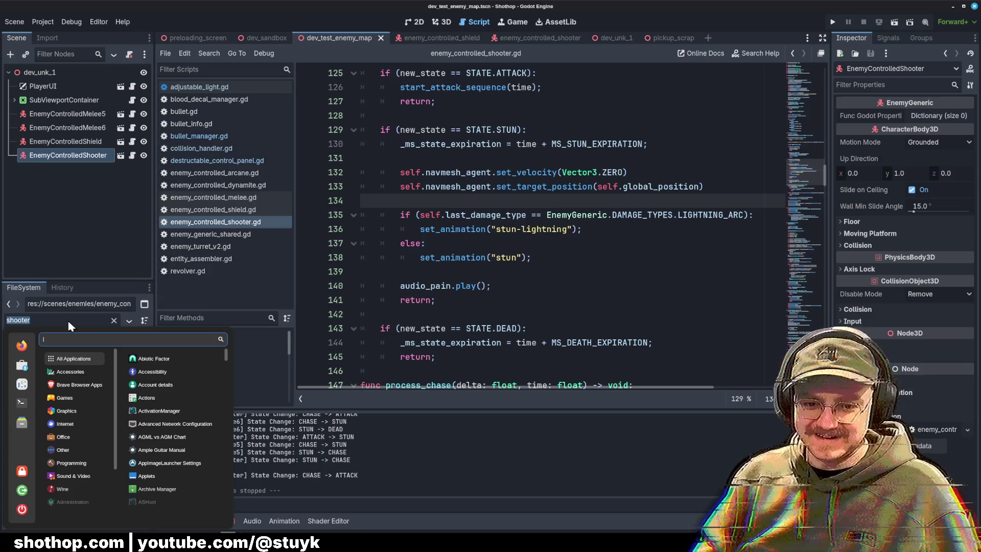
pyautogui.press('Escape')
pyautogui.hotkey('ctrl', 'a')
pyautogui.write('gd')
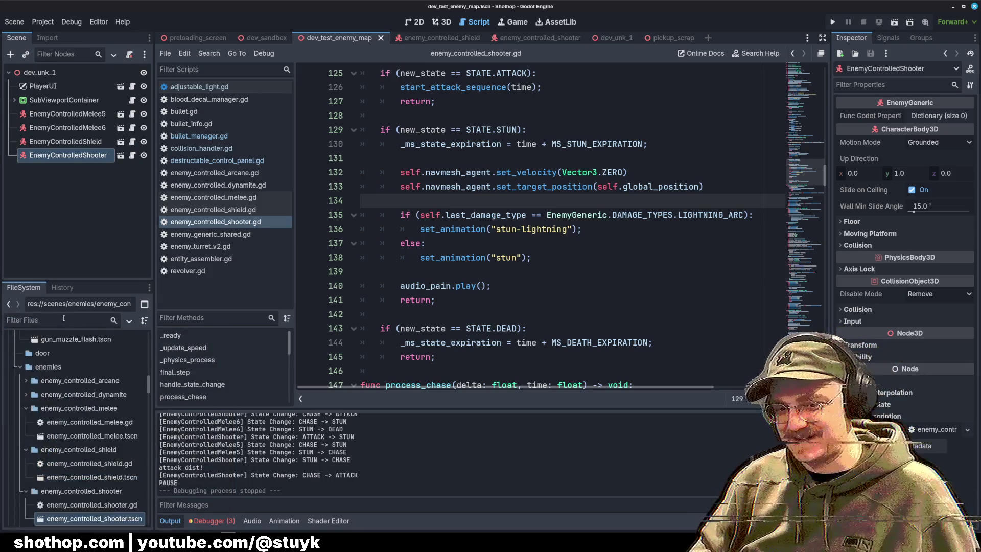
pyautogui.scroll(-2, 84, 385)
pyautogui.scroll(-10, 85, 384)
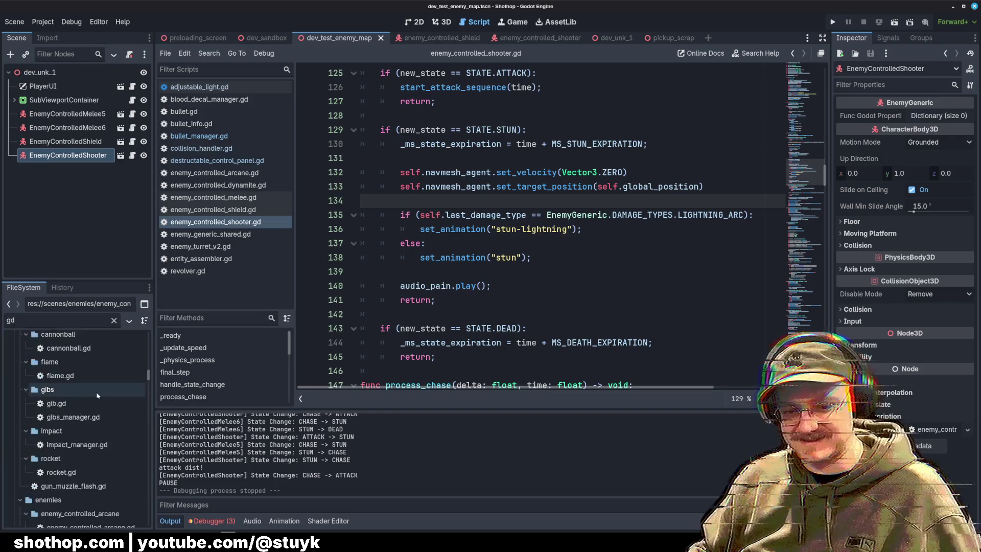
pyautogui.scroll(-10, 103, 407)
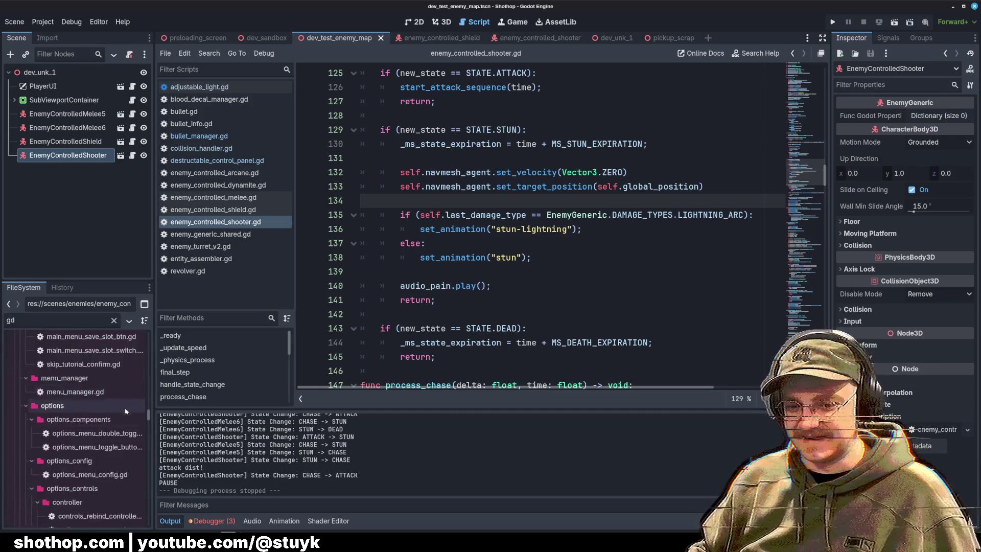
pyautogui.scroll(-10, 116, 406)
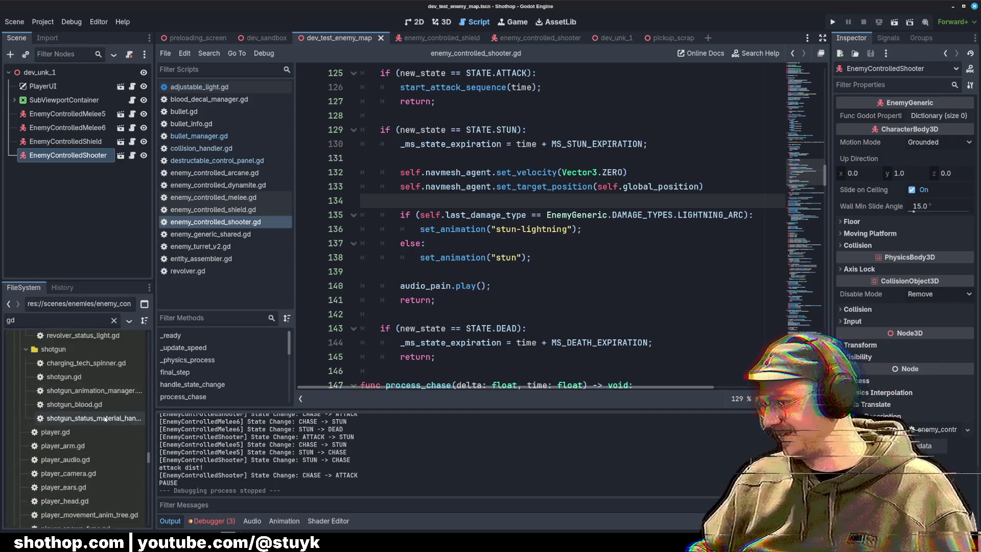
pyautogui.scroll(-10, 100, 420)
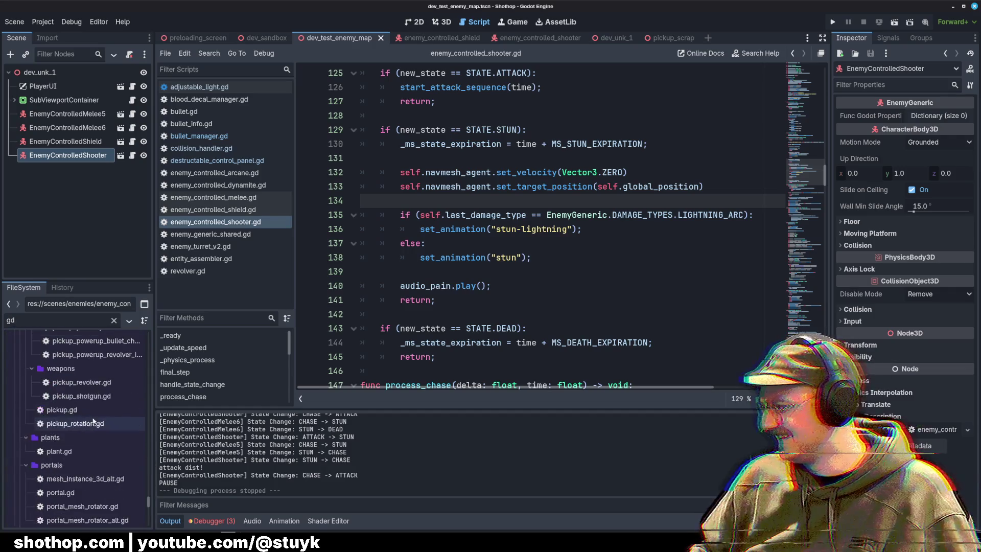
pyautogui.scroll(20, 100, 418)
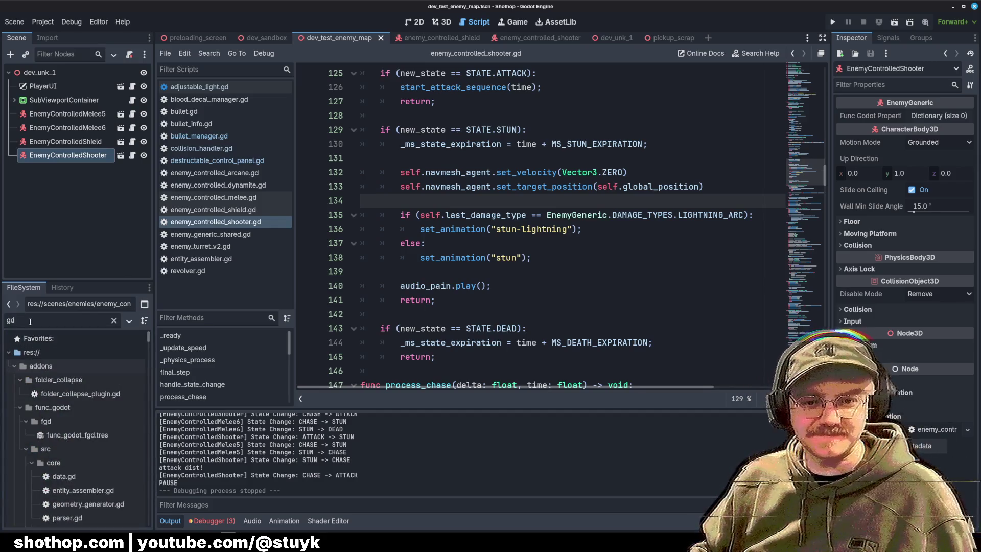
pyautogui.press('BackSpace')
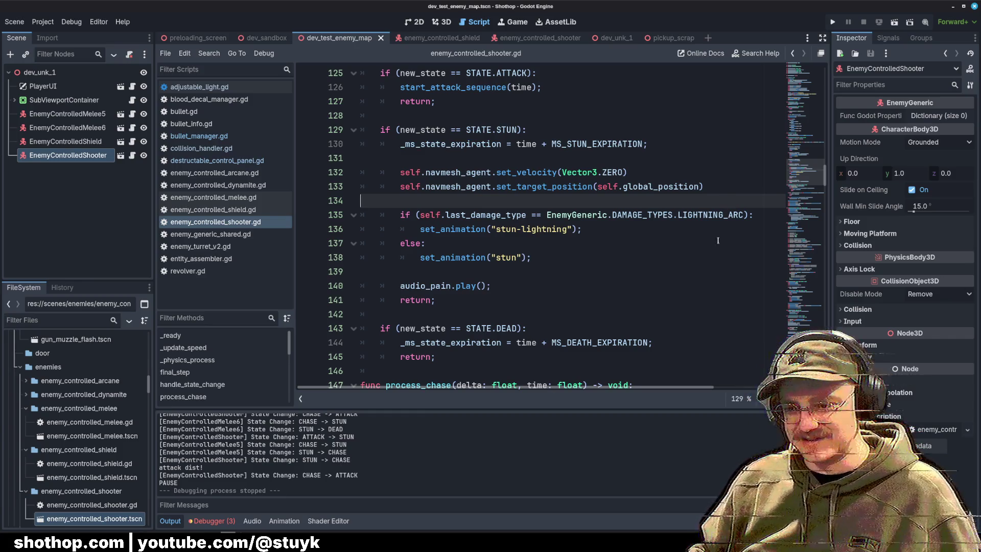
# Inspect the top of the shooter script, including the shotgun bullet preload on line 5.
pyautogui.click(805, 69)
pyautogui.click(697, 120)
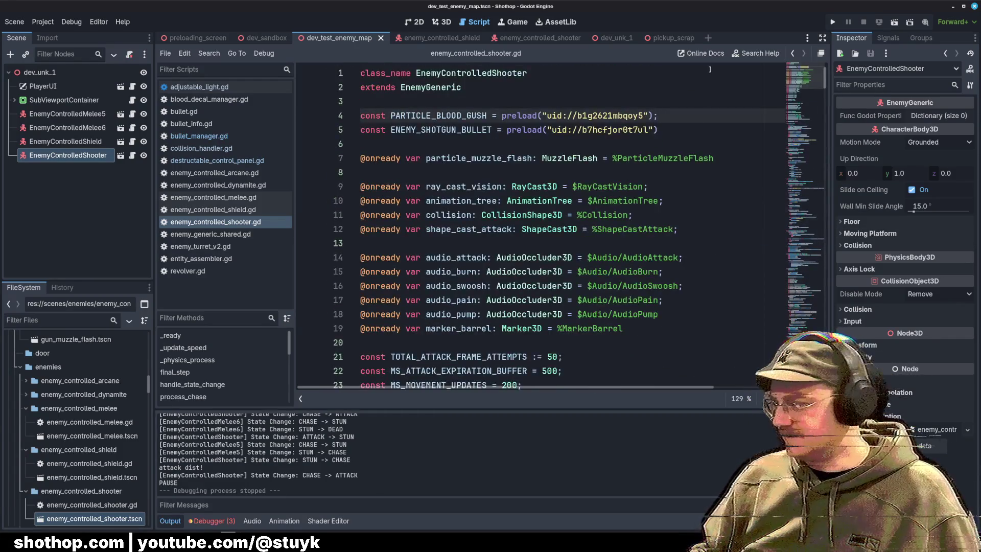
pyautogui.click(633, 130)
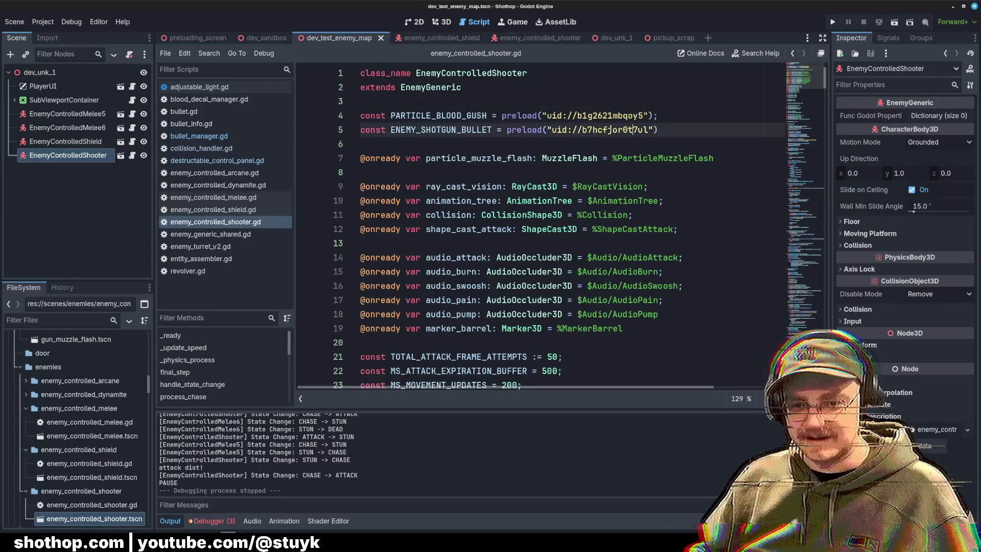
pyautogui.moveTo(584, 126)
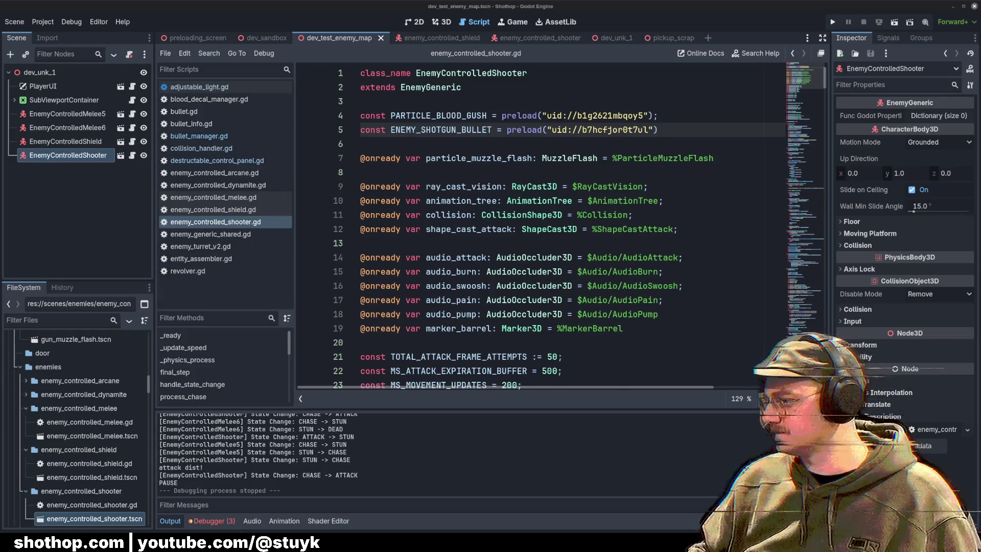
pyautogui.click(511, 248)
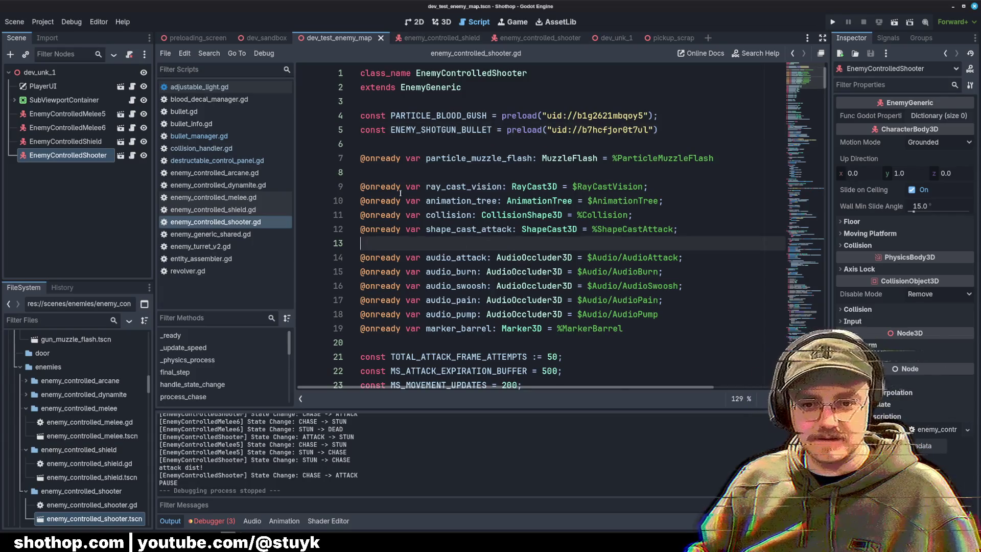
pyautogui.click(120, 189)
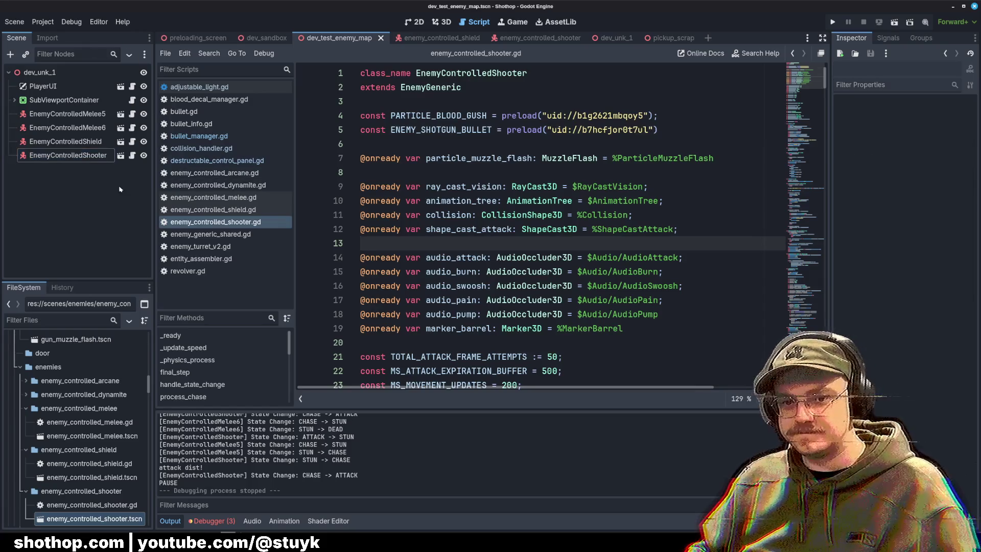
# Open collision_handler.gd and close every scene tab to the right of dev_test_enemy_map.
pyautogui.click(205, 161)
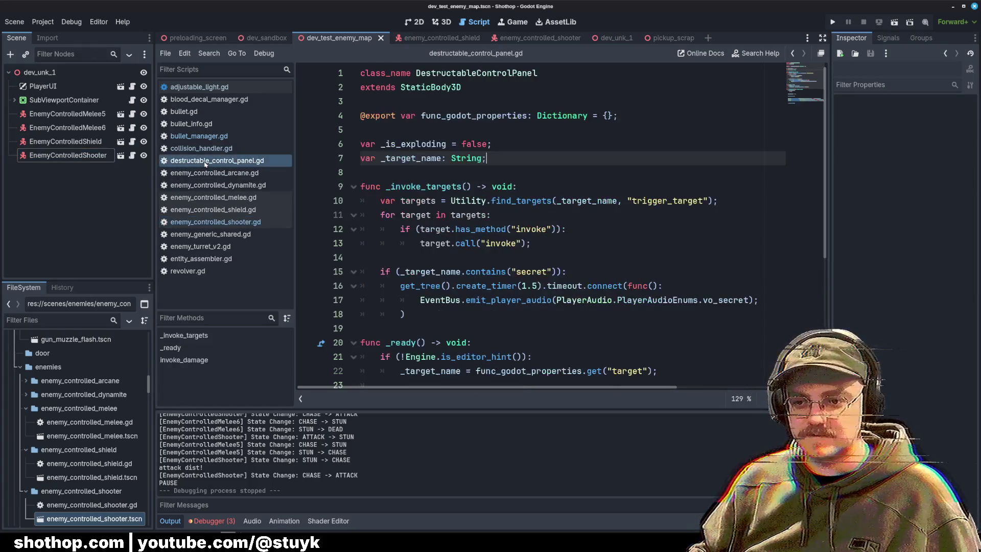
pyautogui.click(205, 148)
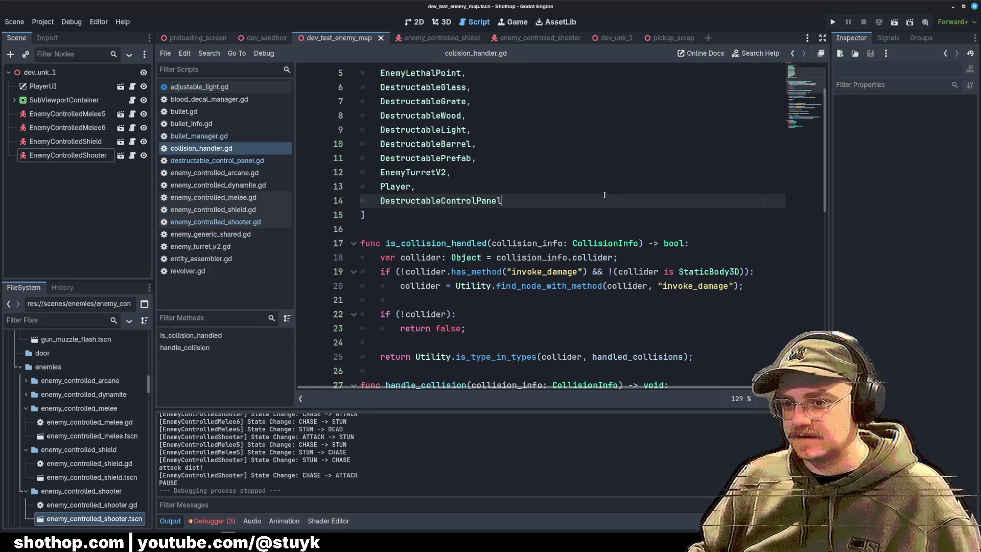
pyautogui.scroll(2, 515, 192)
pyautogui.hotkey('shift', 'Home')
pyautogui.scroll(-3, 530, 152)
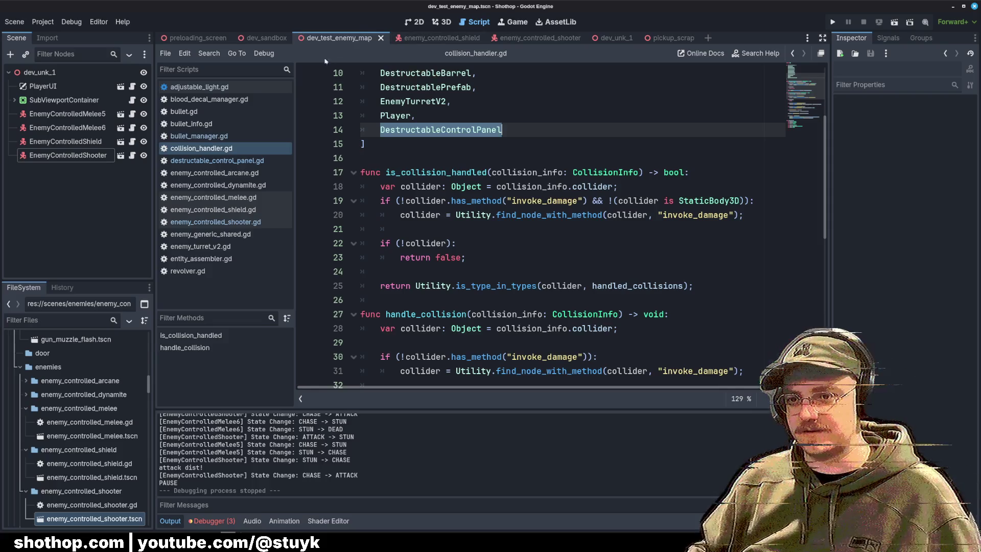
pyautogui.rightClick(362, 38)
pyautogui.click(394, 180)
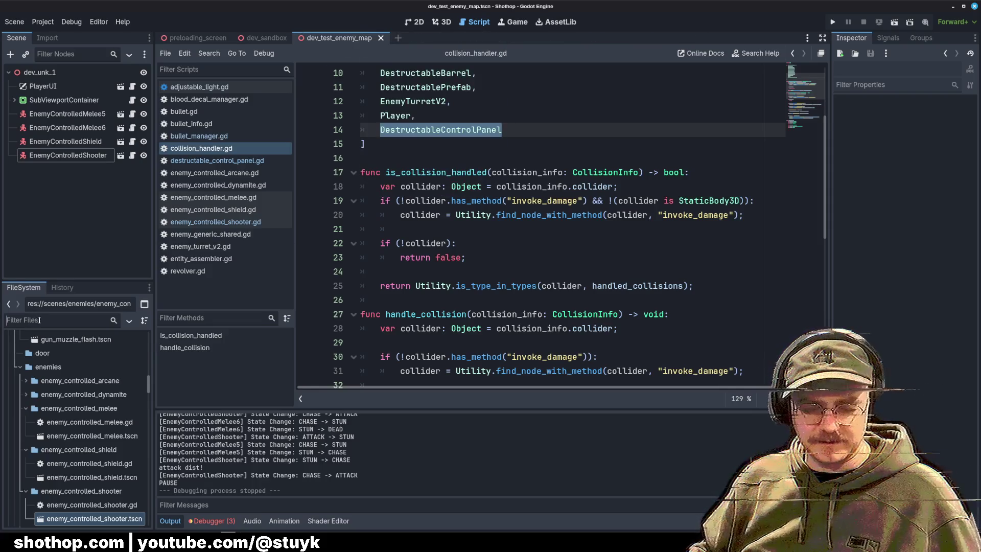
# Filter FileSystem for 'prequel' and open the prequel_01 and prequel_03 level scenes.
pyautogui.write('preuq')
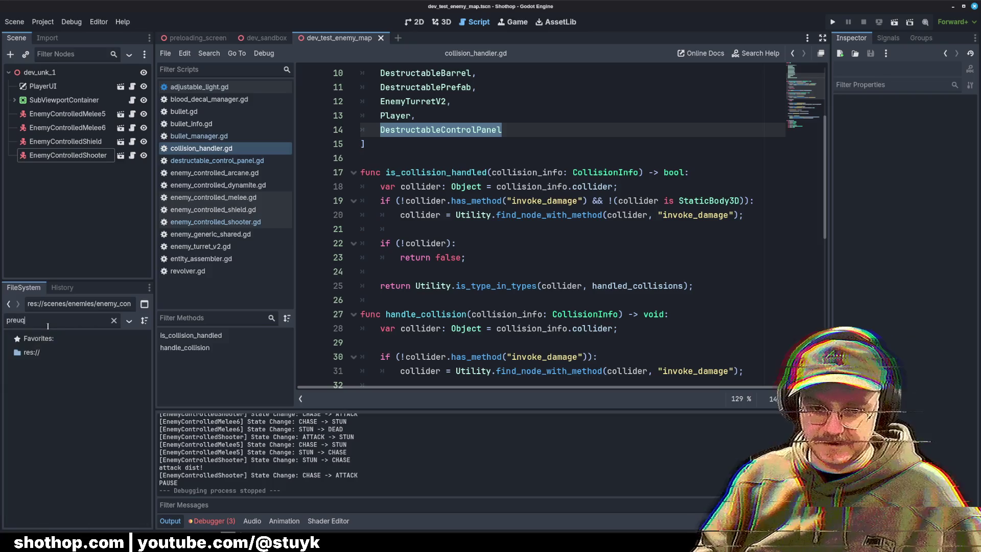
pyautogui.press('BackSpace')
pyautogui.press('BackSpace')
pyautogui.write('quel')
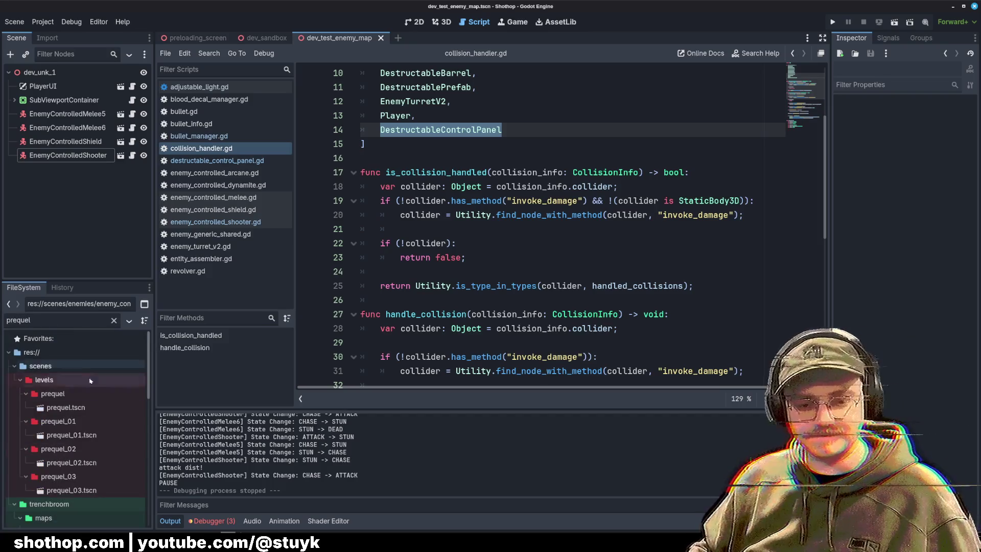
pyautogui.doubleClick(70, 440)
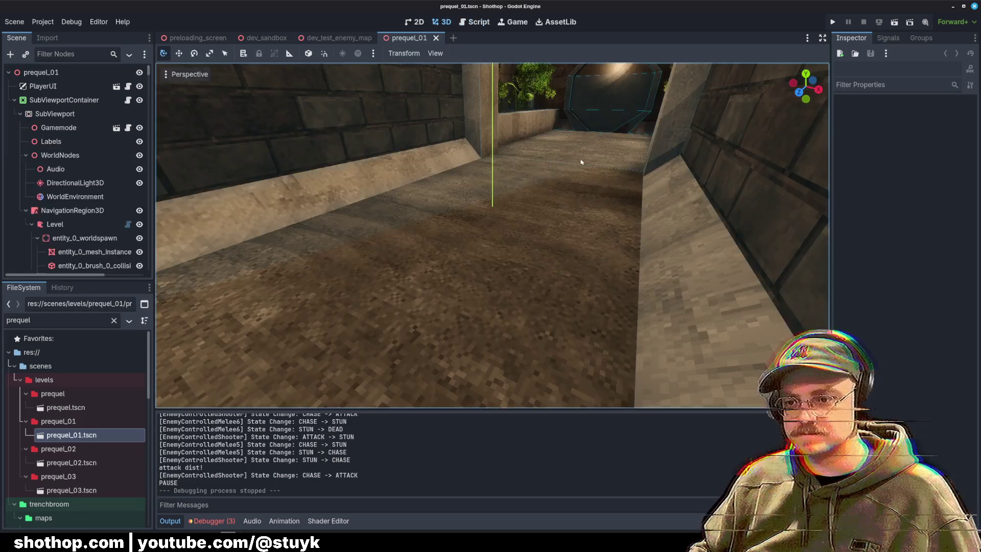
pyautogui.moveTo(581, 162); pyautogui.dragTo(597, 172)
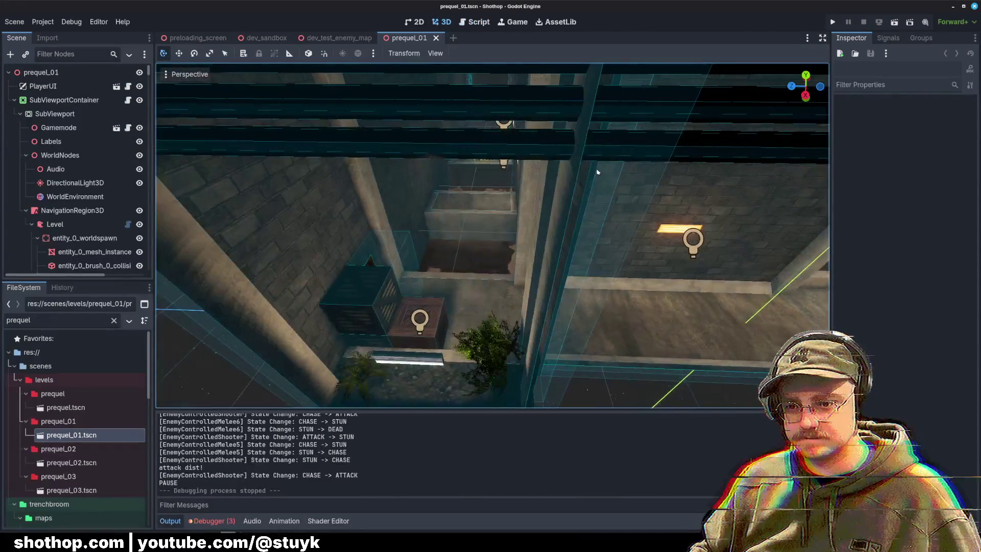
pyautogui.doubleClick(72, 490)
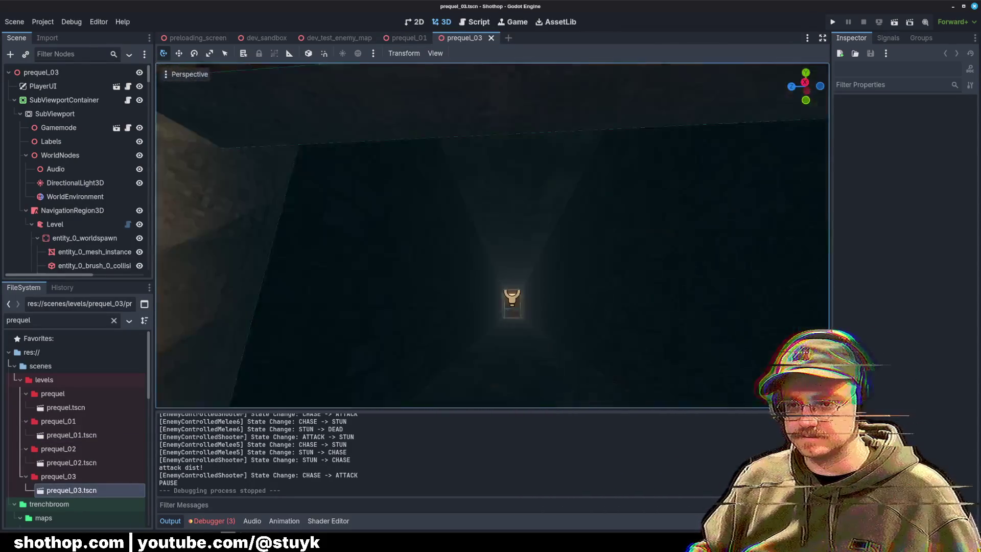
# Launch TrenchBroom from the application launcher.
pyautogui.scroll(2, 519, 183)
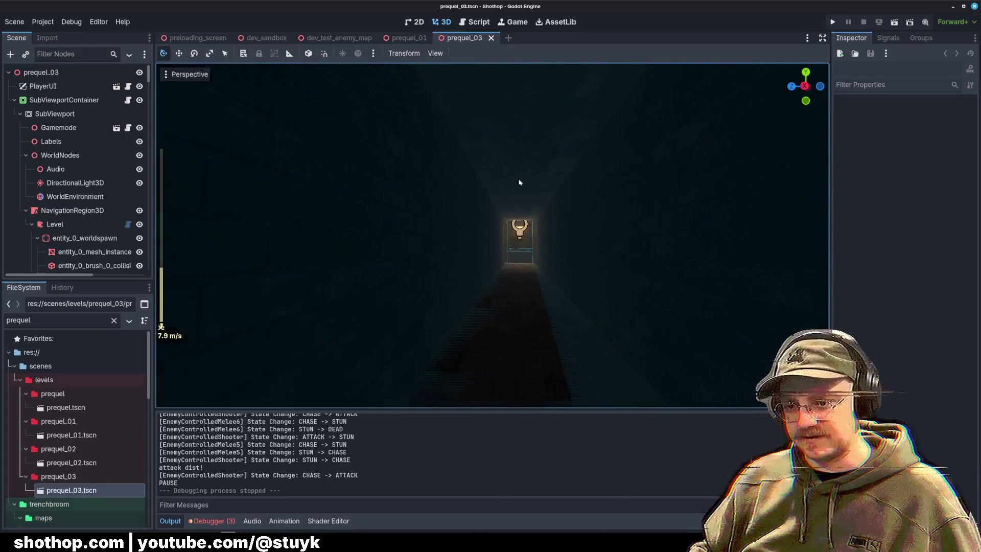
pyautogui.press('super')
pyautogui.click(200, 363)
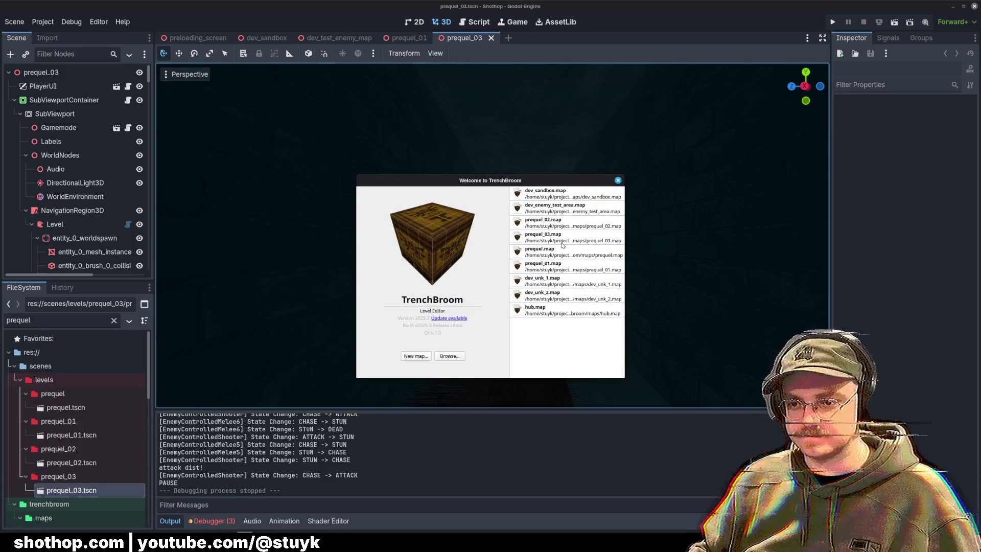
# Open prequel_03.map in TrenchBroom and maximize the window.
pyautogui.doubleClick(558, 240)
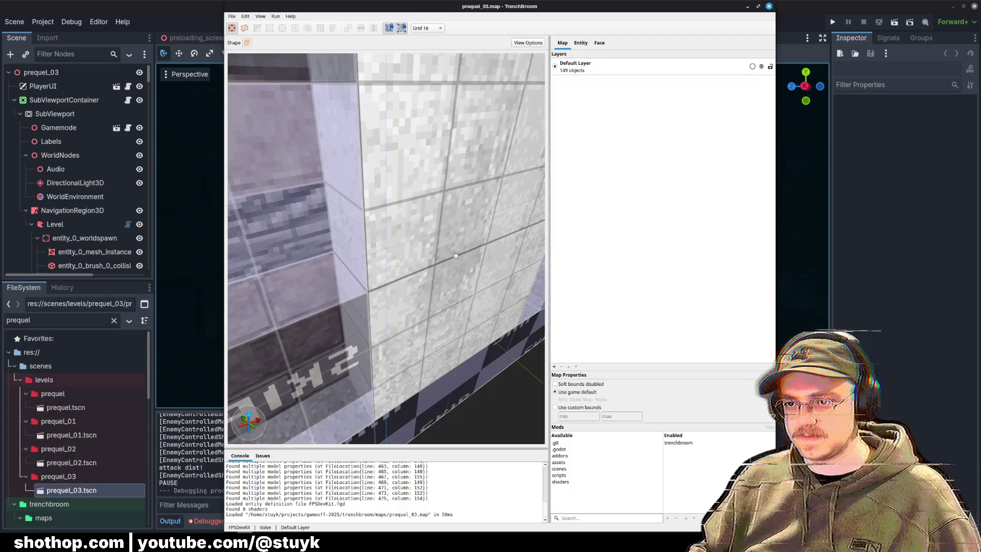
pyautogui.click(759, 7)
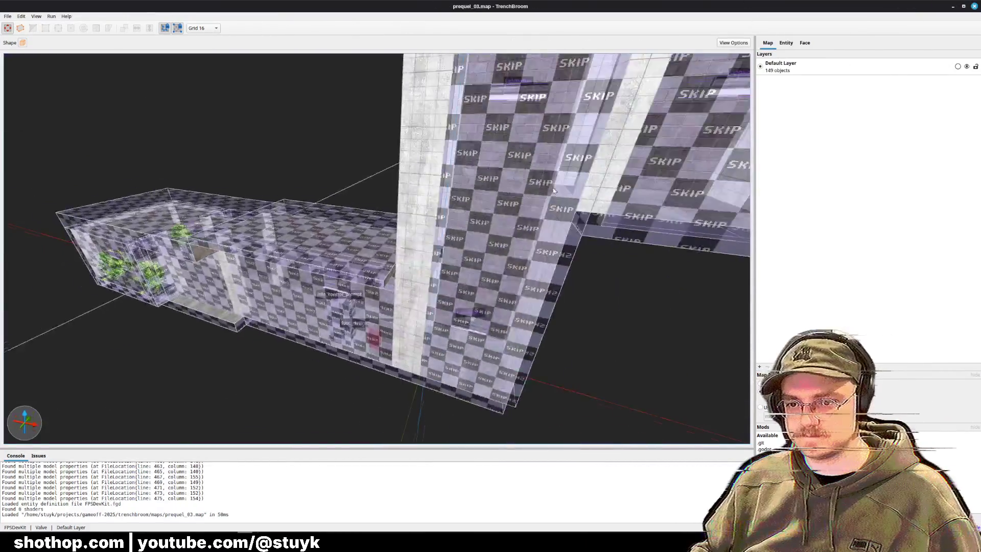
pyautogui.scroll(10, 660, 174)
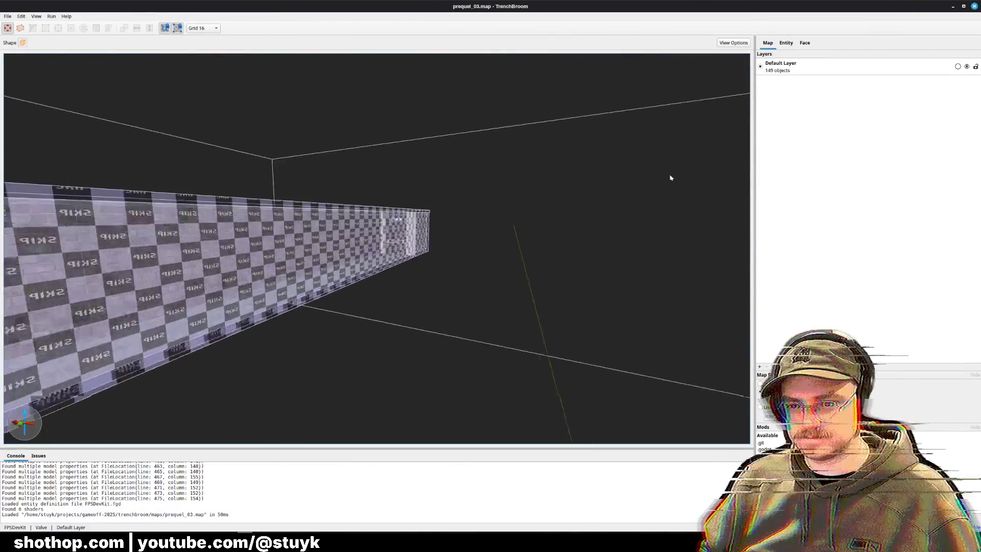
pyautogui.press('d')
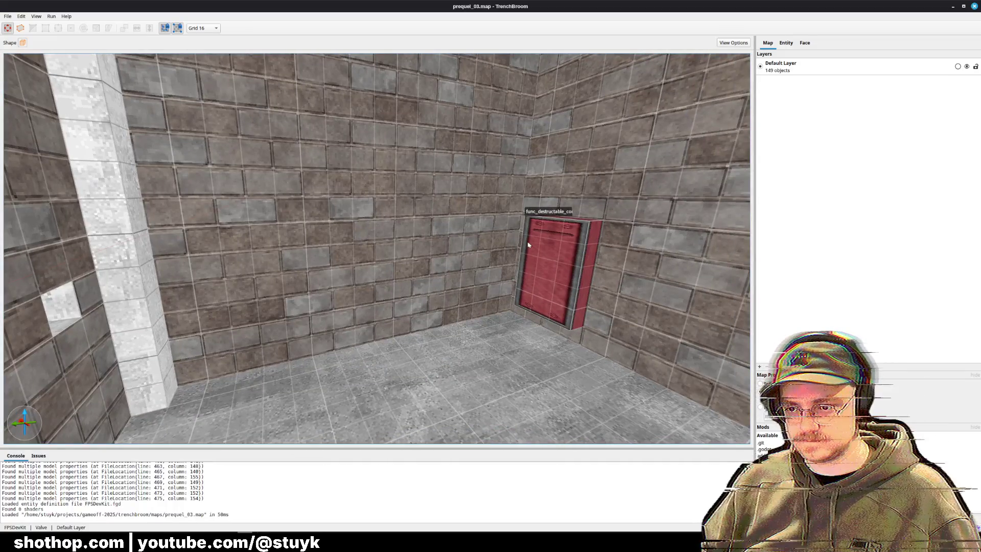
# Try deleting a worldspawn brush, undo it, and test-select the right wall and top strip.
pyautogui.click(528, 245)
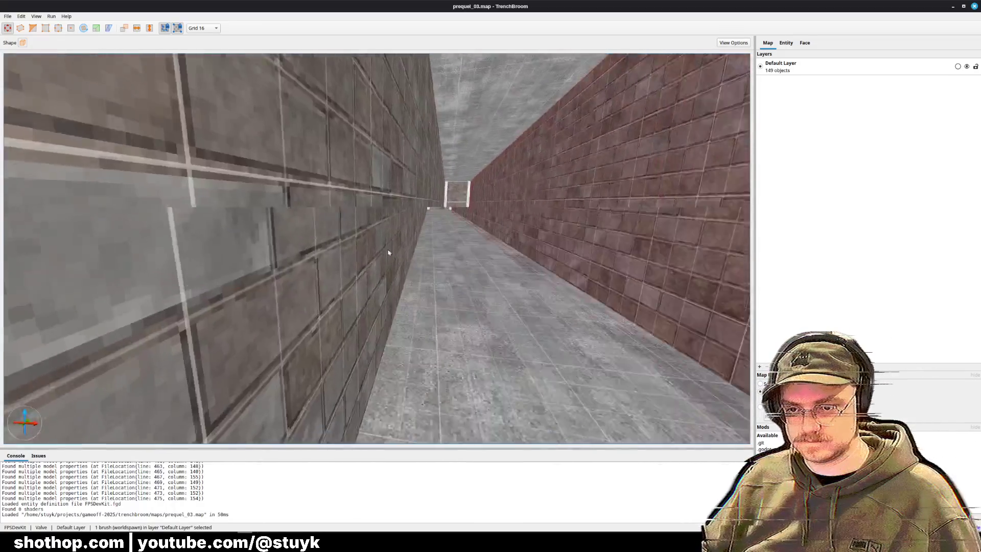
pyautogui.press('Delete')
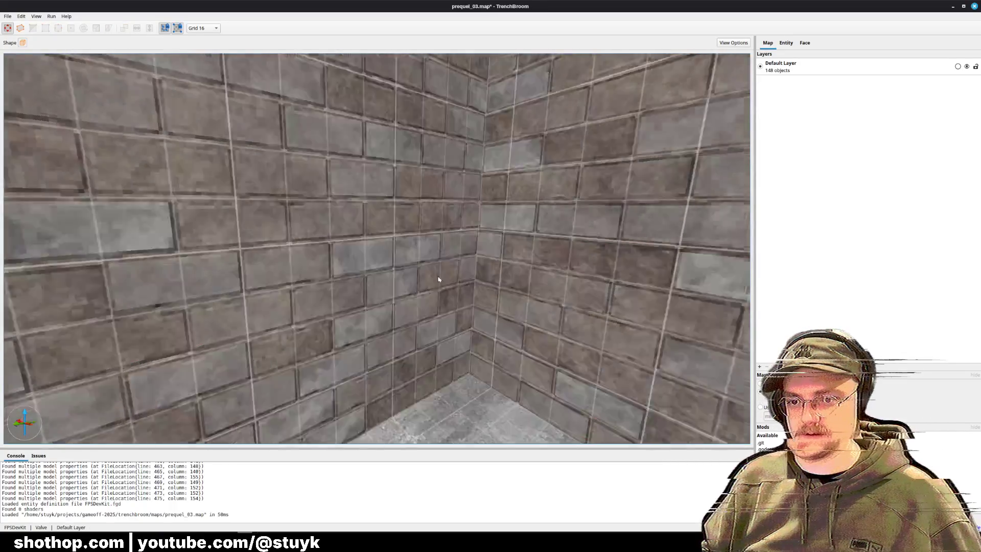
pyautogui.press('w')
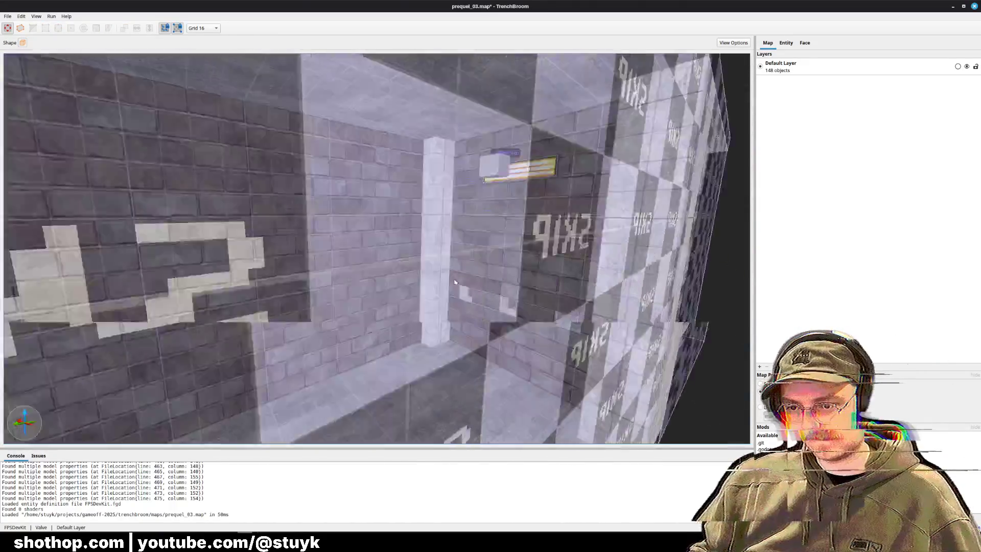
pyautogui.hotkey('ctrl', 'z')
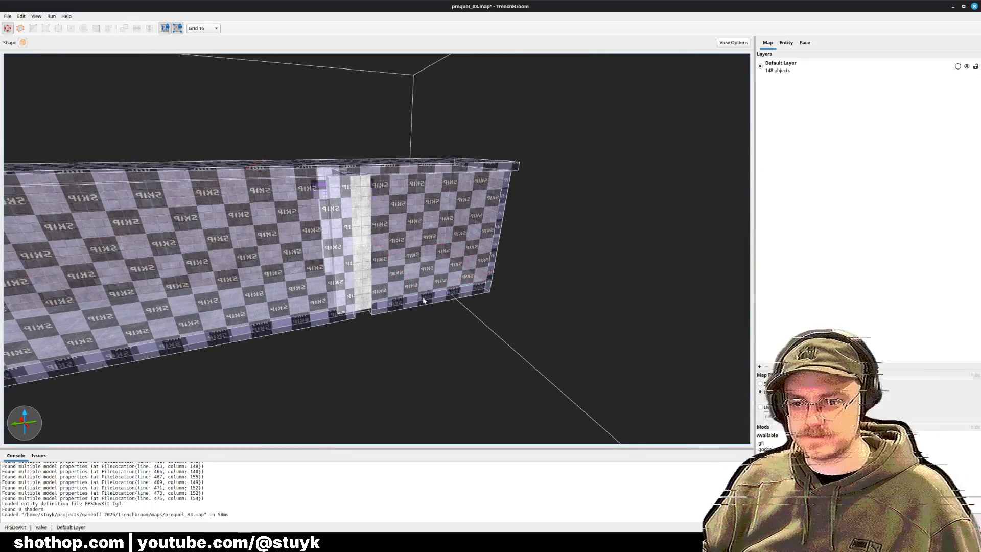
pyautogui.click(424, 300)
pyautogui.keyDown('ctrl'); pyautogui.click(398, 173); pyautogui.keyUp('ctrl')
pyautogui.press('Escape')
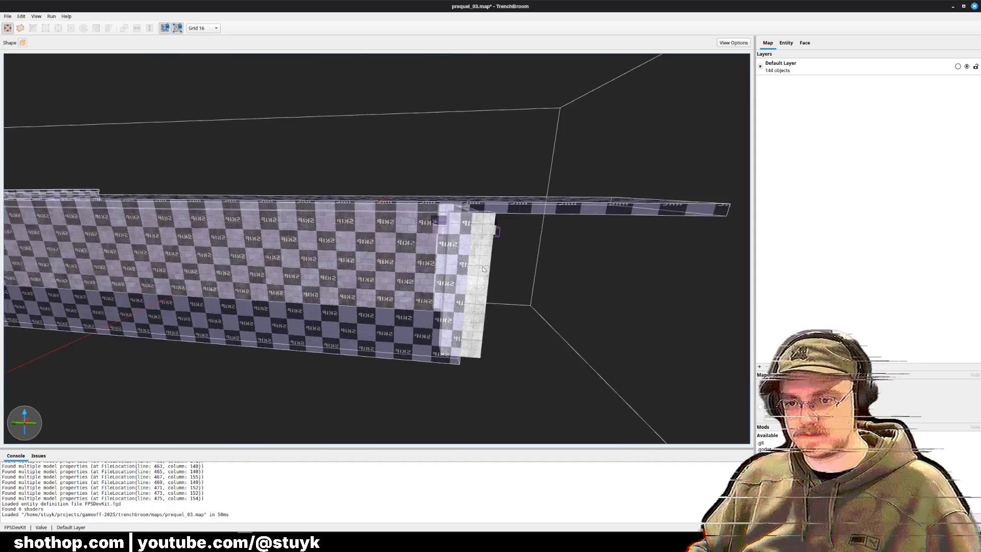
# Paste a new floor brush and select it together with the corridor's top slab.
pyautogui.hotkey('ctrl', 'v')
pyautogui.scroll(-5, 437, 256)
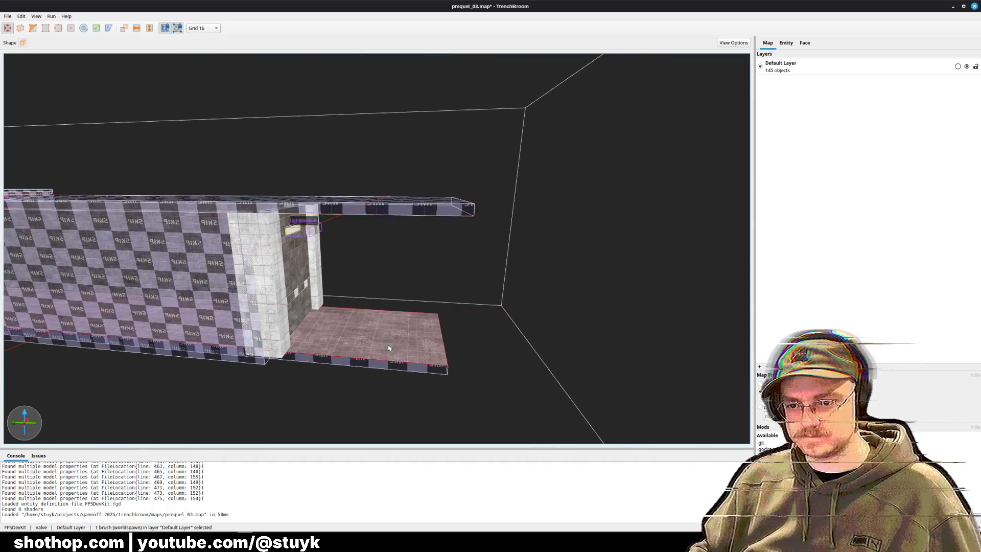
pyautogui.click(419, 338)
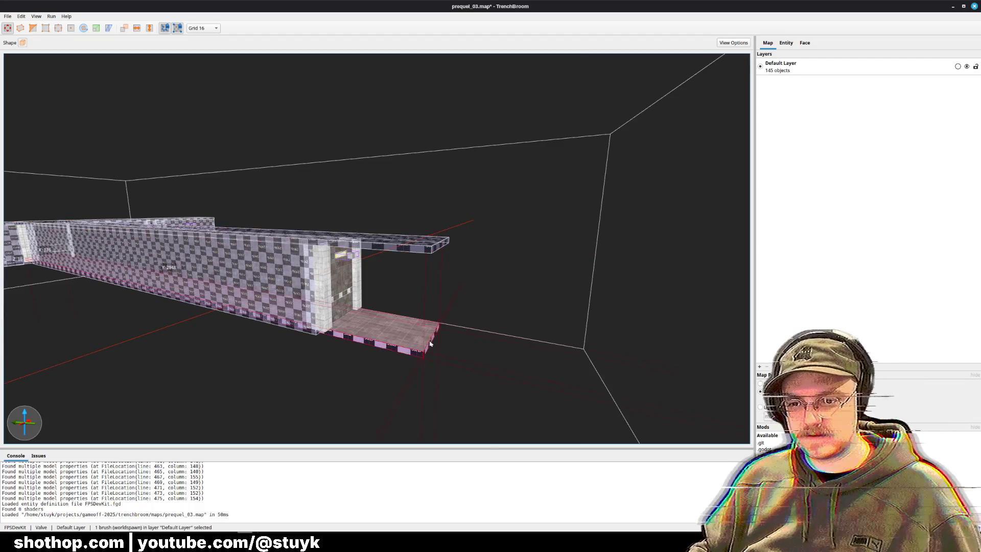
pyautogui.keyDown('ctrl'); pyautogui.click(435, 244); pyautogui.keyUp('ctrl')
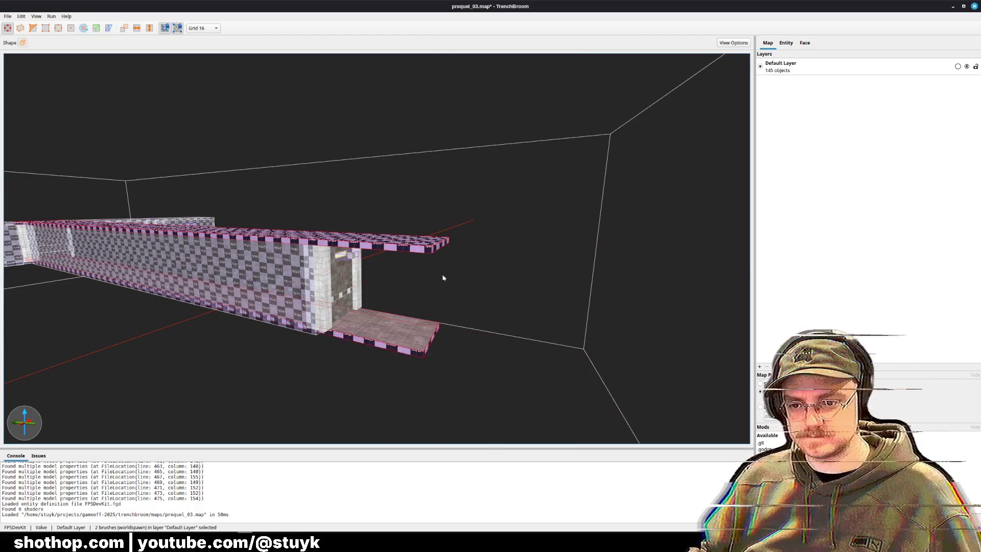
pyautogui.scroll(5, 483, 319)
pyautogui.scroll(-3, 481, 318)
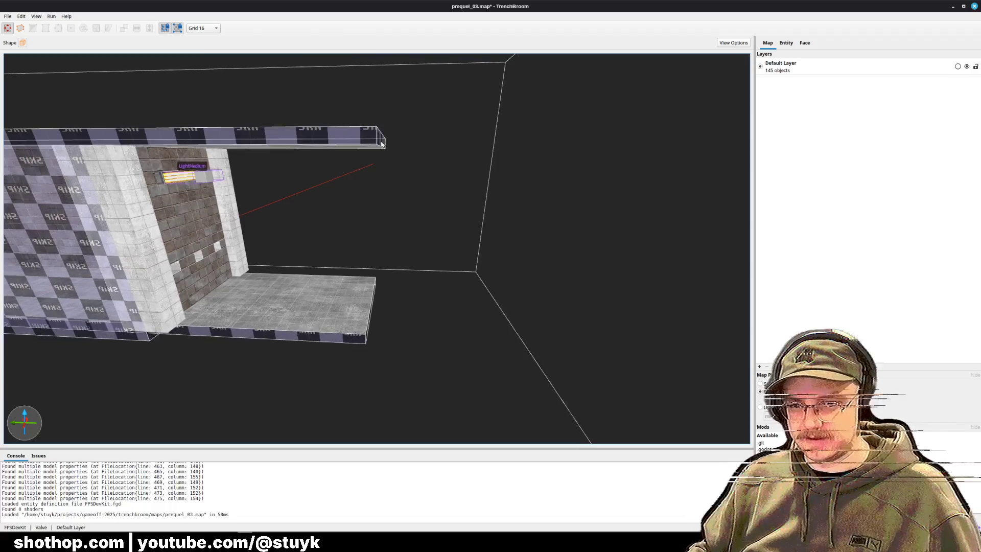
pyautogui.click(383, 143)
pyautogui.keyDown('ctrl'); pyautogui.click(348, 288); pyautogui.keyUp('ctrl')
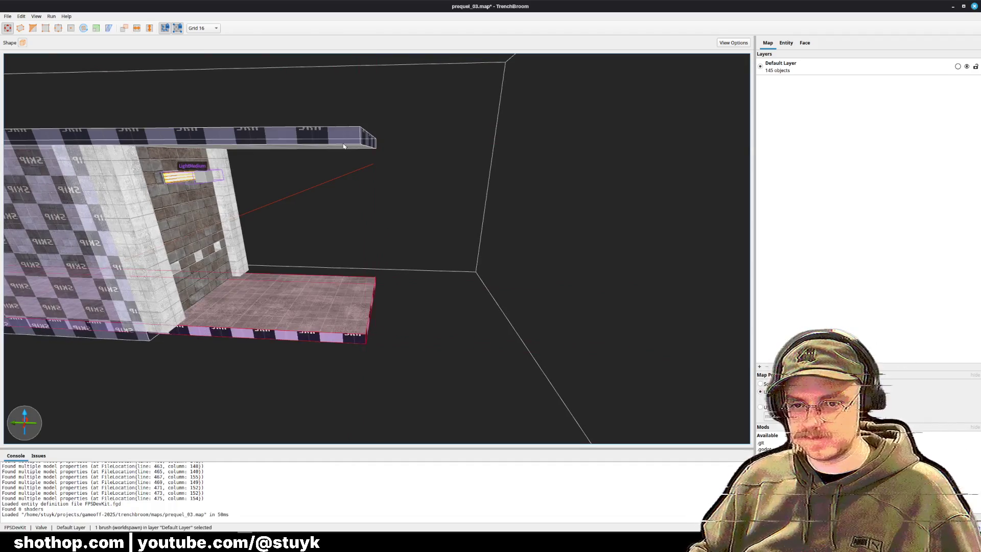
pyautogui.scroll(-5, 367, 143)
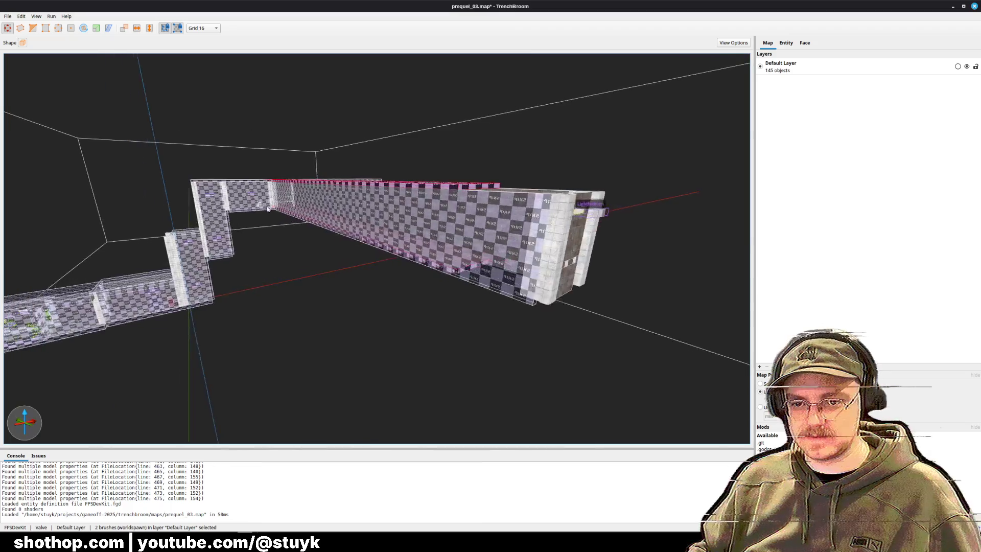
pyautogui.scroll(10, 357, 206)
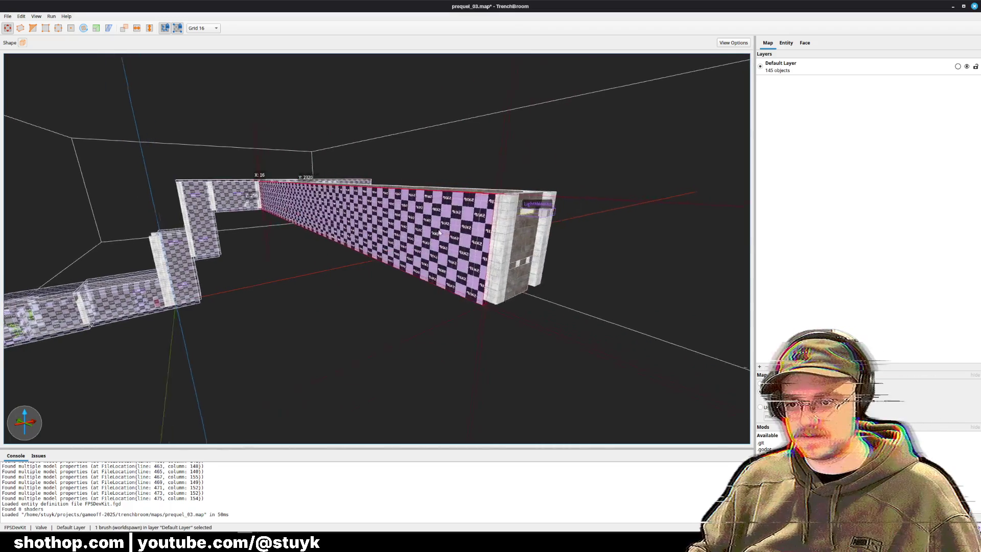
pyautogui.scroll(-5, 420, 262)
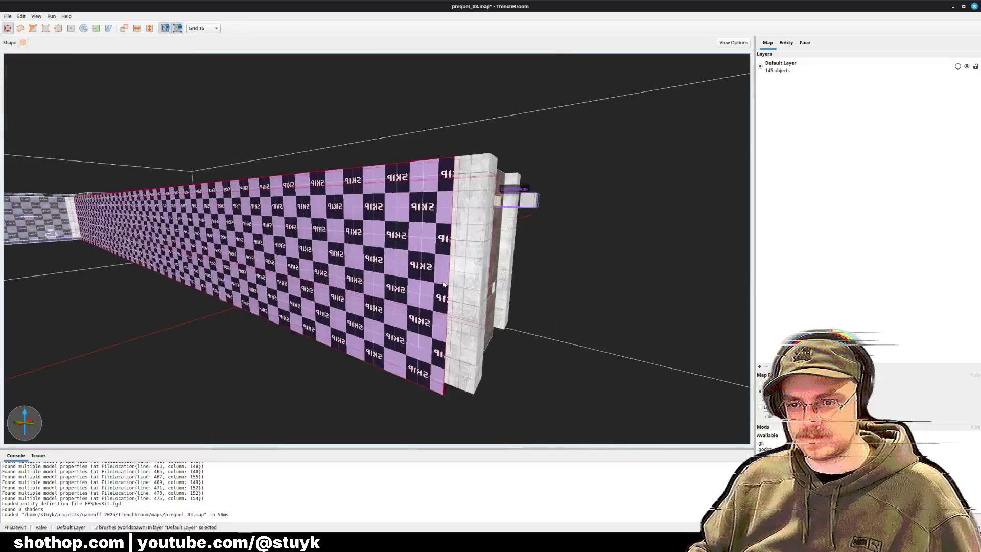
# Pull the SKIP wall brushes along the corridor and delete the three-brush end pillar.
pyautogui.moveTo(453, 290)
pyautogui.mouseDown()
pyautogui.moveTo(230, 220)
pyautogui.moveTo(78, 193)
pyautogui.mouseUp()
pyautogui.scroll(-3, 379, 250)
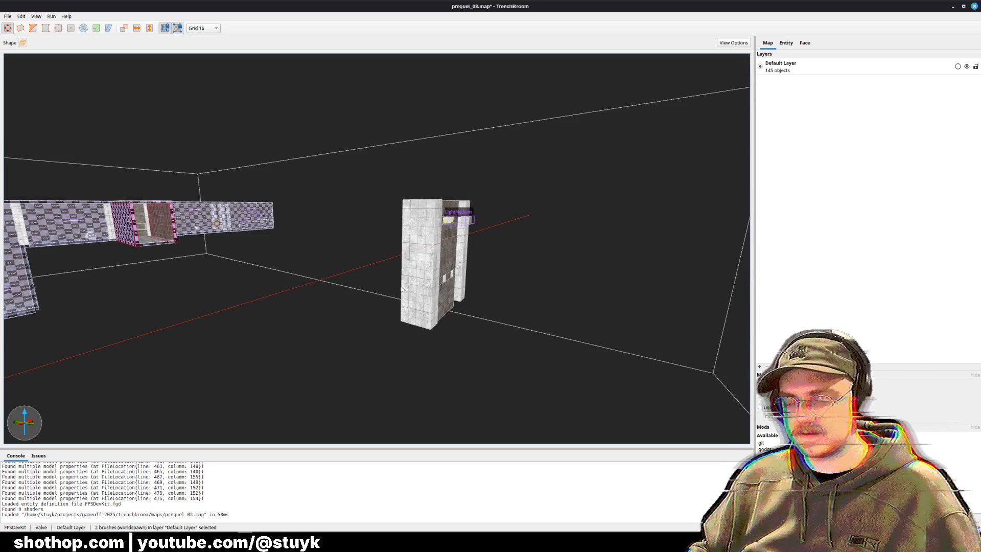
pyautogui.click(488, 242)
pyautogui.click(413, 271)
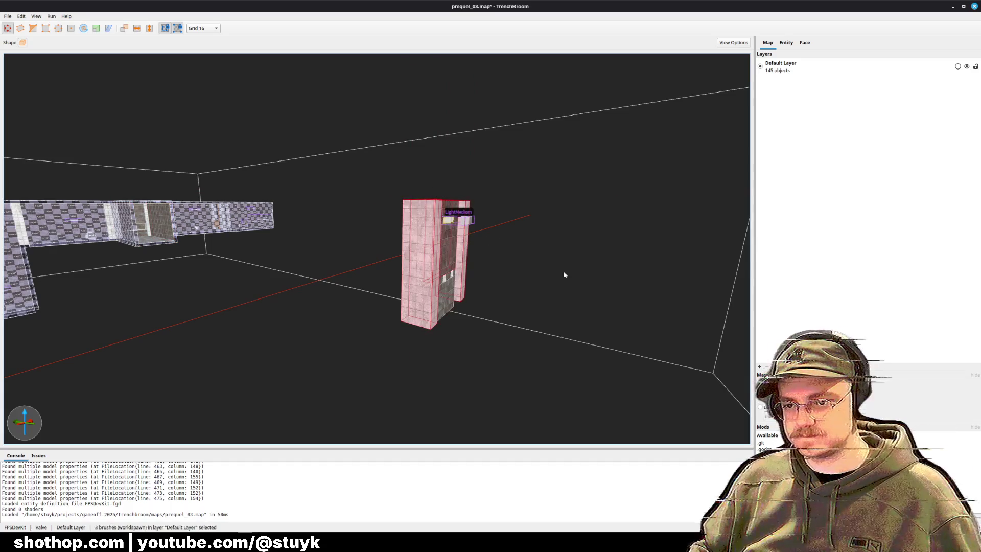
pyautogui.press('Delete')
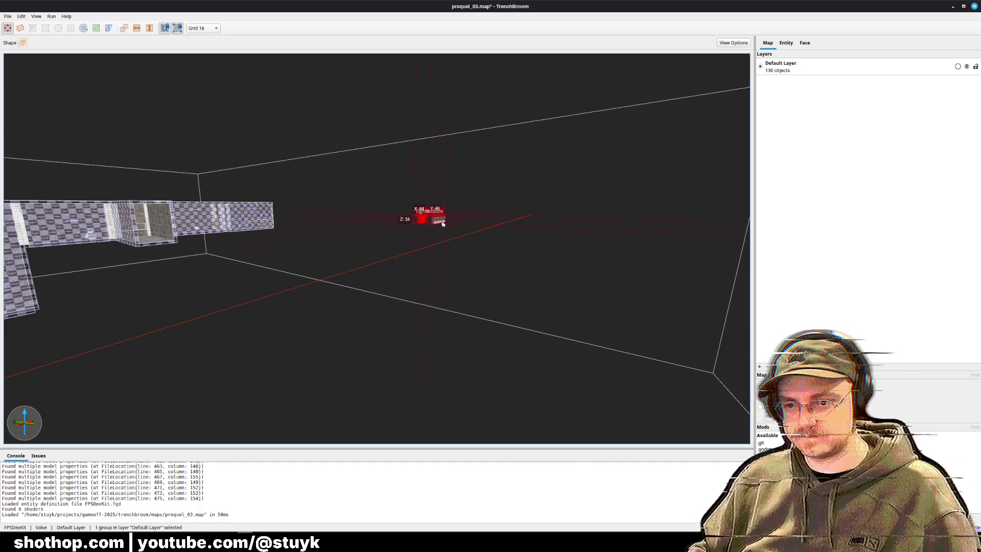
# Paste the func_destructable_control_panel entity into the small room.
pyautogui.press('Escape')
pyautogui.scroll(5, 443, 223)
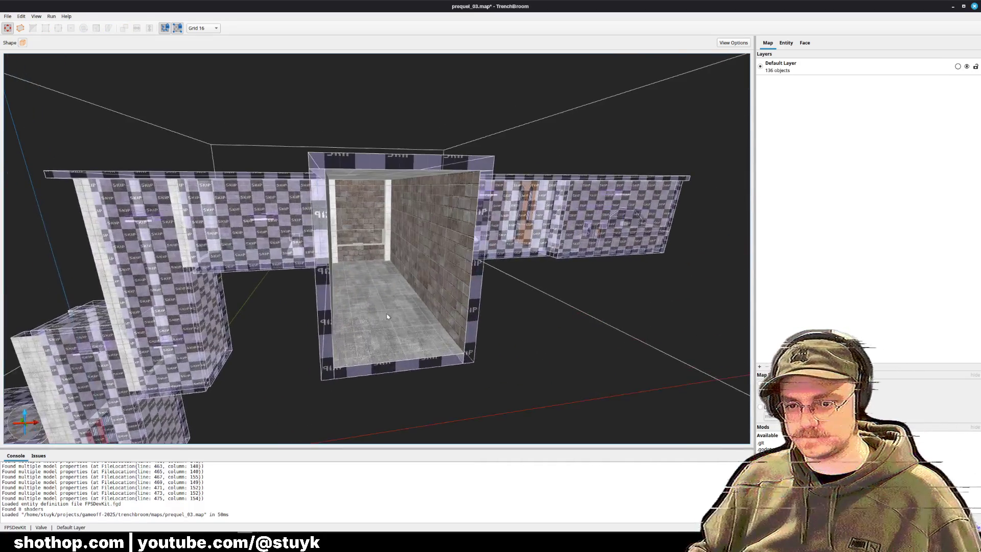
pyautogui.hotkey('ctrl', 'v')
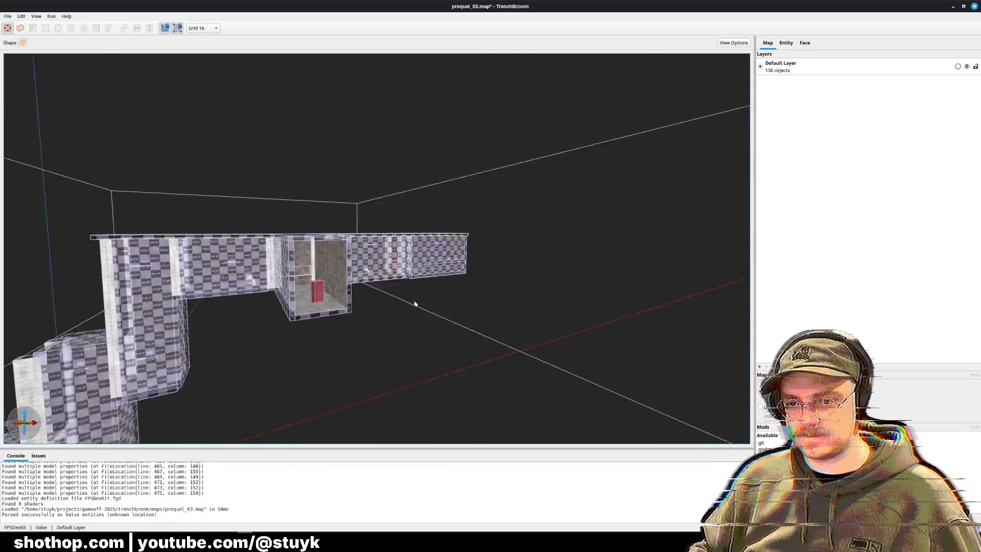
pyautogui.hotkey('ctrl', 'v')
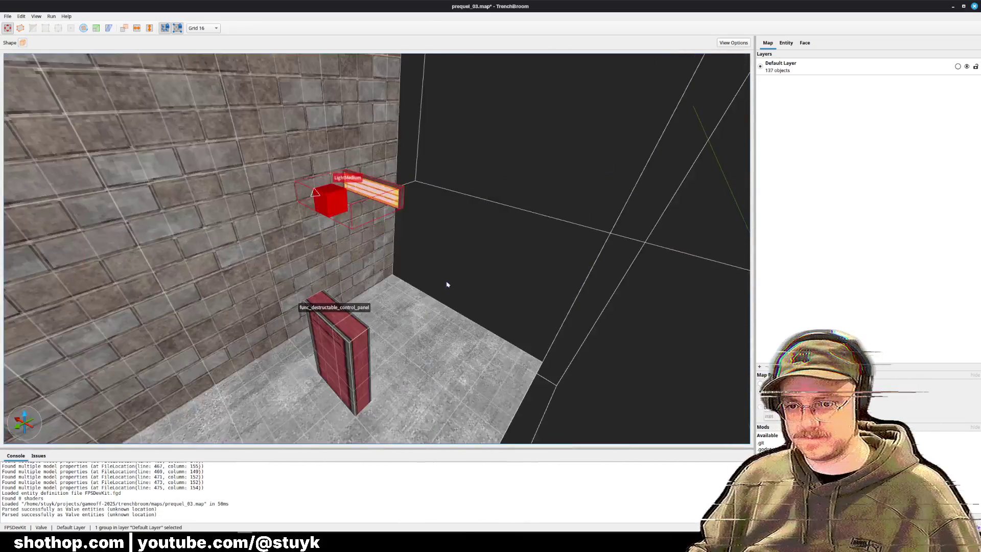
# Try the BKCB2 and BKBG2_ materials on the brick wall, keeping BKCB2.
pyautogui.click(375, 277)
pyautogui.click(805, 44)
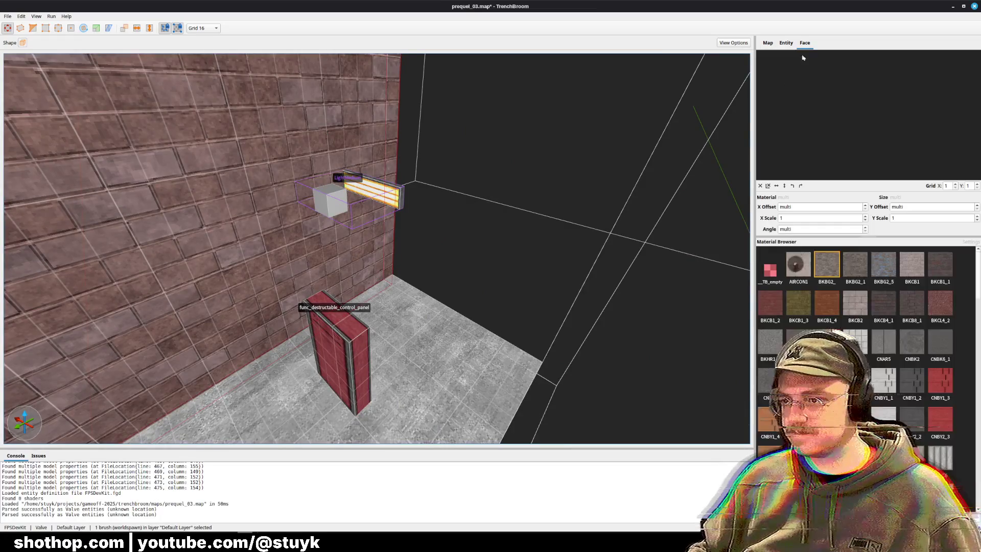
pyautogui.click(858, 306)
pyautogui.scroll(-10, 857, 305)
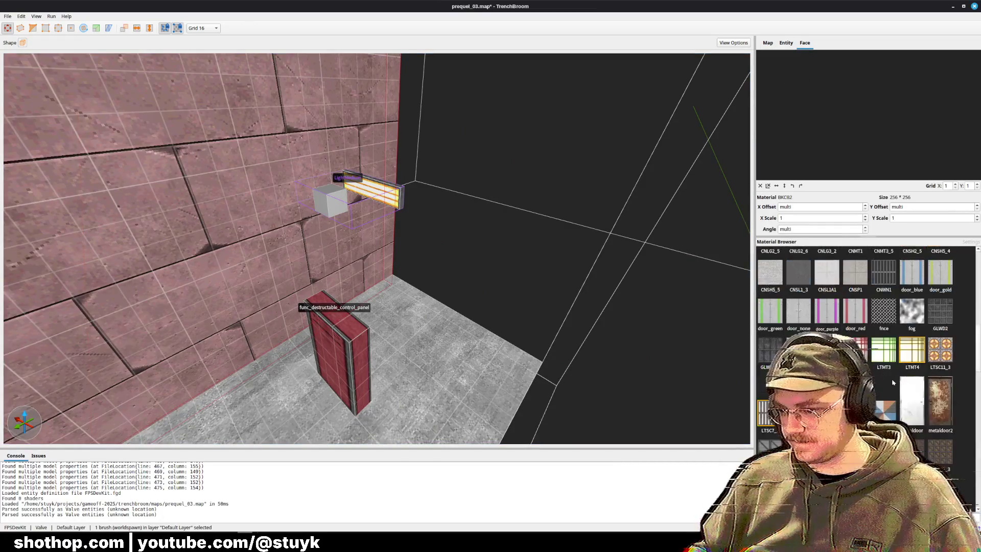
pyautogui.scroll(10, 864, 358)
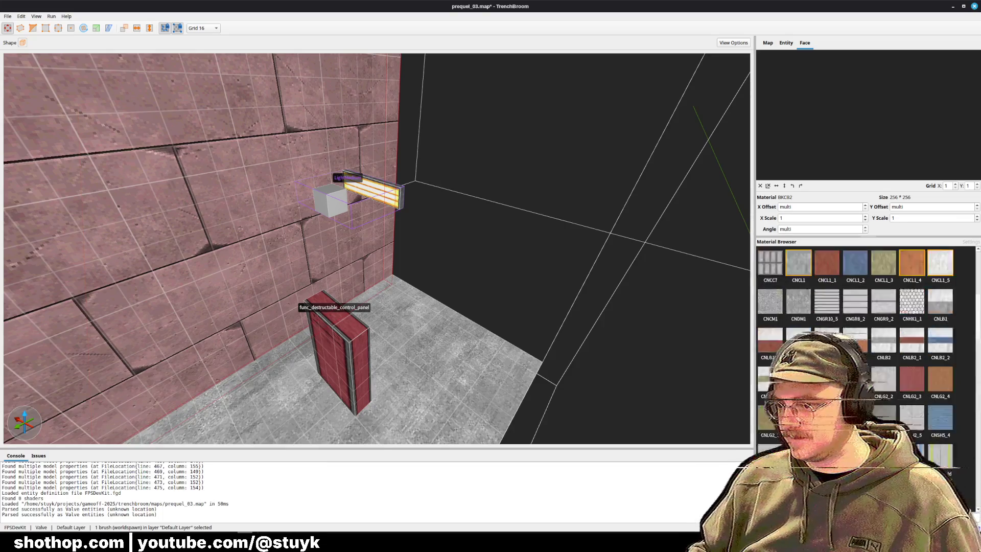
pyautogui.scroll(-10, 864, 357)
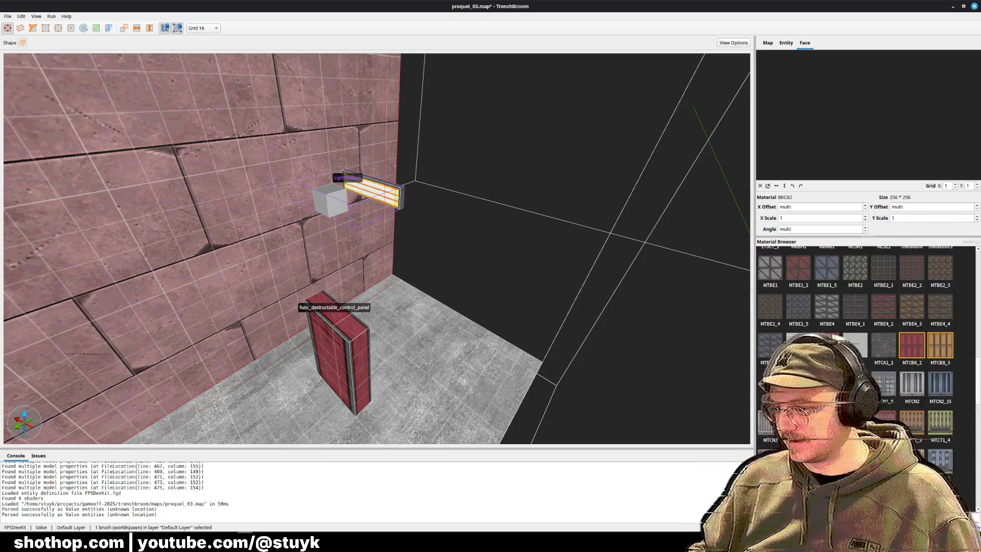
pyautogui.scroll(5, 864, 348)
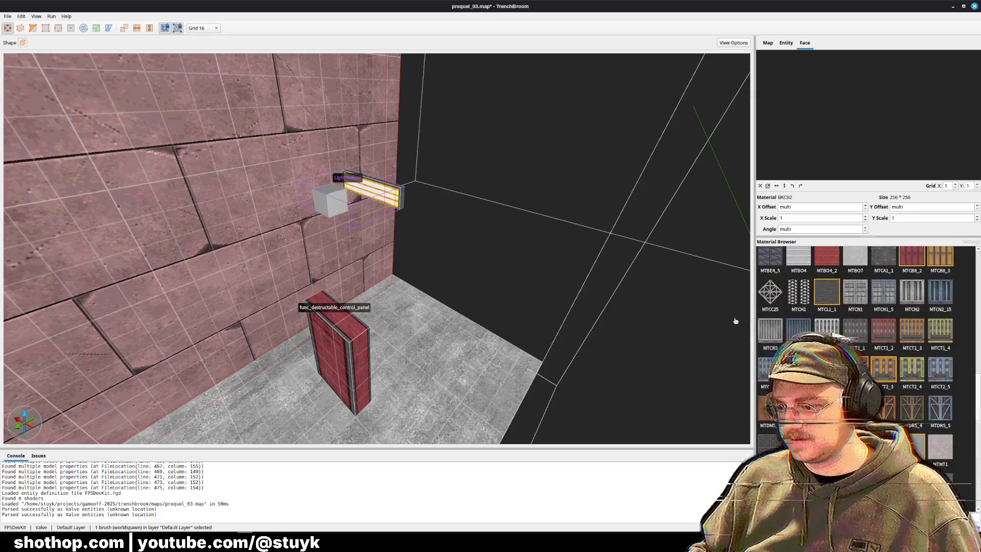
pyautogui.scroll(10, 872, 352)
pyautogui.click(837, 274)
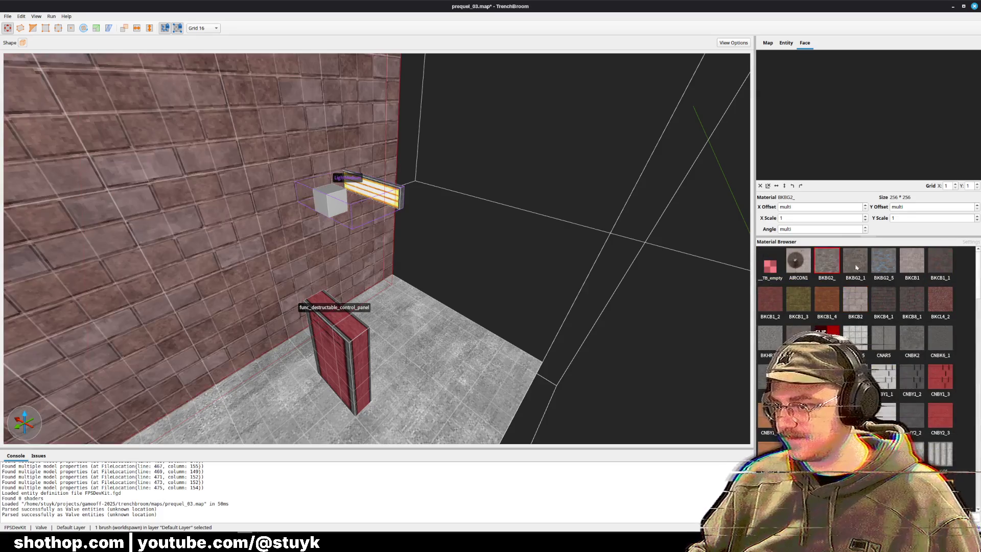
pyautogui.hotkey('ctrl', 'z')
# Extend the floor-edge step brush outward toward the pink brick wall.
pyautogui.moveTo(547, 261)
pyautogui.mouseDown()
pyautogui.moveTo(497, 260)
pyautogui.moveTo(540, 269)
pyautogui.moveTo(405, 291)
pyautogui.mouseUp()
pyautogui.press('Escape')
pyautogui.click(493, 300)
pyautogui.moveTo(570, 328)
pyautogui.mouseDown()
pyautogui.moveTo(511, 300)
pyautogui.moveTo(433, 354)
pyautogui.moveTo(448, 245)
pyautogui.moveTo(401, 357)
pyautogui.moveTo(428, 159)
pyautogui.mouseUp()
pyautogui.press('Escape')
pyautogui.scroll(-5, 366, 195)
# Inspect the wall's skip face from behind and save the map.
pyautogui.moveTo(366, 195)
pyautogui.mouseDown()
pyautogui.moveTo(320, 281)
pyautogui.moveTo(286, 254)
pyautogui.mouseUp()
pyautogui.click(287, 254)
pyautogui.scroll(-5, 273, 257)
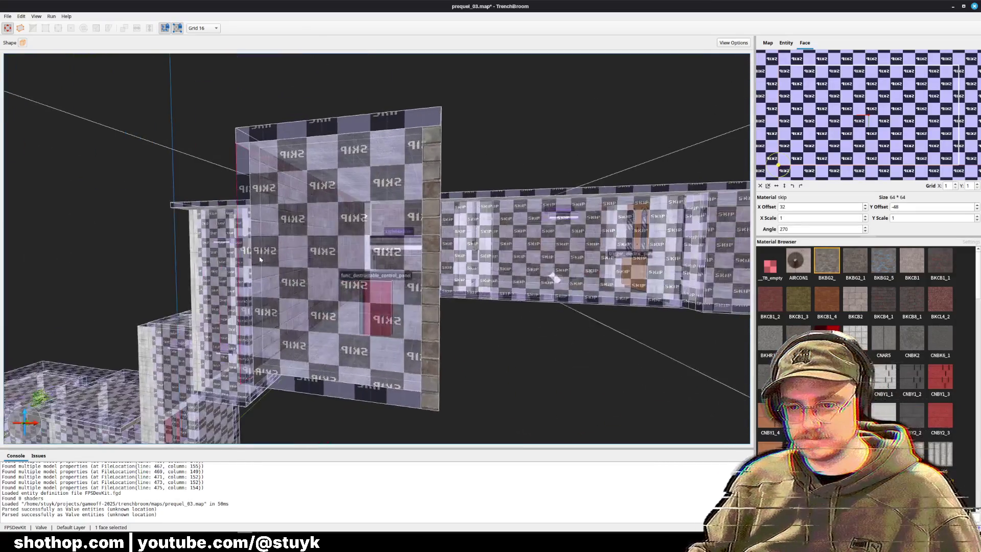
pyautogui.moveTo(435, 292); pyautogui.dragTo(438, 328)
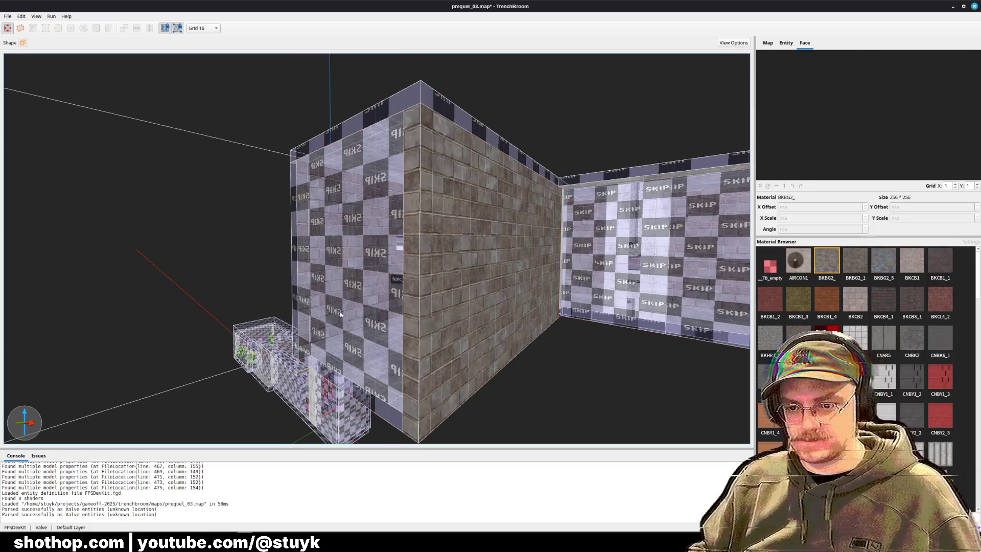
pyautogui.press('Escape')
pyautogui.scroll(10, 430, 320)
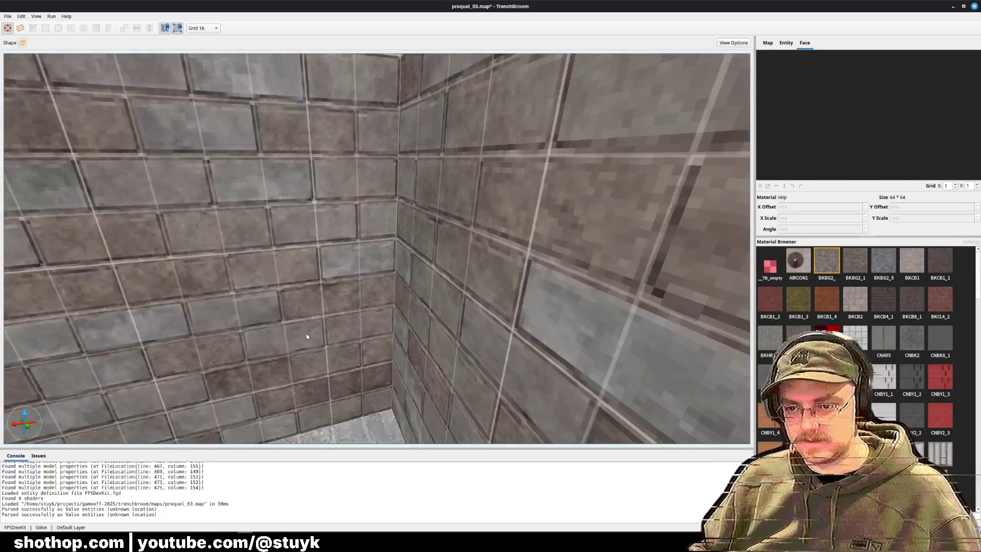
pyautogui.hotkey('ctrl', 's')
# Move the LightMedium light off the wall and raise the control panel onto the back wall.
pyautogui.scroll(-2, 279, 330)
pyautogui.click(373, 215)
pyautogui.moveTo(373, 215)
pyautogui.mouseDown()
pyautogui.moveTo(358, 225)
pyautogui.moveTo(361, 244)
pyautogui.mouseUp()
pyautogui.press('Down')
pyautogui.press('Down')
pyautogui.press('Down')
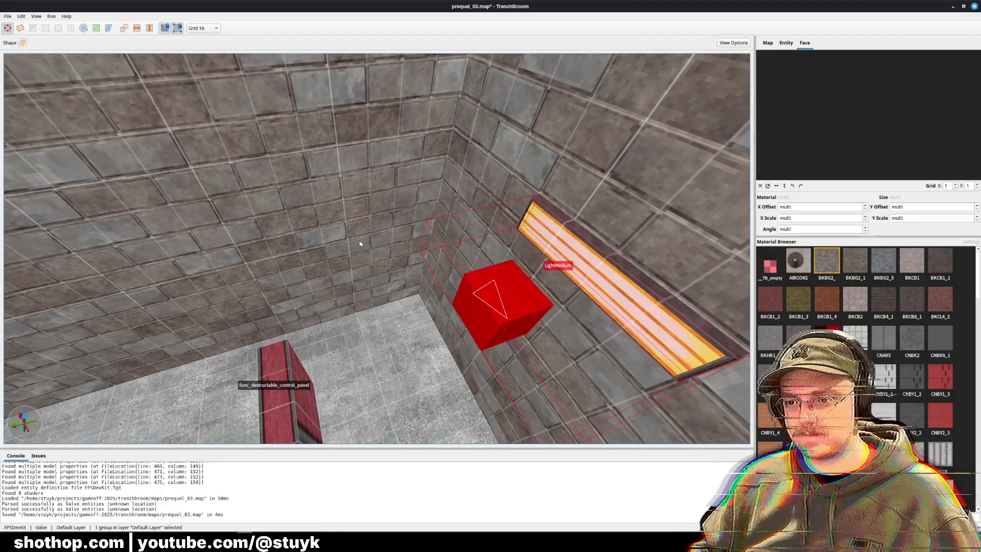
pyautogui.scroll(-5, 455, 221)
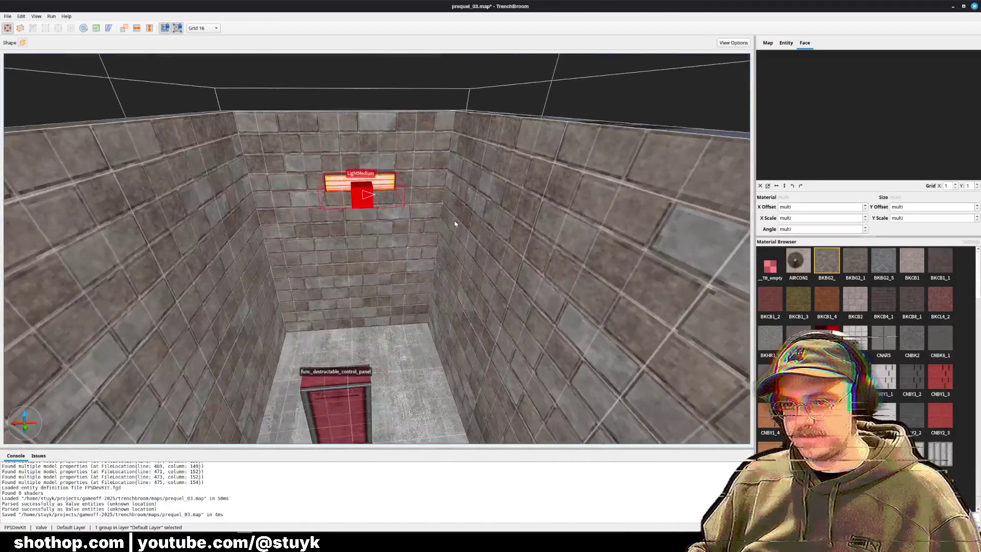
pyautogui.click(372, 372)
pyautogui.press('Up')
pyautogui.press('Up')
pyautogui.press('Up')
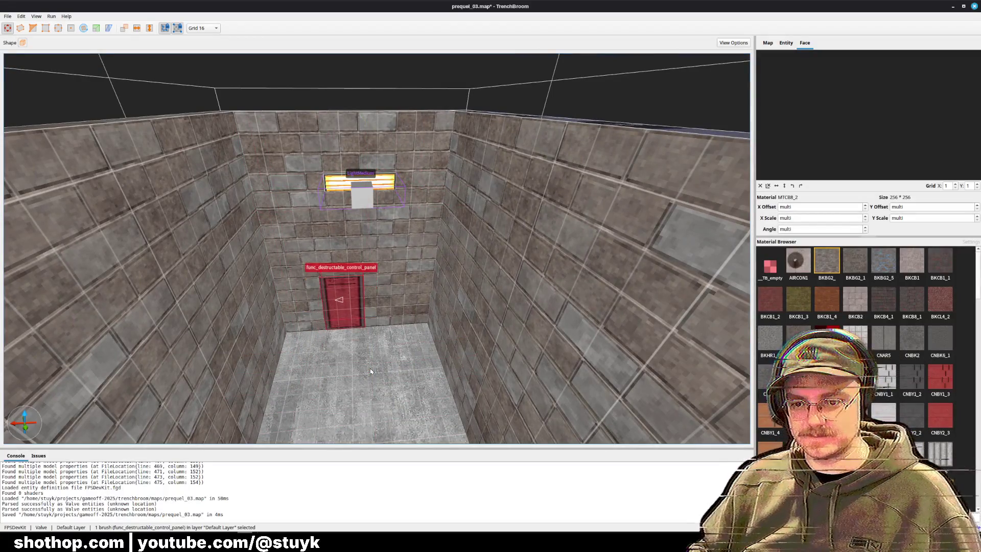
pyautogui.press('pageup')
pyautogui.press('pageup')
pyautogui.press('pageup')
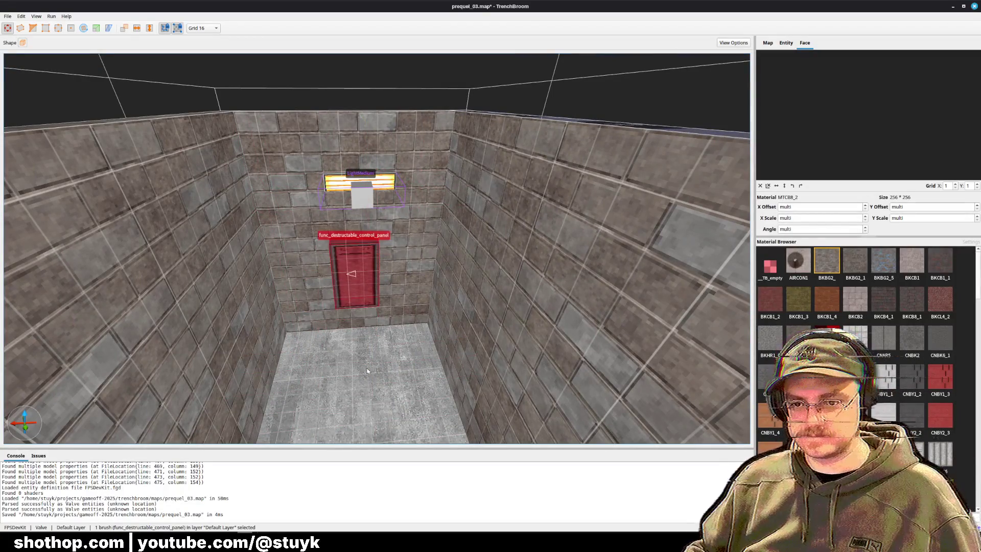
# Save prequel_03.map and minimize TrenchBroom.
pyautogui.click(363, 188)
pyautogui.press('Escape')
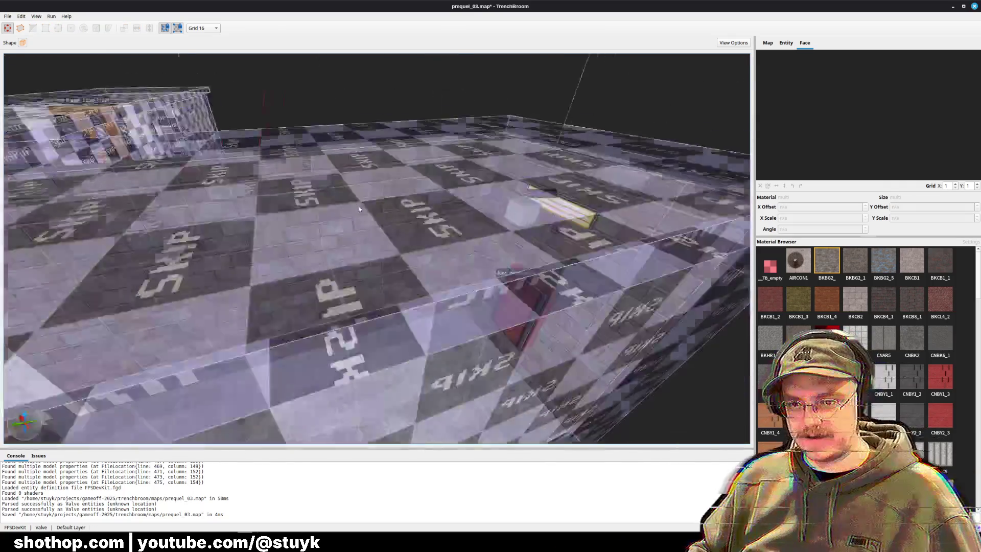
pyautogui.hotkey('ctrl', 's')
pyautogui.scroll(5, 346, 212)
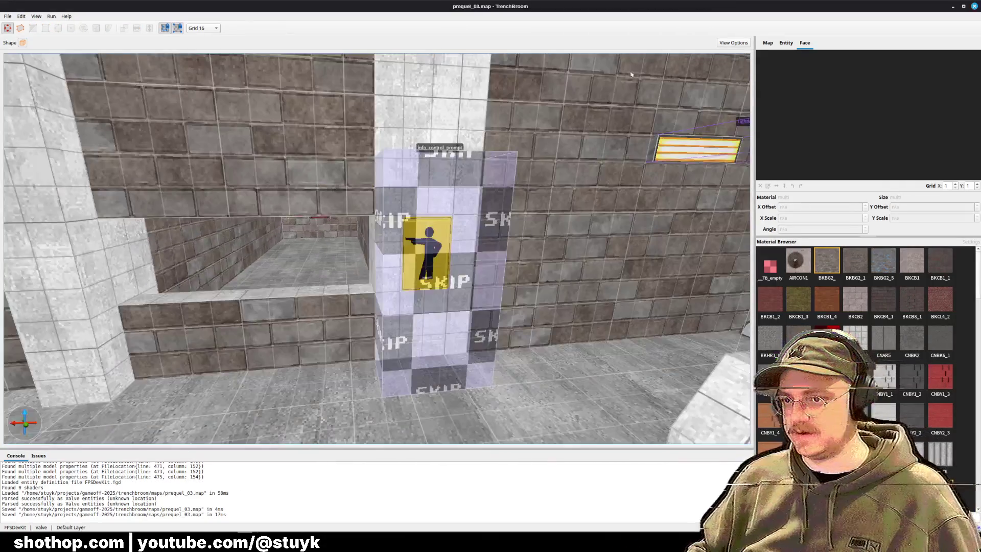
pyautogui.hotkey('ctrl', 's')
pyautogui.click(954, 6)
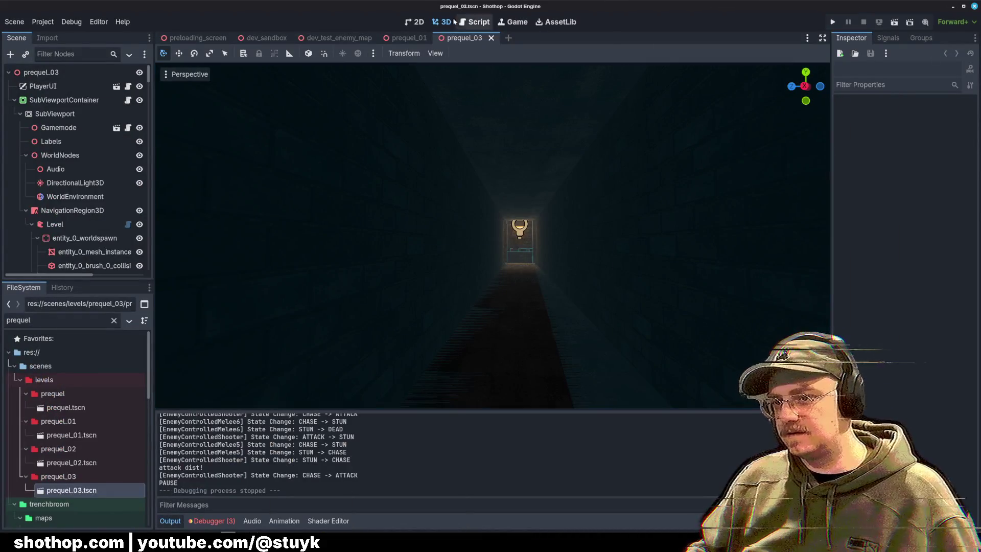
# Rebuild the prequel_03 level geometry from the map via the Level node's Build Map.
pyautogui.click(72, 210)
pyautogui.click(55, 223)
pyautogui.click(915, 121)
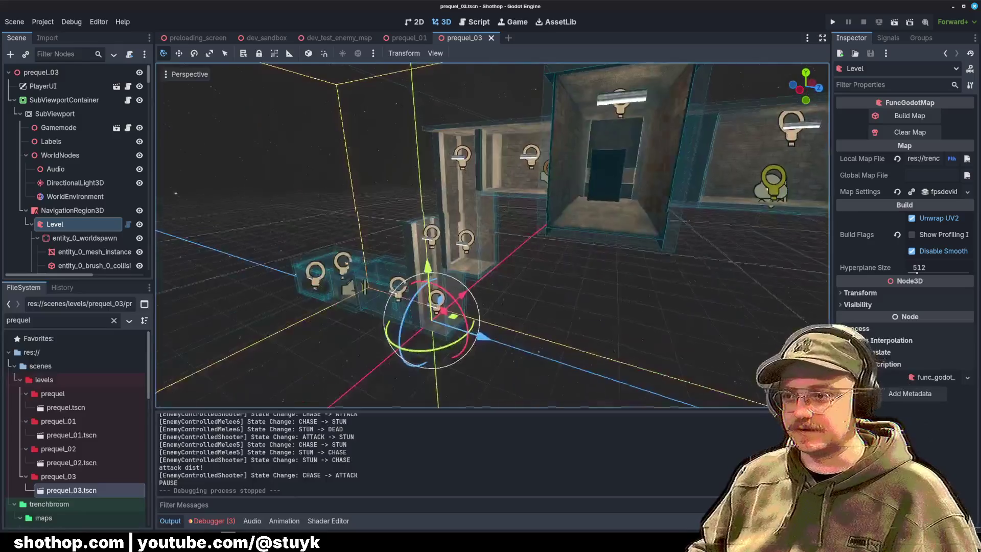
# Save the scene and run it to playtest.
pyautogui.press('w')
pyautogui.hotkey('ctrl', 's')
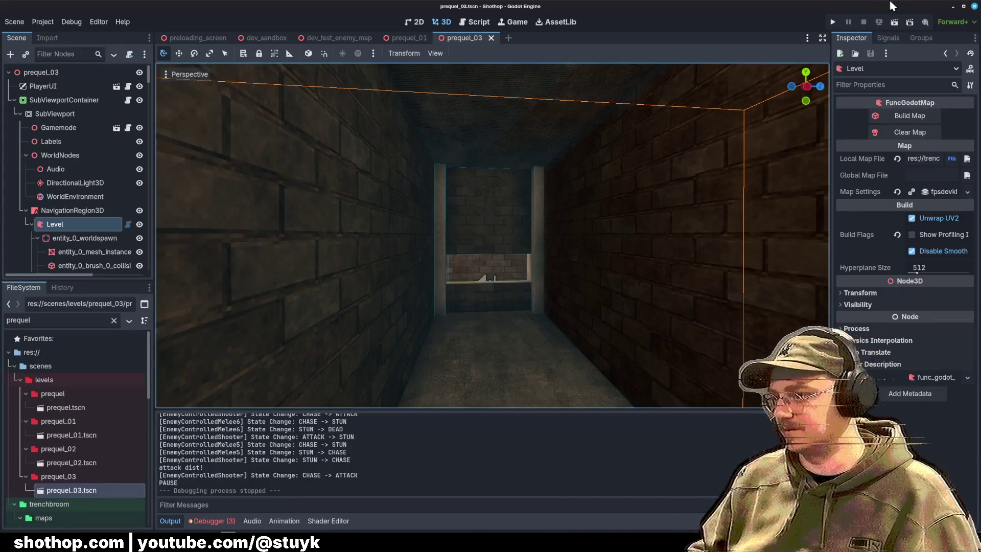
pyautogui.click(895, 25)
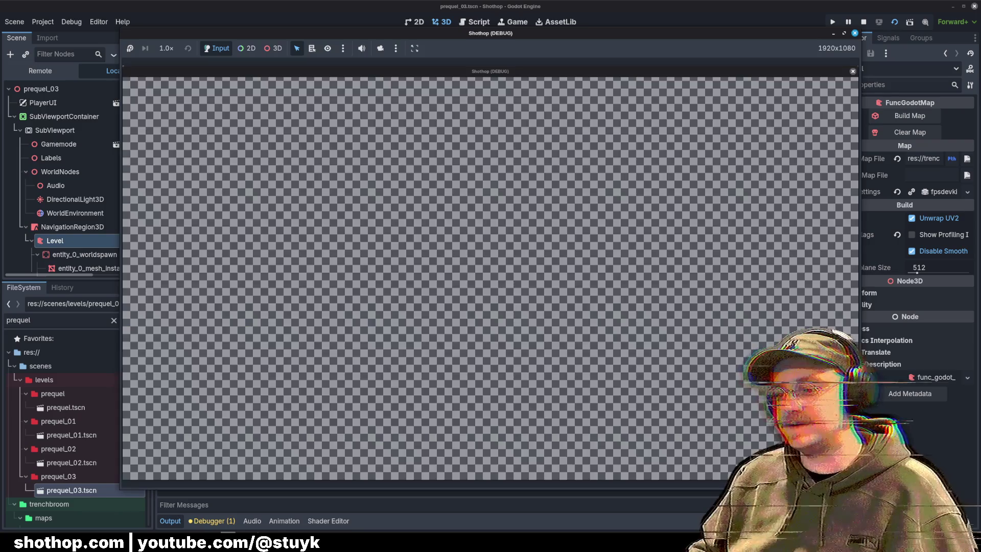
# Walk through the corridors to the doorway, then pause and restart the level.
pyautogui.press('w')
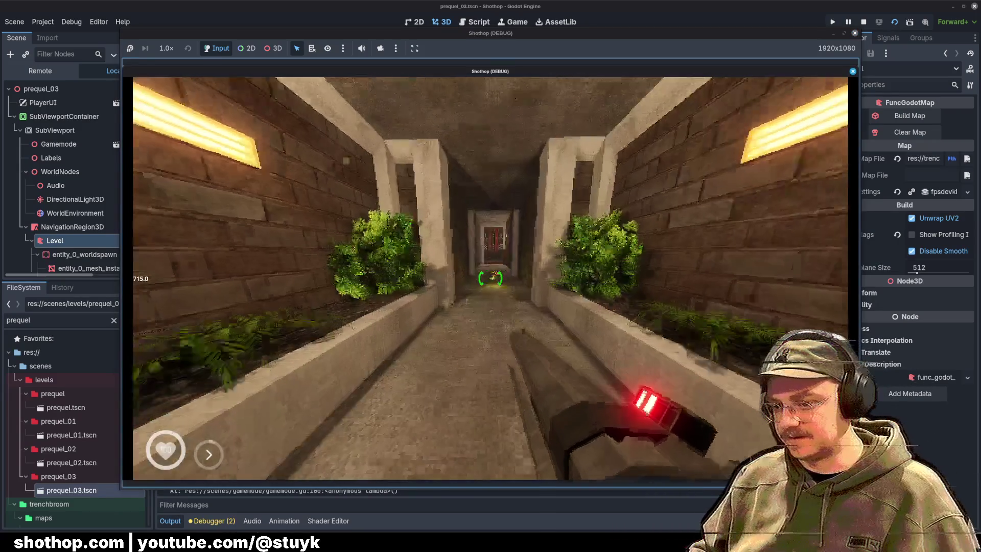
pyautogui.press('w')
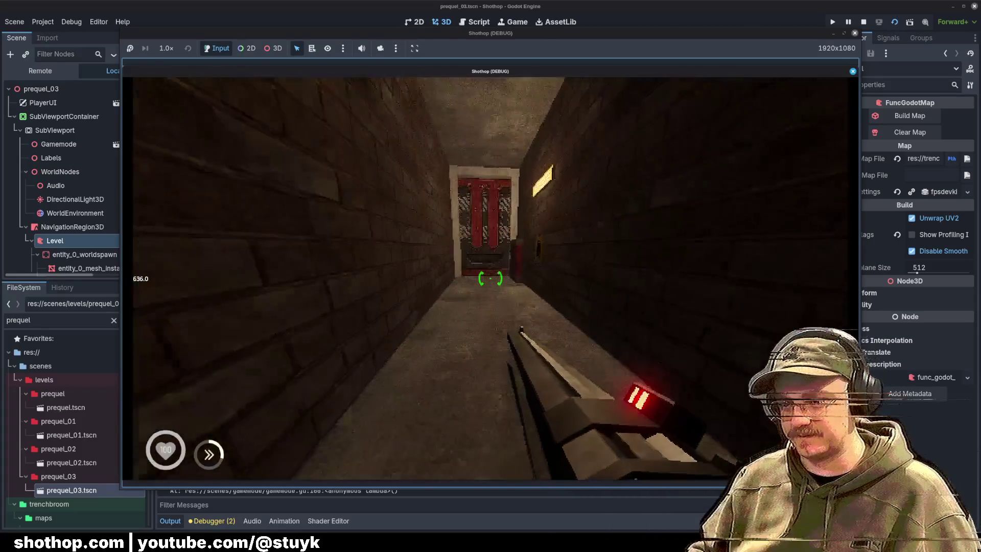
pyautogui.press('w')
pyautogui.press('w')
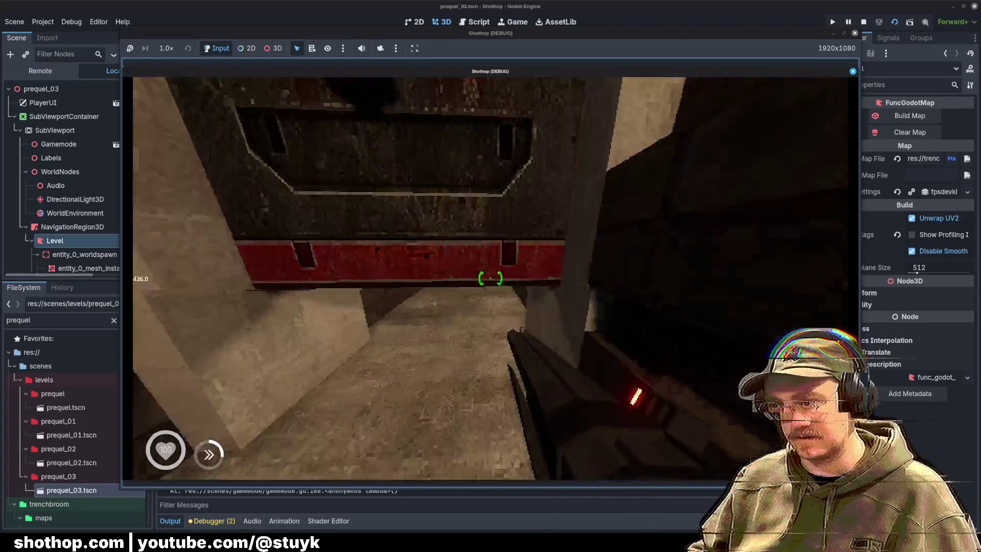
pyautogui.press('w')
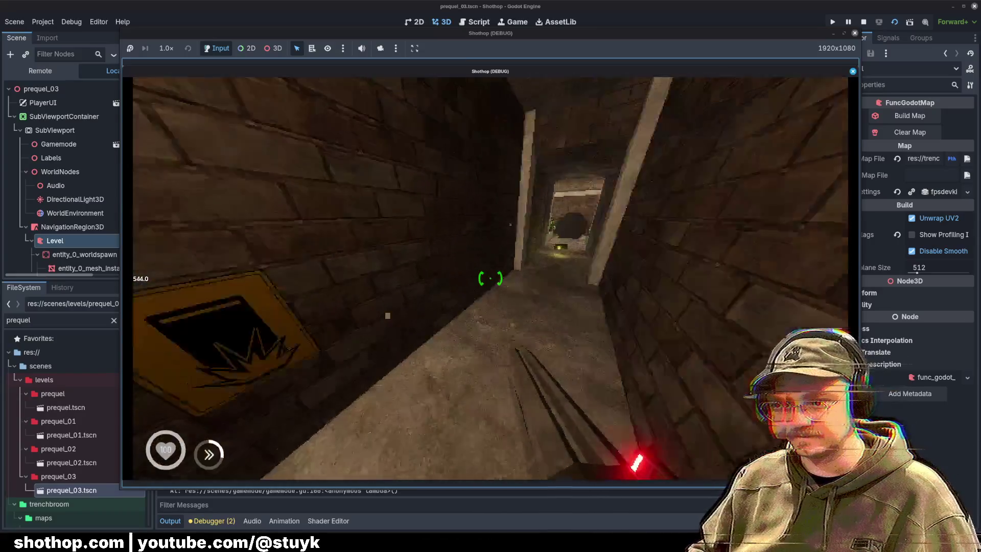
pyautogui.press('w')
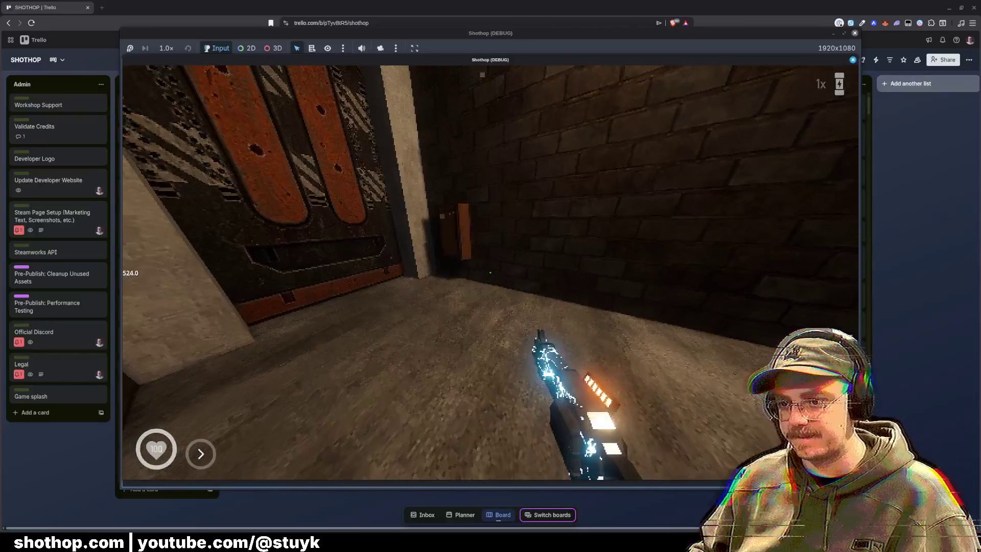
pyautogui.moveTo(491, 272)
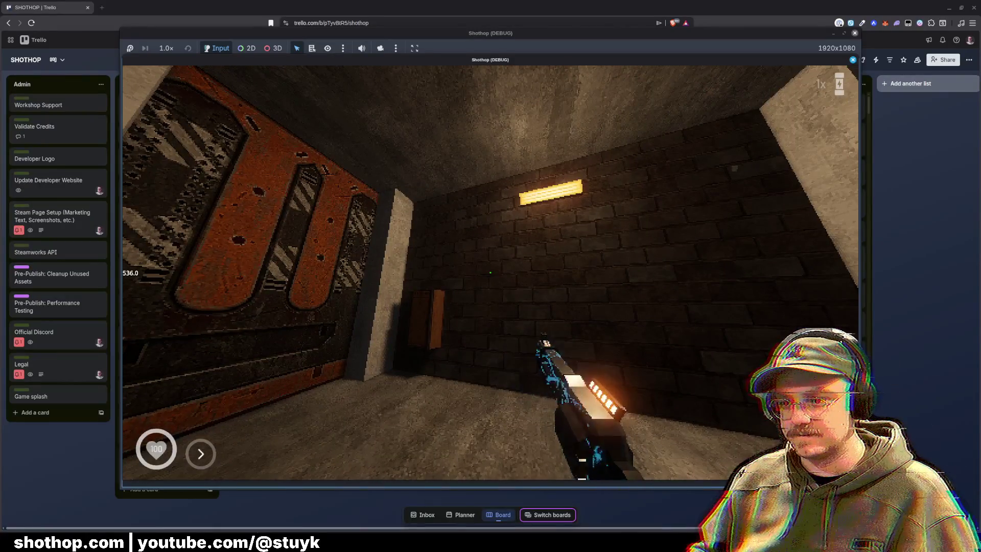
pyautogui.press('Escape')
pyautogui.click(490, 274)
# Shoot the red wall, then switch to the lightning gun and fire down the corridor.
pyautogui.press('w')
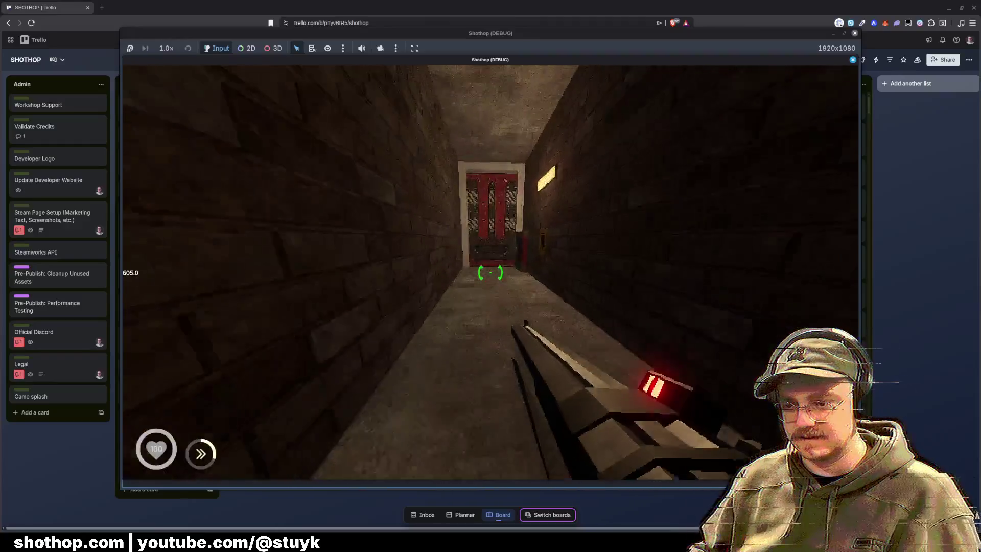
pyautogui.click(490, 273)
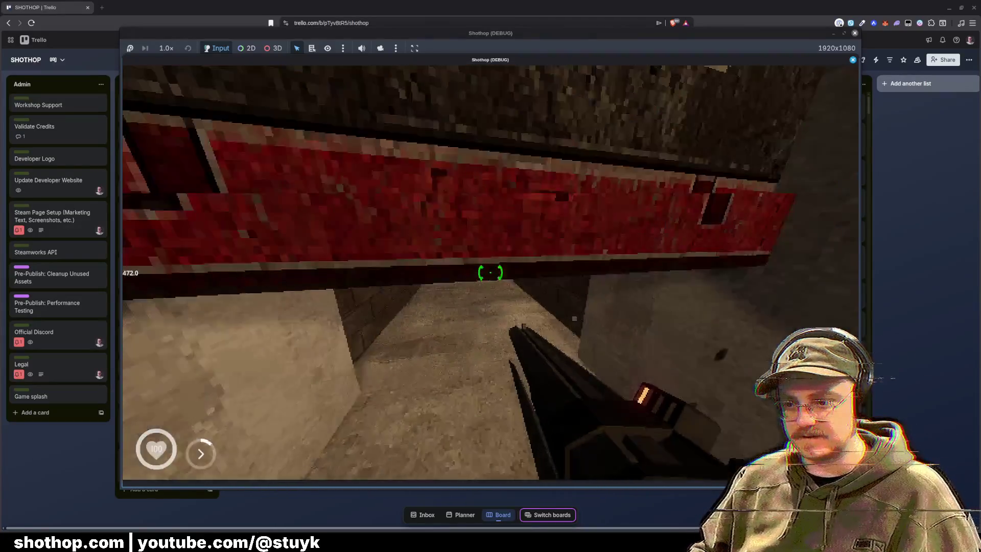
pyautogui.moveTo(491, 273)
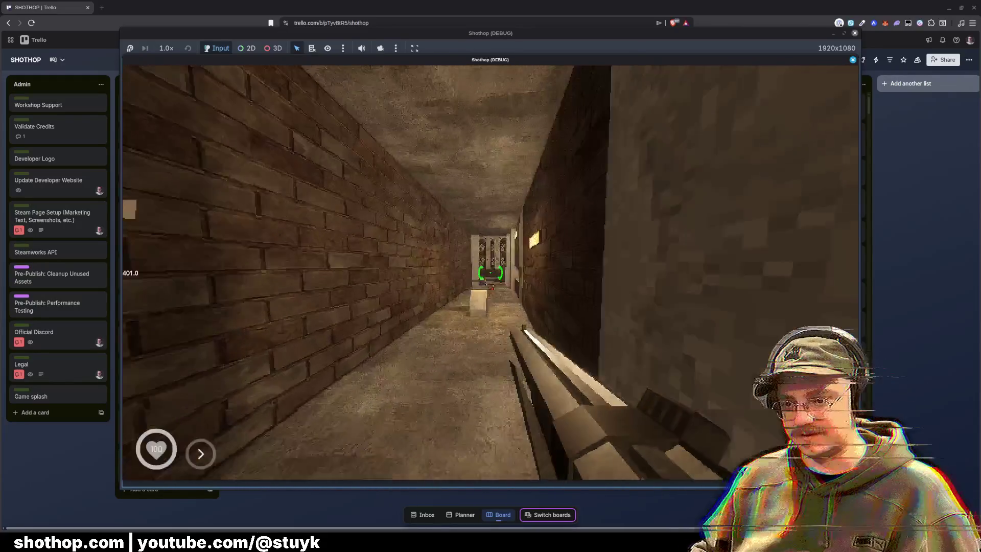
pyautogui.press('2')
pyautogui.click(491, 272)
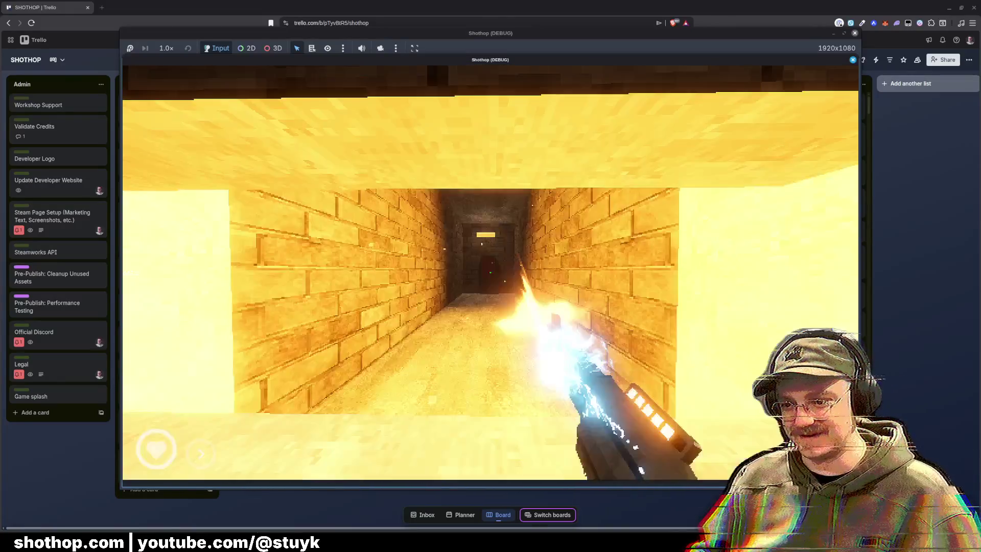
pyautogui.moveTo(490, 272)
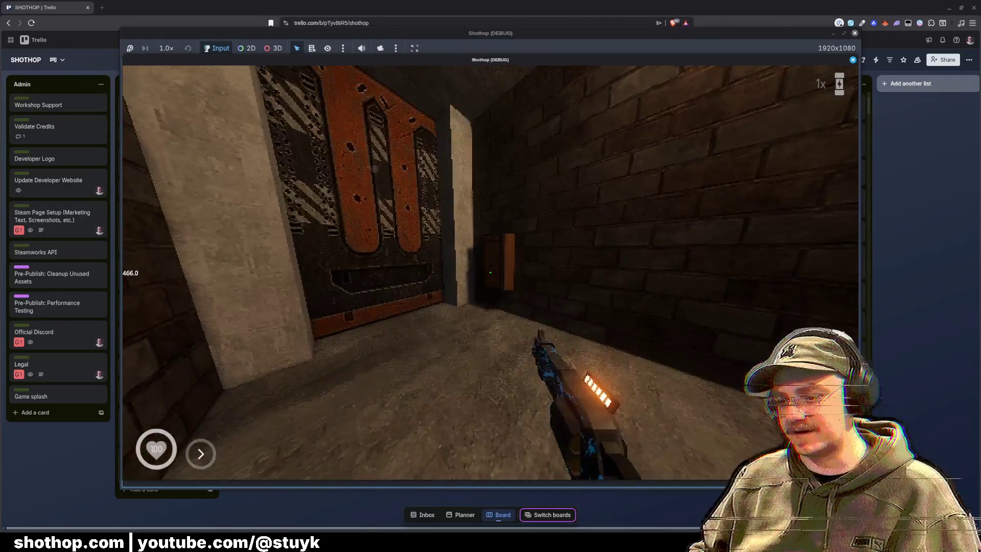
# Pause the game and return to the Godot editor.
pyautogui.press('Escape')
pyautogui.hotkey('alt', 'Tab')
pyautogui.moveTo(255, 527)
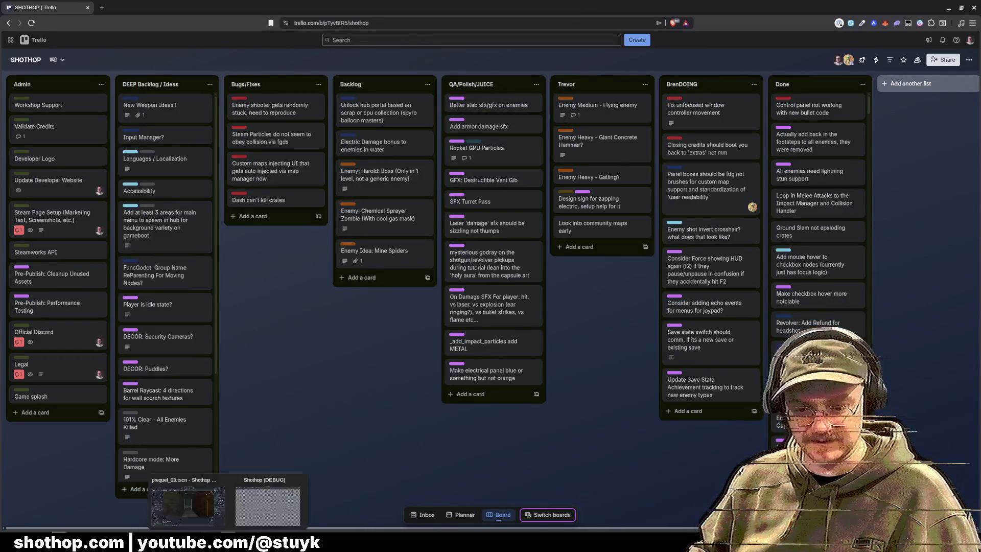
pyautogui.click(189, 506)
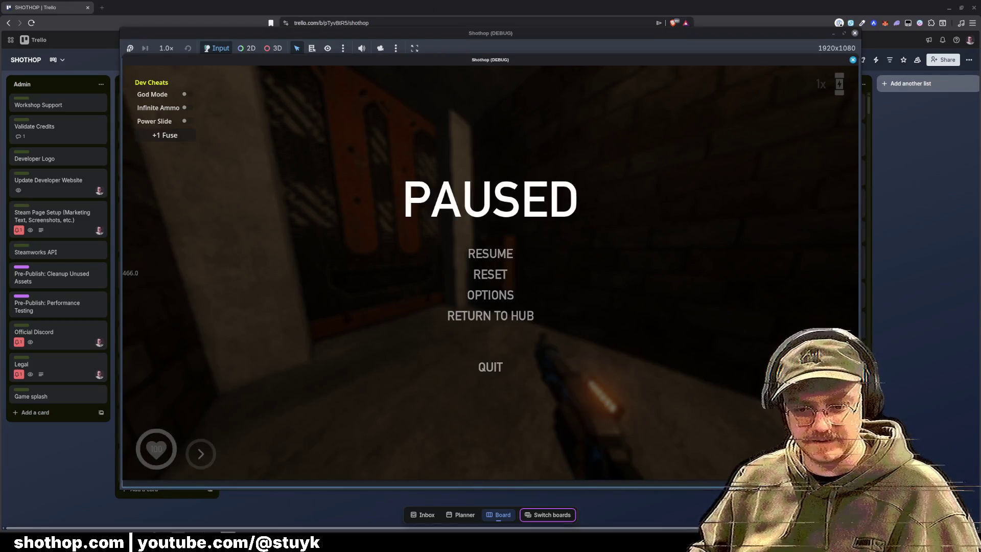
pyautogui.moveTo(215, 532)
pyautogui.click(197, 508)
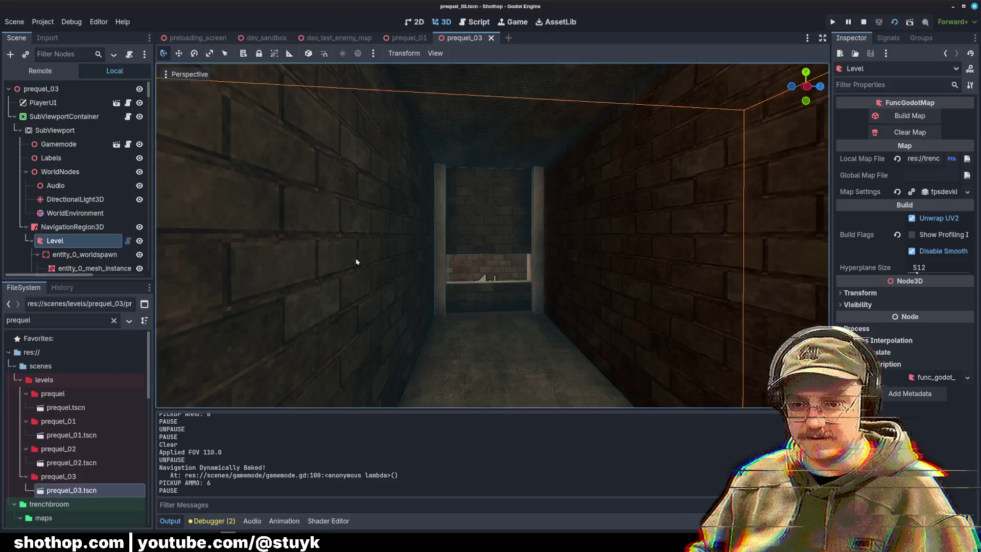
# Add a trailing comma after DestructableControlPanel in collision_handler.gd's handled_collisions list.
pyautogui.click(475, 22)
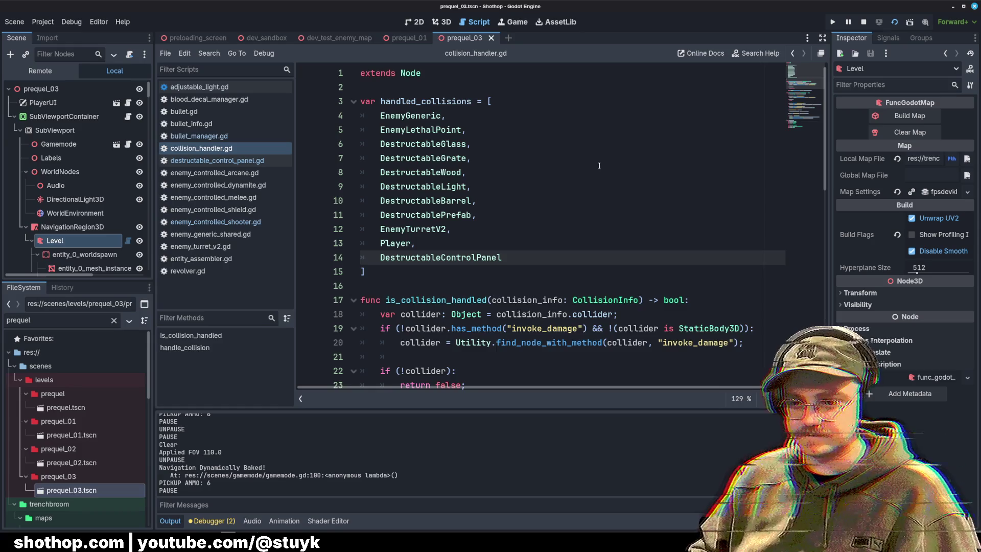
pyautogui.write(',')
pyautogui.press('Return')
pyautogui.write('Destr')
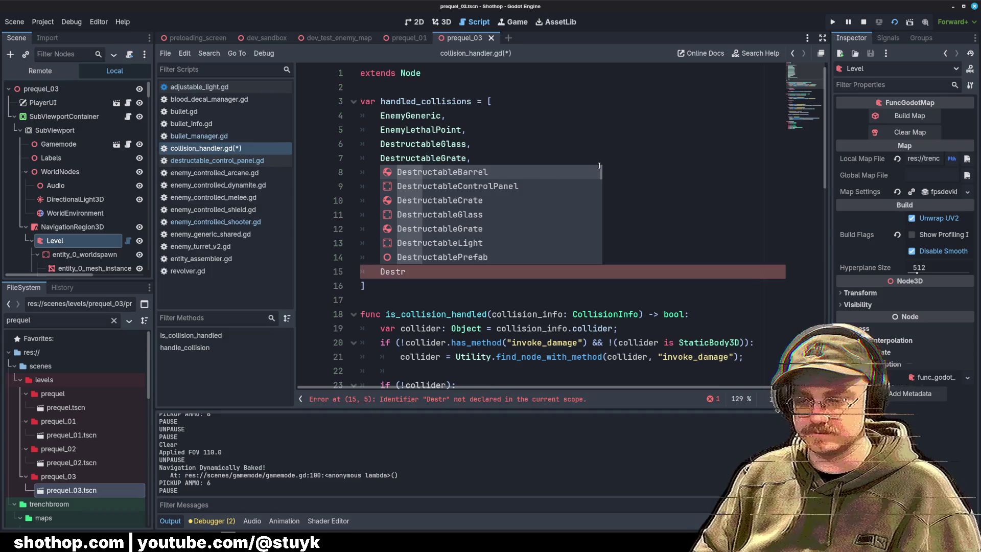
pyautogui.press('BackSpace')
pyautogui.press('BackSpace')
pyautogui.press('BackSpace')
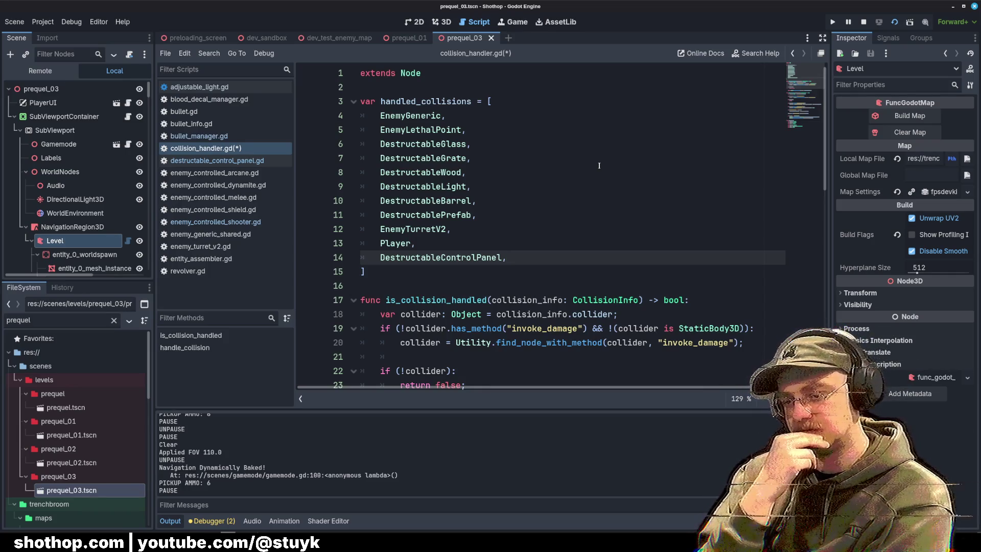
# Filter the FileSystem dock for 'lightning', then for 'pane', to locate related files.
pyautogui.doubleClick(71, 325)
pyautogui.write('lightning')
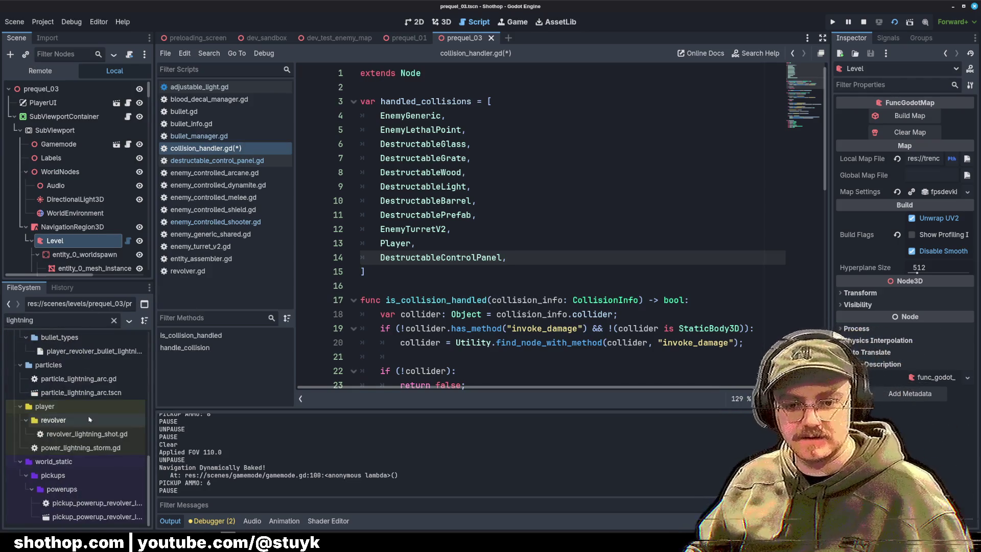
pyautogui.scroll(10, 79, 438)
pyautogui.scroll(-10, 79, 438)
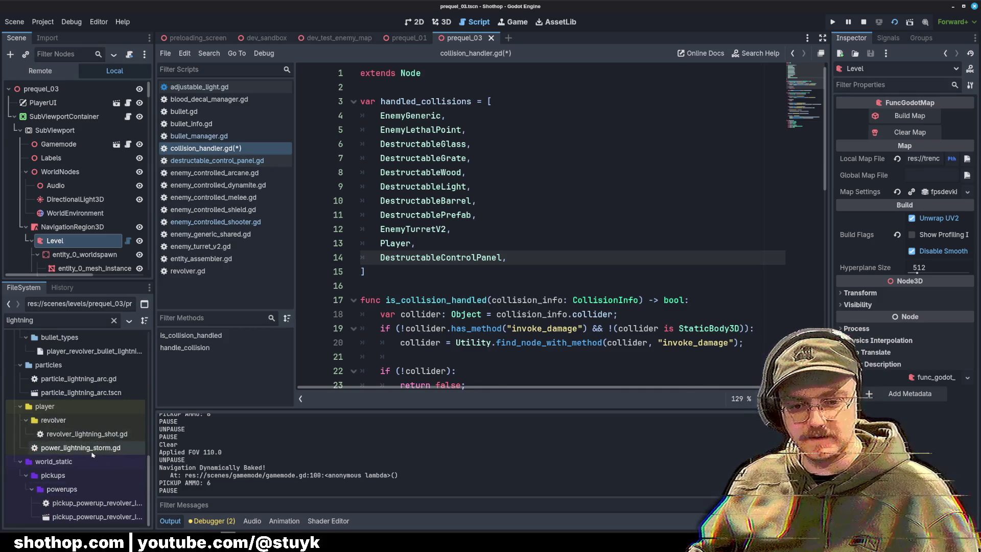
pyautogui.hotkey('ctrl', 'a')
pyautogui.write('pane')
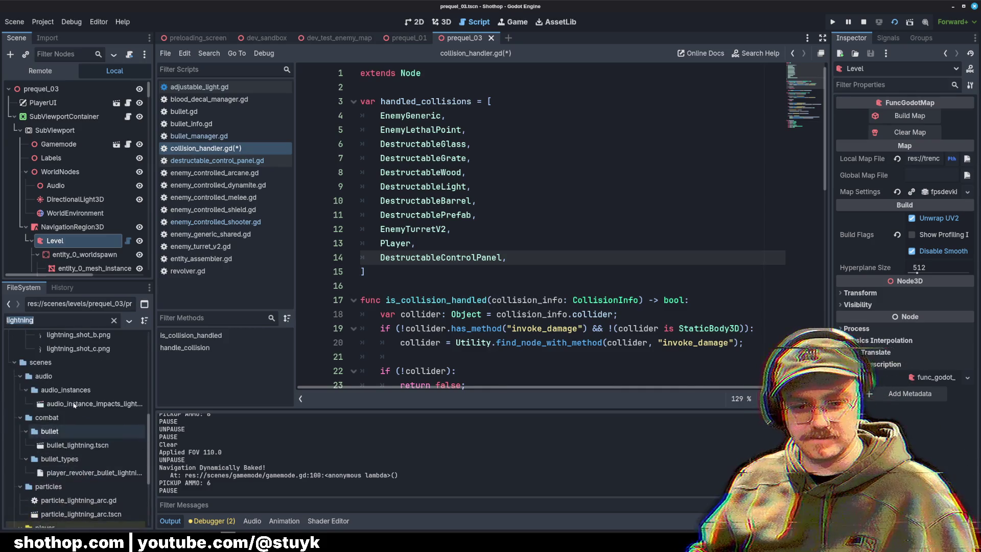
# Filter for 'trigger_', select logic/triggers, clear the filter and expand the areas folder.
pyautogui.scroll(3, 82, 401)
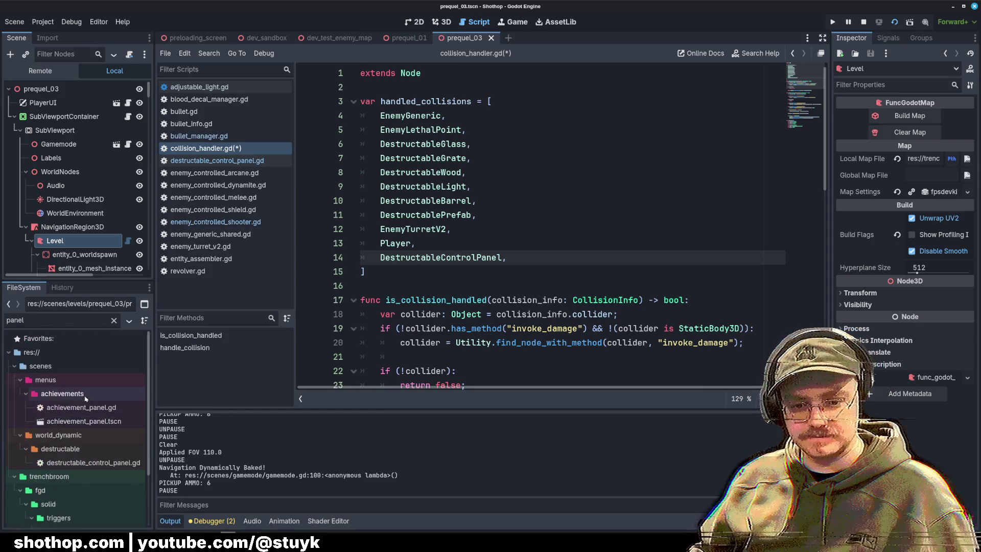
pyautogui.hotkey('ctrl', 'a')
pyautogui.write('trigger_')
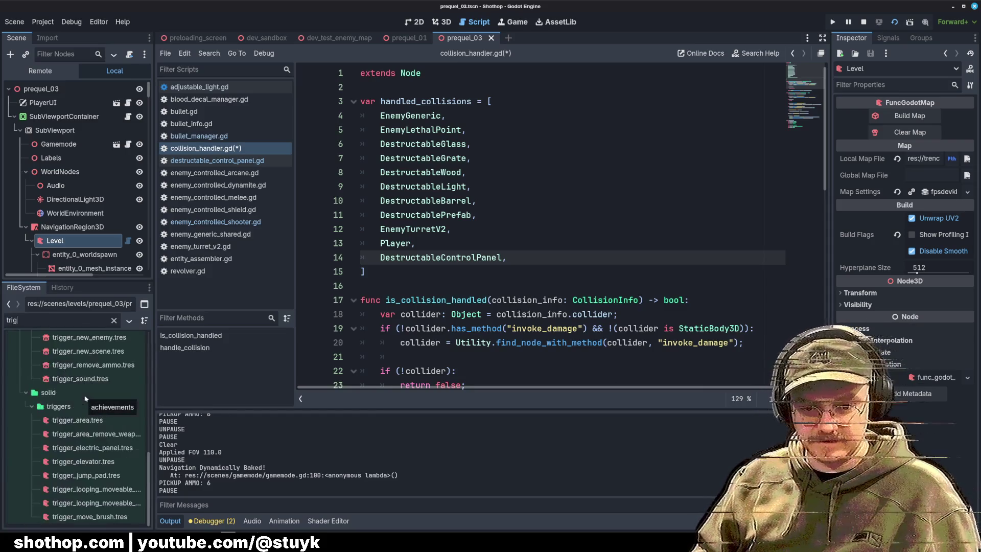
pyautogui.scroll(5, 79, 414)
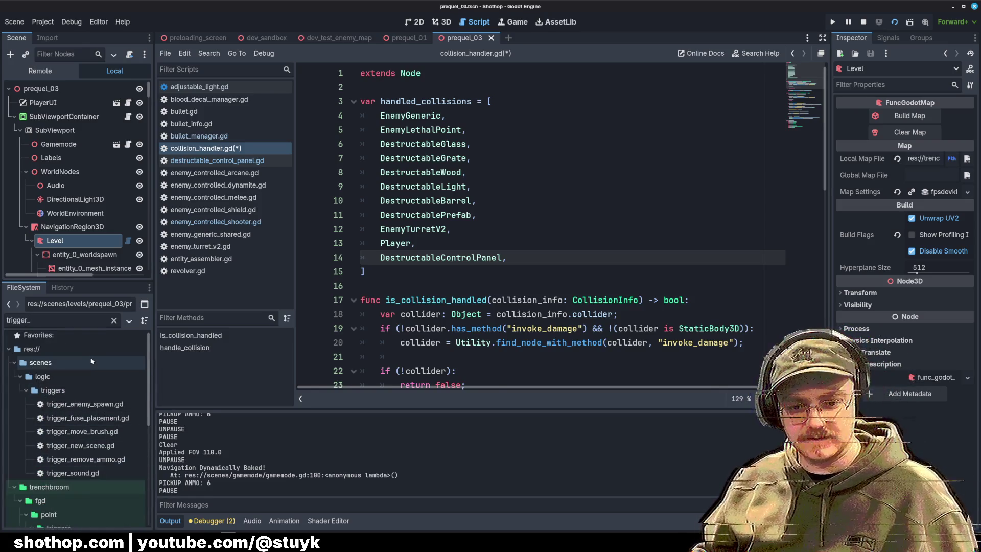
pyautogui.click(53, 390)
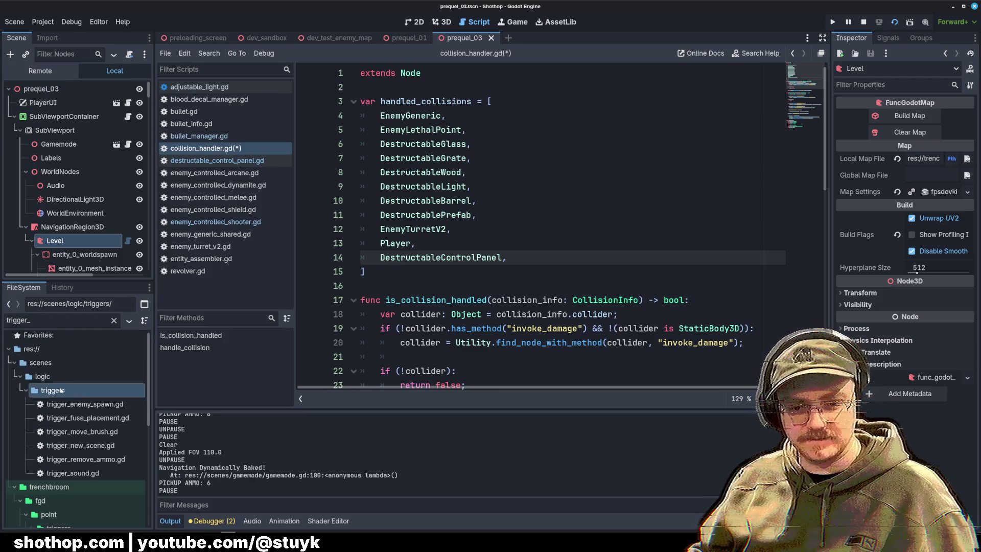
pyautogui.click(113, 320)
pyautogui.scroll(-3, 94, 424)
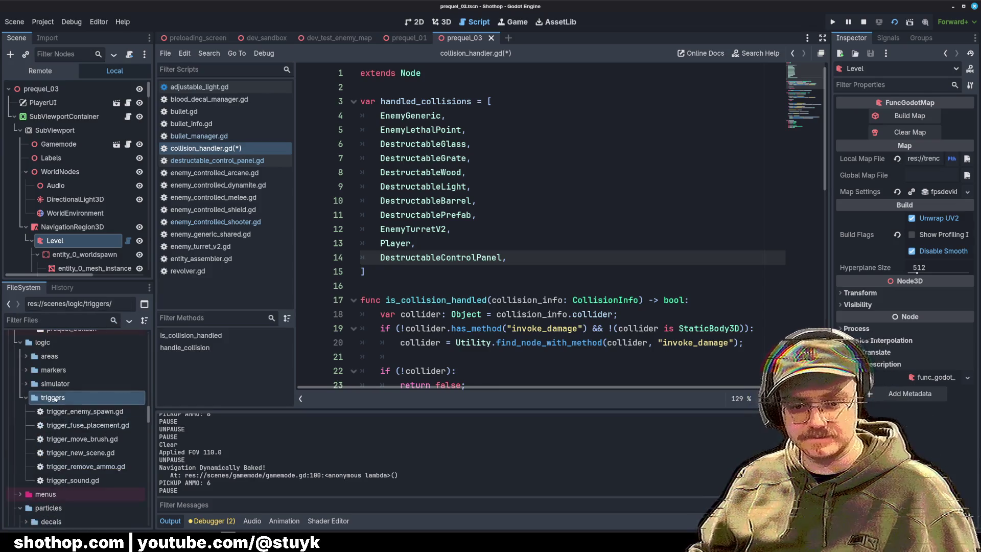
pyautogui.click(26, 356)
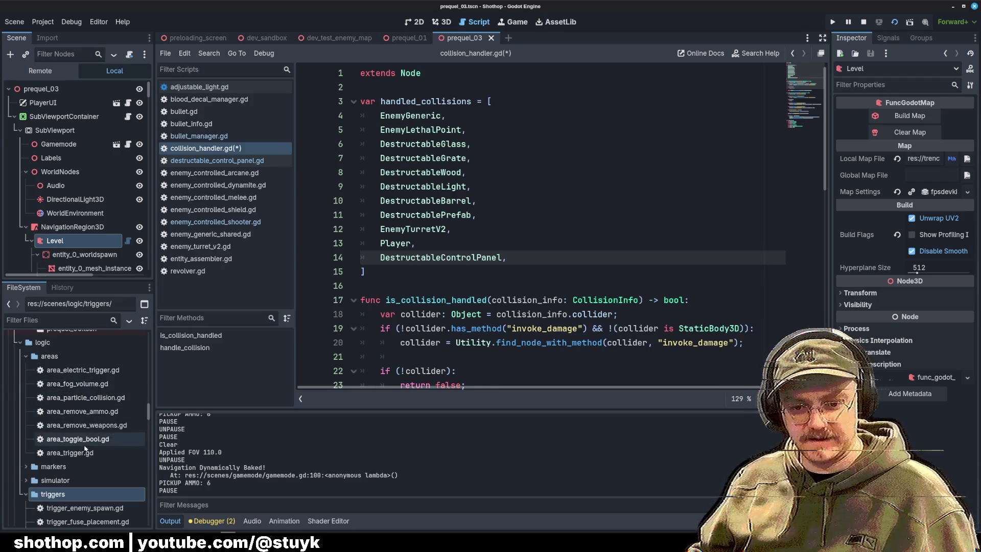
# Open area_electric_trigger.gd and read through its StaticBody3D script.
pyautogui.doubleClick(85, 369)
pyautogui.click(618, 174)
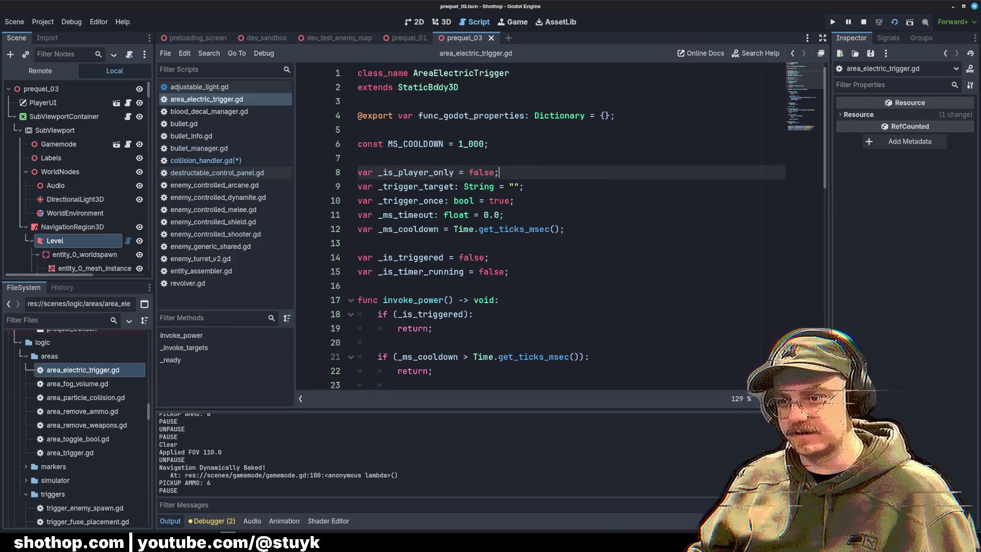
pyautogui.doubleClick(429, 87)
pyautogui.click(542, 158)
pyautogui.scroll(-9, 559, 203)
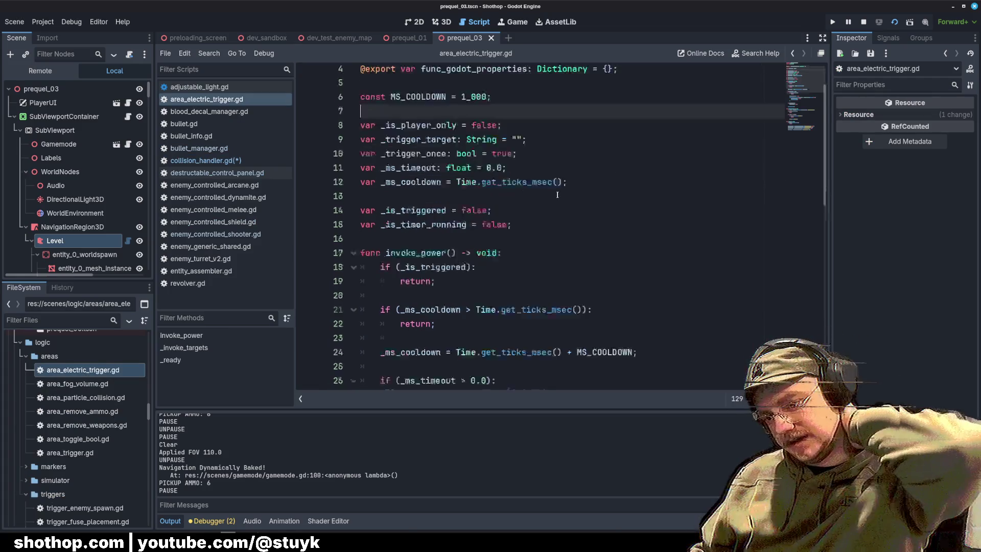
pyautogui.moveTo(523, 281)
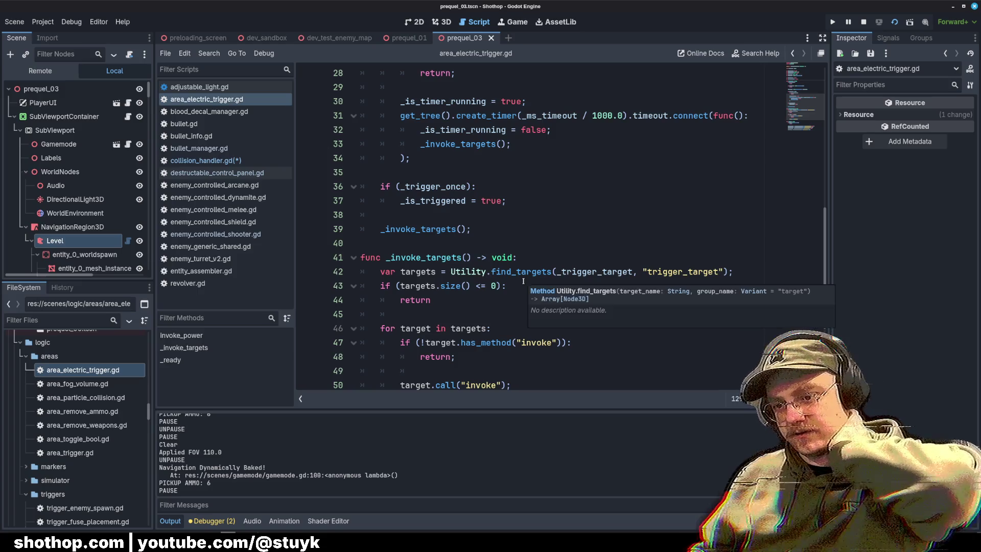
pyautogui.scroll(4, 520, 282)
pyautogui.scroll(-7, 506, 268)
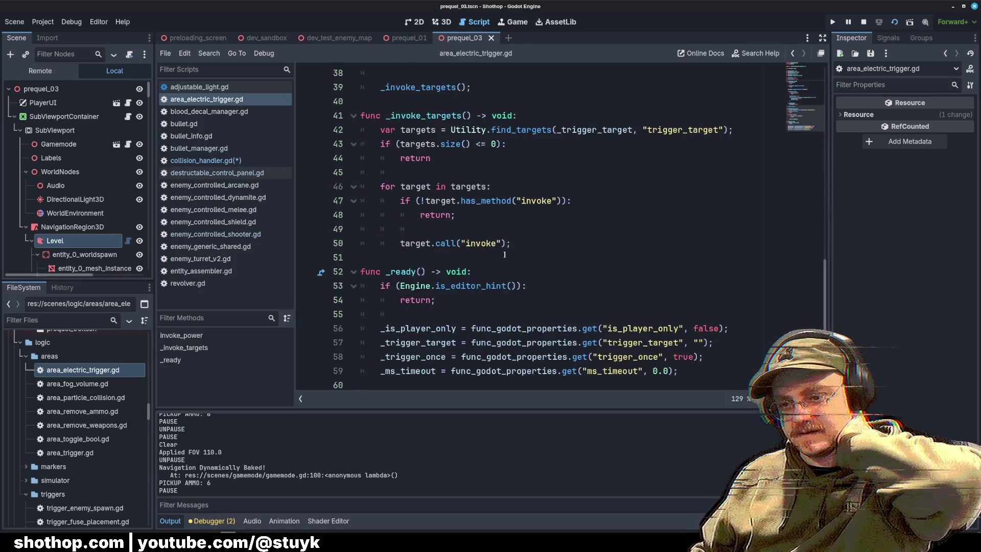
pyautogui.scroll(1, 492, 254)
pyautogui.scroll(6, 492, 254)
# Search the whole project for invoke_power, view the definition match, then return to collision_handler.gd.
pyautogui.doubleClick(415, 73)
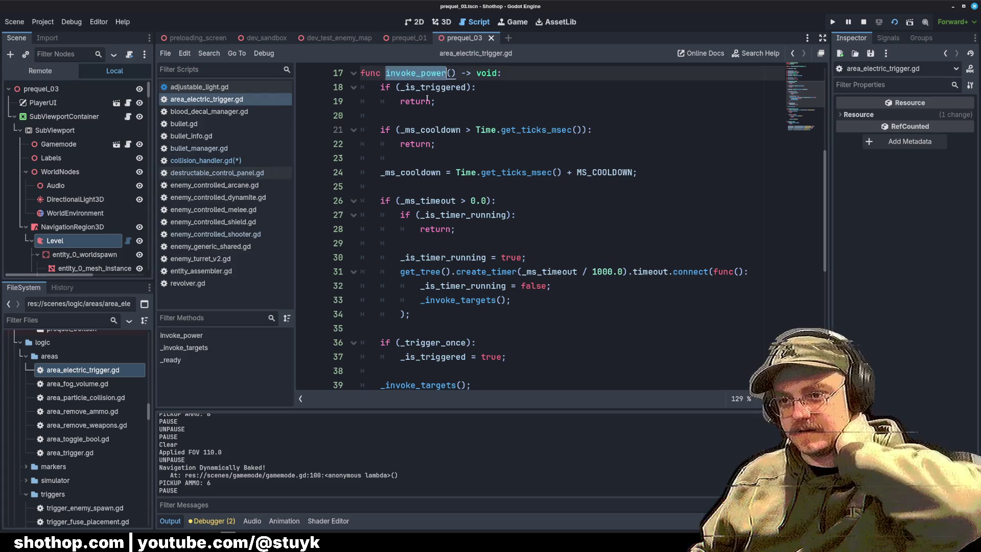
pyautogui.hotkey('ctrl', 'shift', 'f')
pyautogui.press('Return')
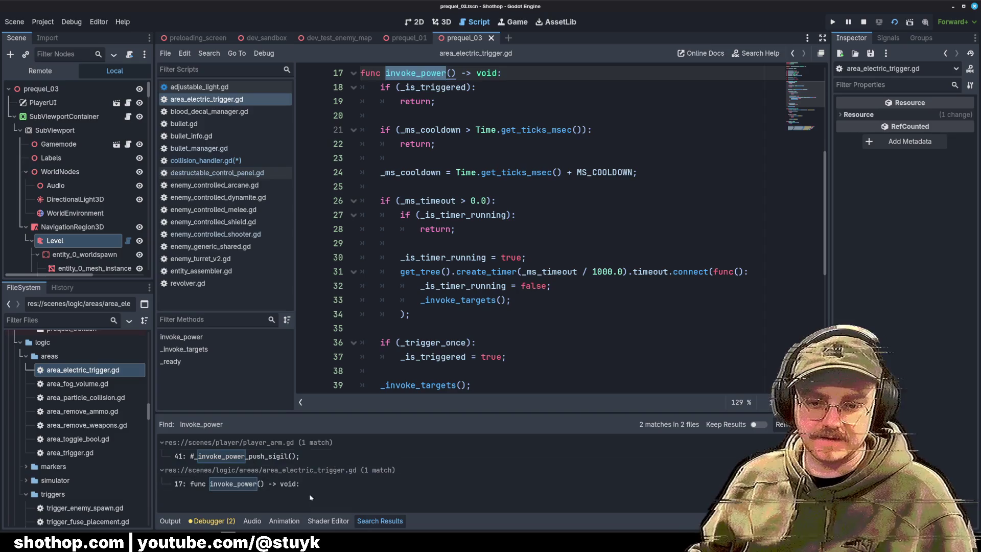
pyautogui.click(338, 484)
pyautogui.click(460, 186)
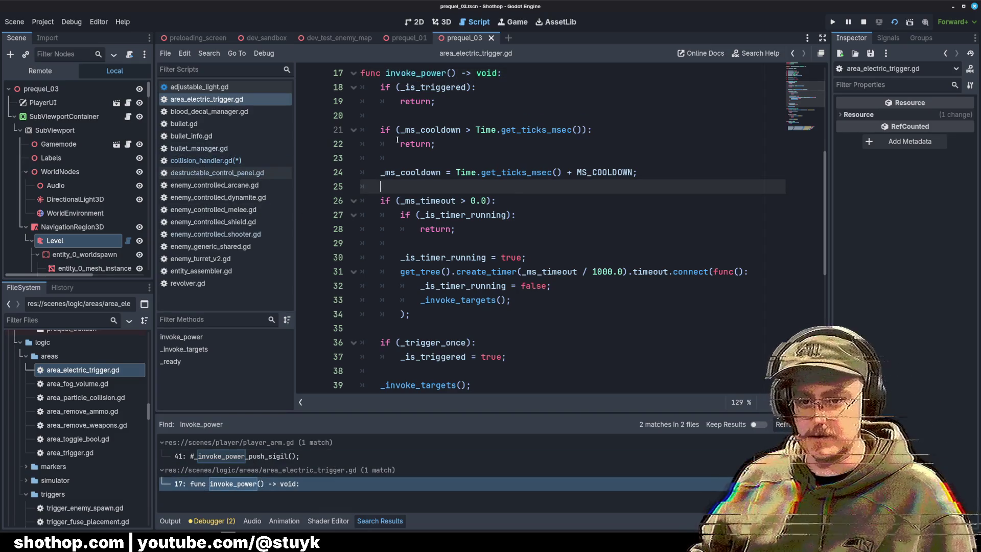
pyautogui.click(228, 162)
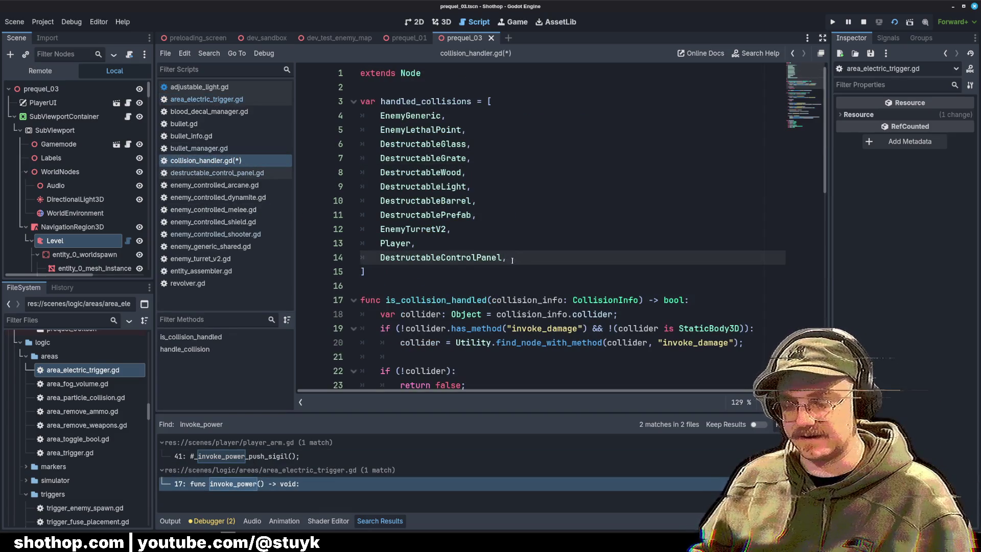
# Add AreaElectricTrigger after DestructableControlPanel in handled_collisions and save collision_handler.gd.
pyautogui.click(536, 235)
pyautogui.click(532, 257)
pyautogui.press('Return')
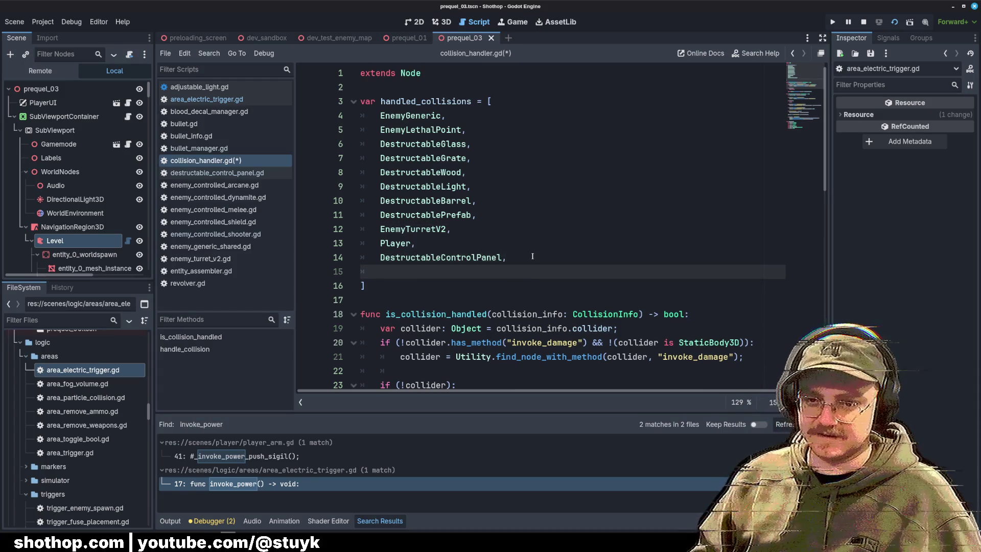
pyautogui.write('Electr')
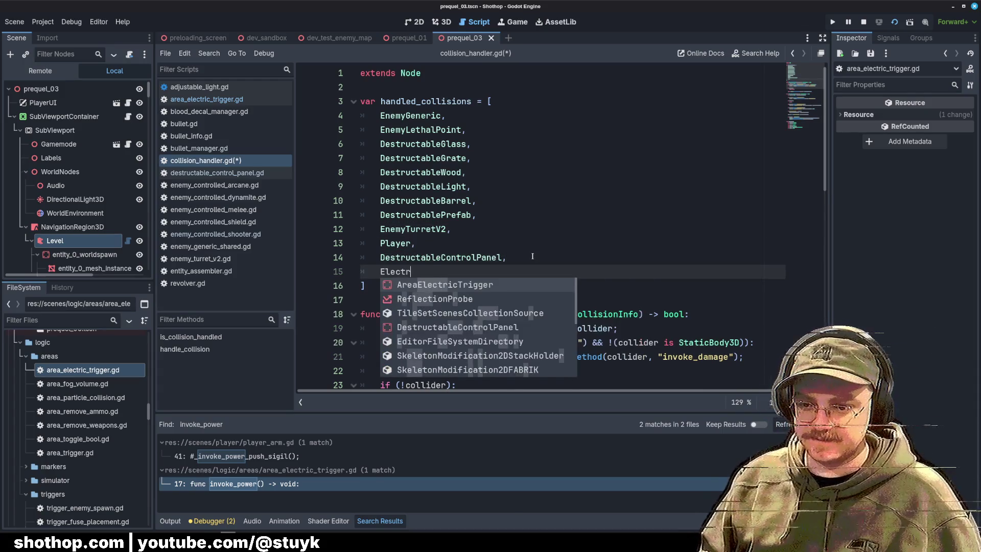
pyautogui.press('Return')
pyautogui.scroll(-2, 536, 235)
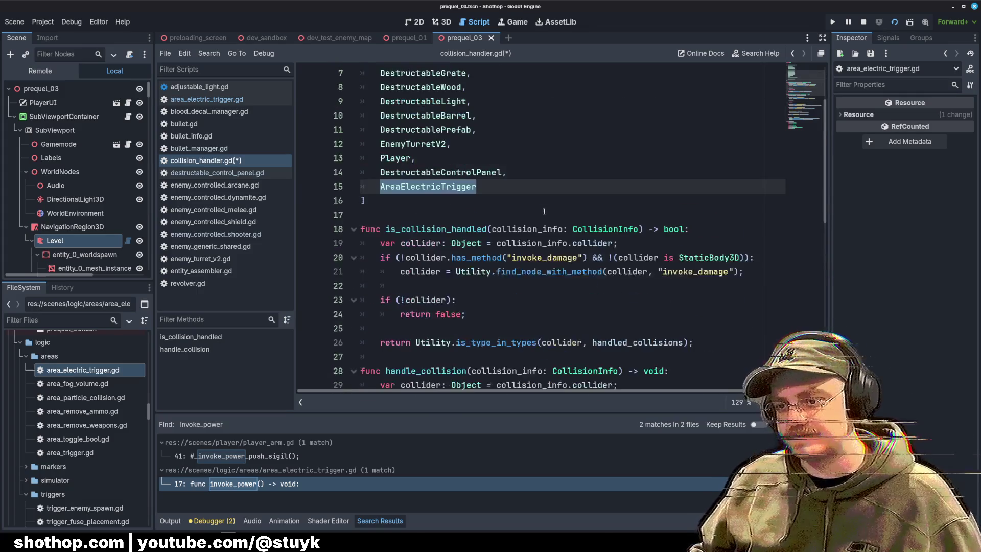
pyautogui.hotkey('ctrl', 's')
# Insert blank lines at the top of handle_collision, below the collider declaration.
pyautogui.click(544, 160)
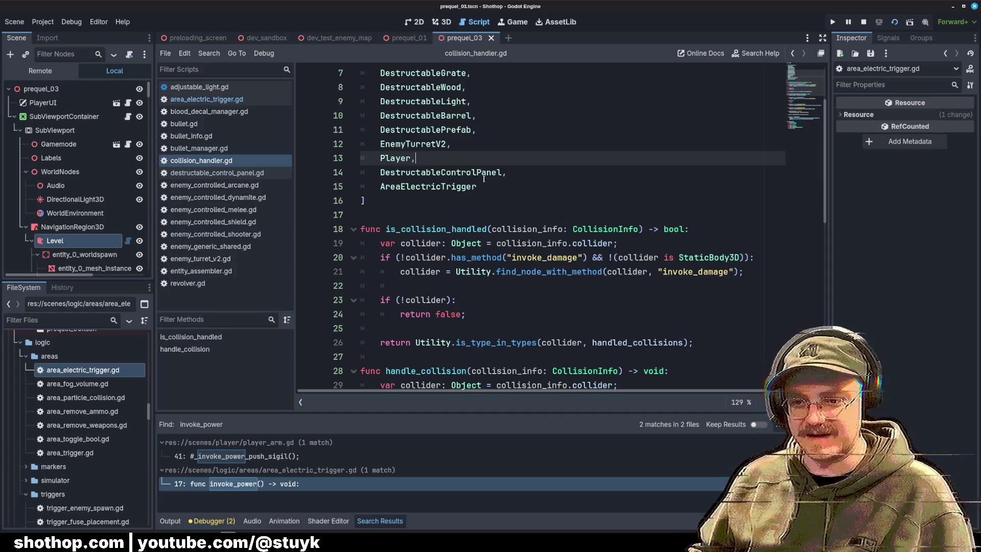
pyautogui.doubleClick(434, 186)
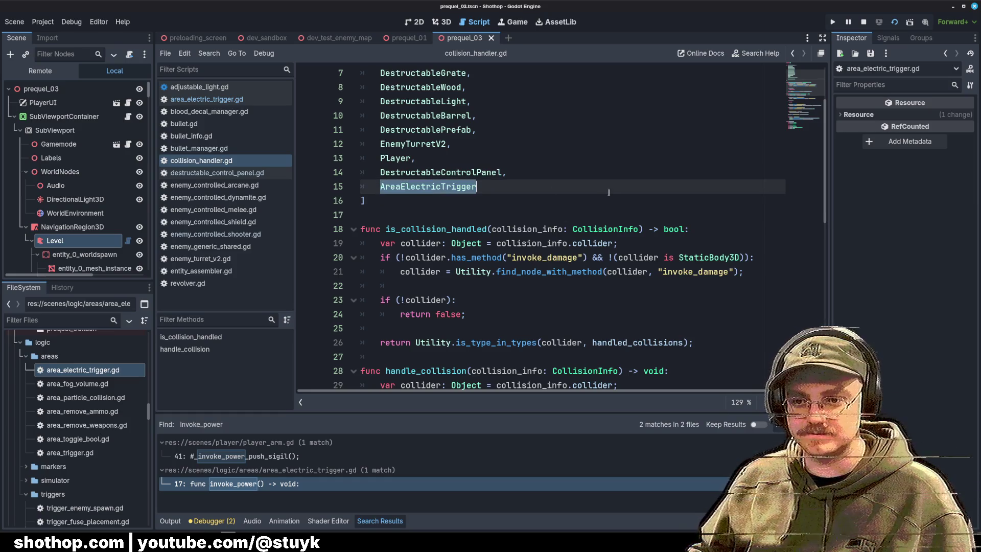
pyautogui.scroll(-1, 605, 192)
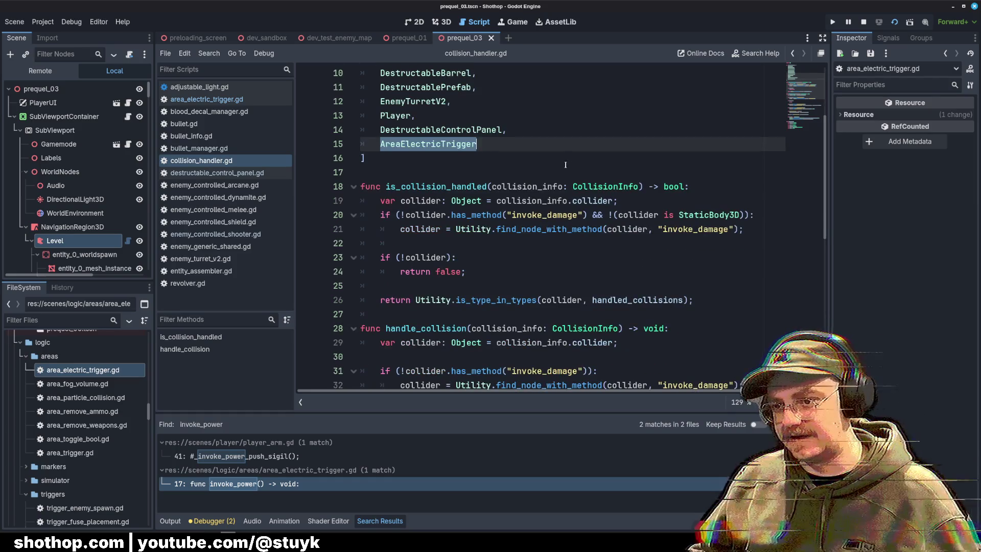
pyautogui.scroll(-6, 447, 173)
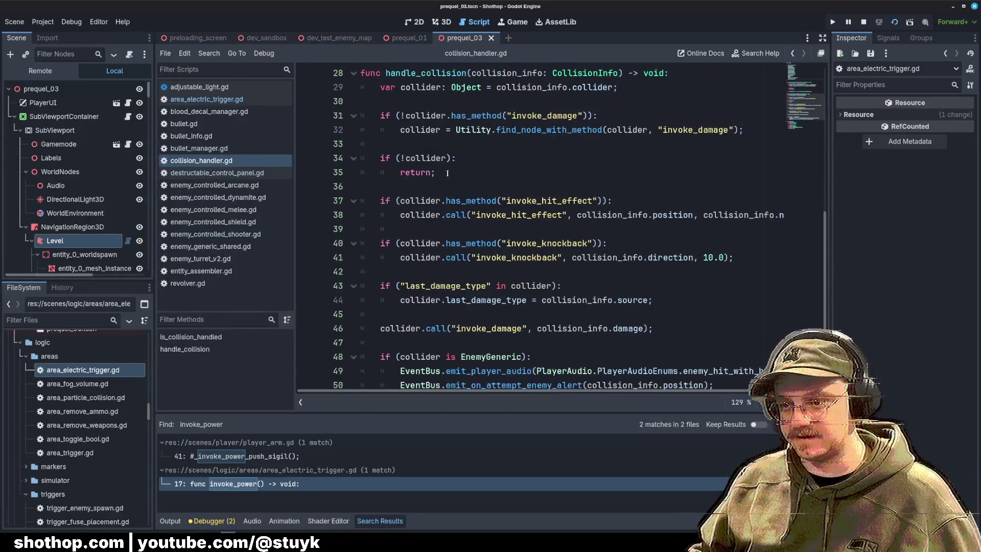
pyautogui.click(447, 174)
pyautogui.click(446, 102)
pyautogui.press('Return')
pyautogui.press('Return')
pyautogui.press('Return')
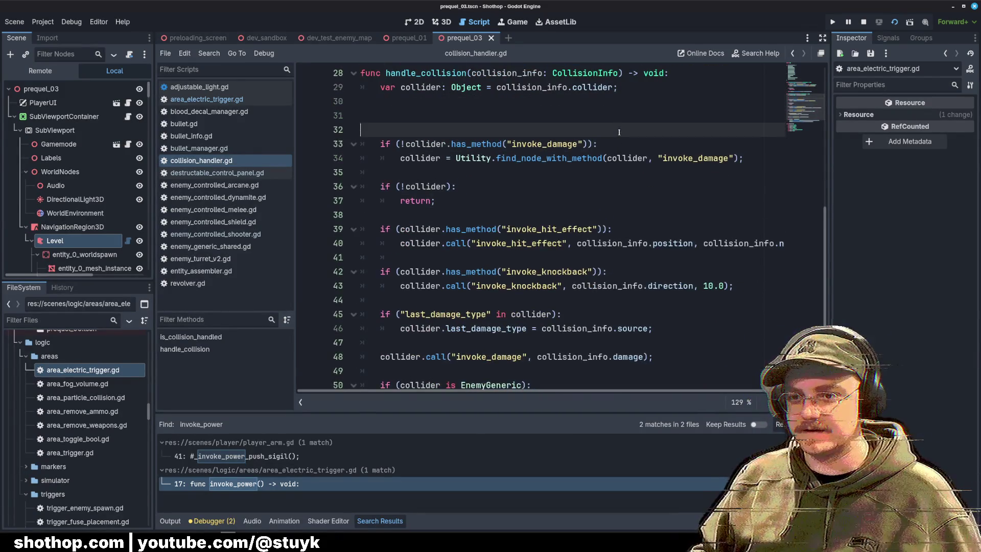
# Start the if condition with collider.has_method("invoke_power") && on line 31.
pyautogui.press('Up')
pyautogui.press('Up')
pyautogui.press('Up')
pyautogui.write('if (collider.has_')
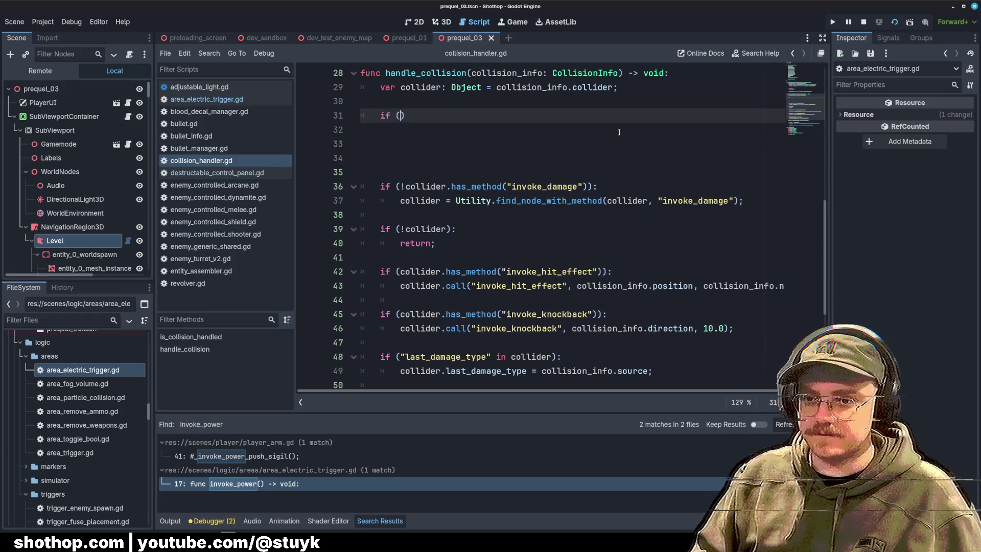
pyautogui.write('method("are')
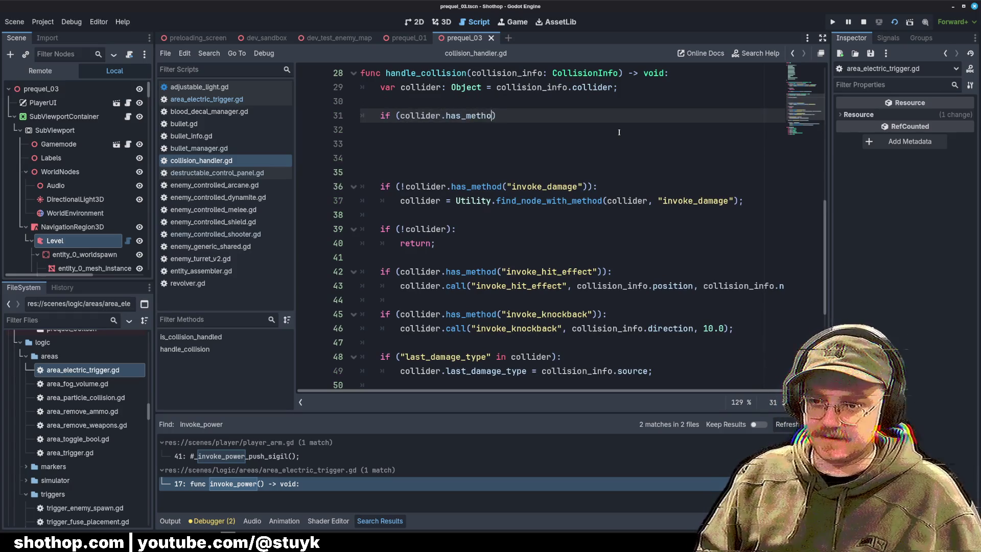
pyautogui.press('BackSpace')
pyautogui.press('BackSpace')
pyautogui.press('BackSpace')
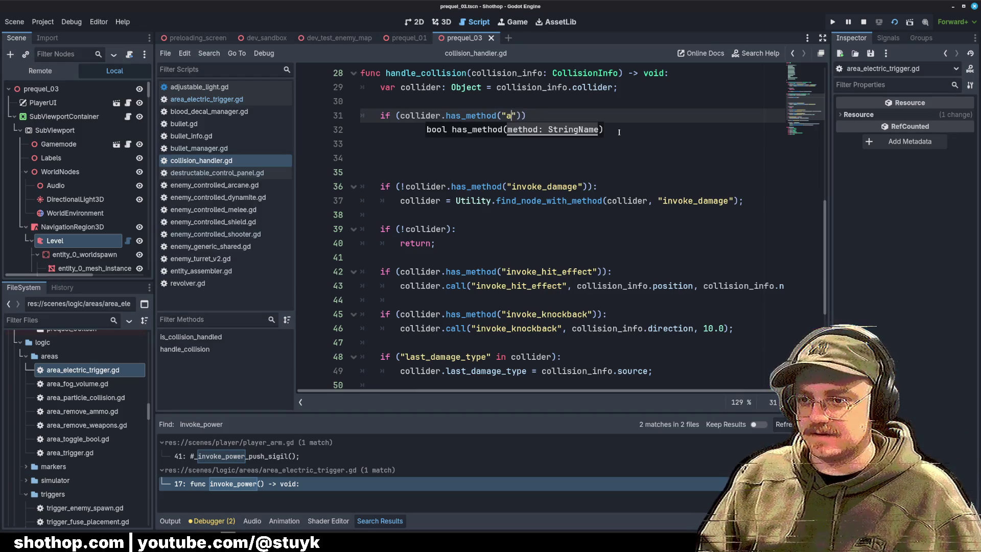
pyautogui.write('invoke_[opwe')
pyautogui.press('BackSpace')
pyautogui.press('BackSpace')
pyautogui.press('BackSpace')
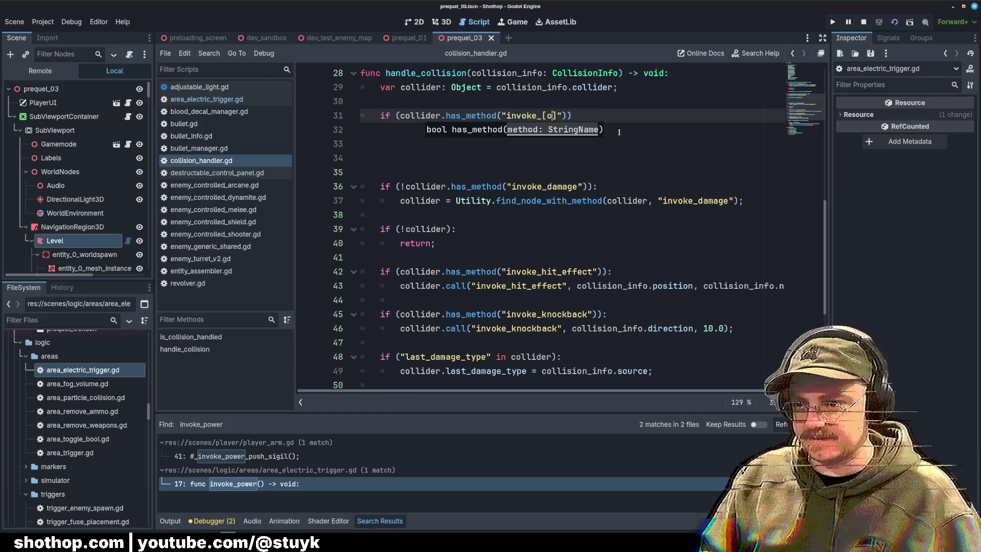
pyautogui.write('power")')
pyautogui.write(' && ')
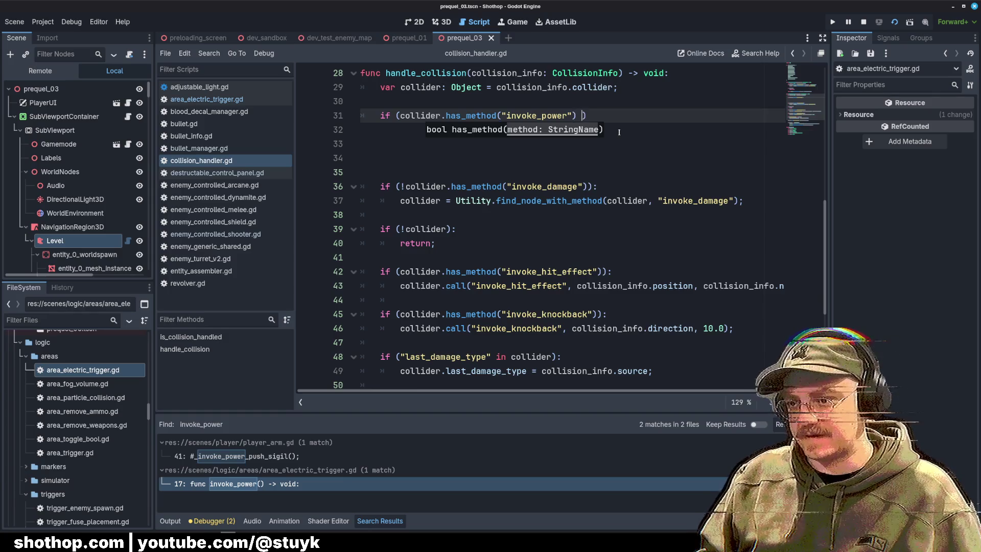
pyautogui.write('coll')
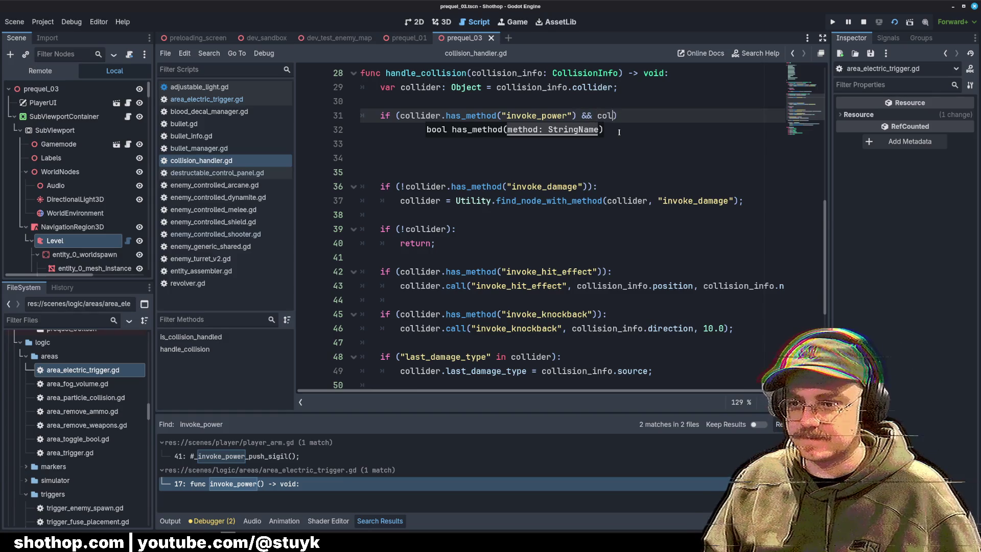
pyautogui.press('Return')
# Continue the condition with collision_info.source == using autocomplete.
pyautogui.write('.')
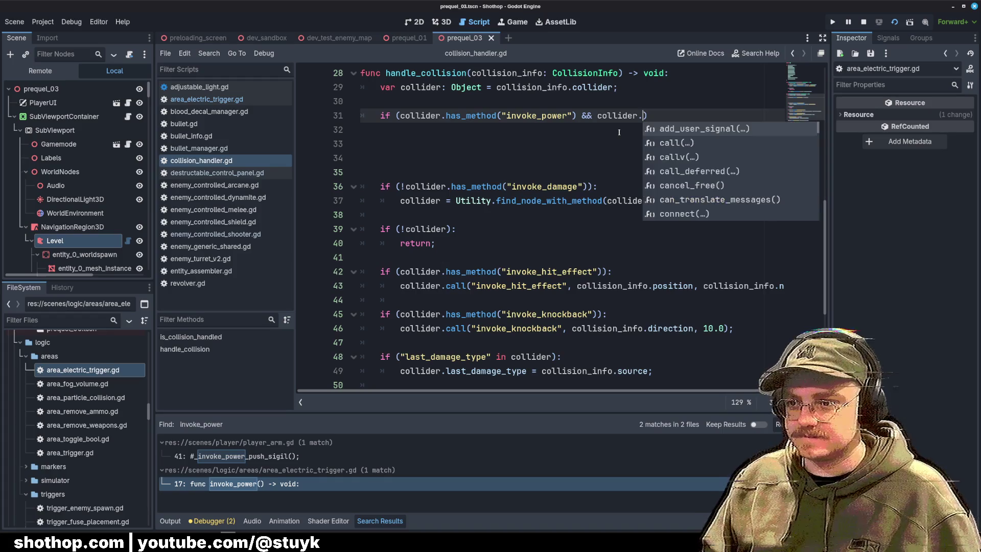
pyautogui.write('is')
pyautogui.press('BackSpace')
pyautogui.press('BackSpace')
pyautogui.write('get')
pyautogui.press('BackSpace')
pyautogui.press('BackSpace')
pyautogui.press('BackSpace')
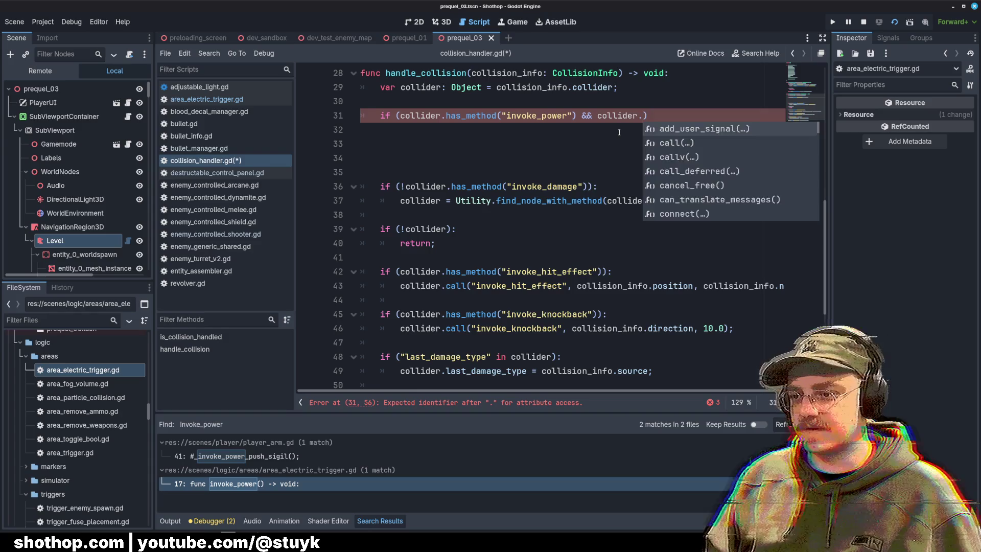
pyautogui.press('BackSpace')
pyautogui.press('BackSpace')
pyautogui.press('BackSpace')
pyautogui.write('sion')
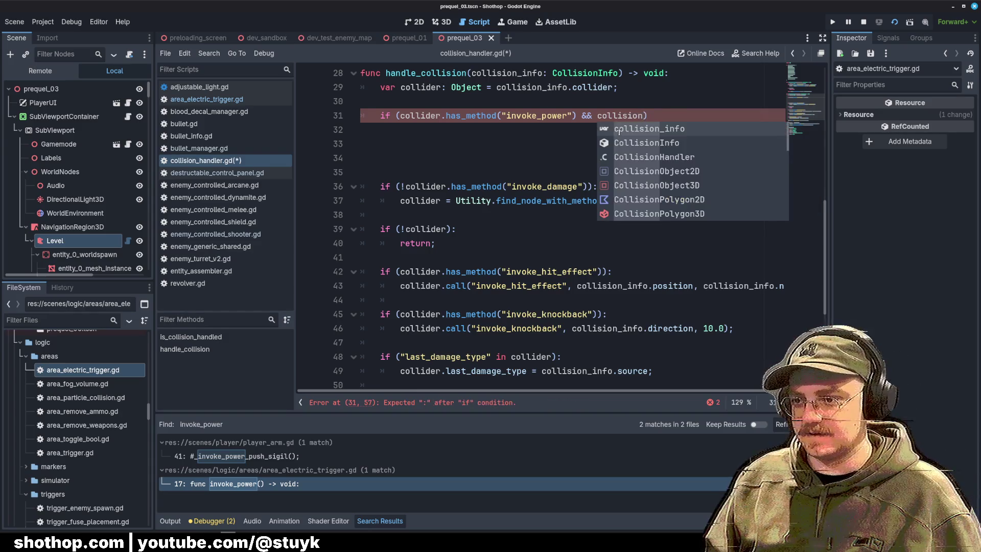
pyautogui.press('Return')
pyautogui.write('.so')
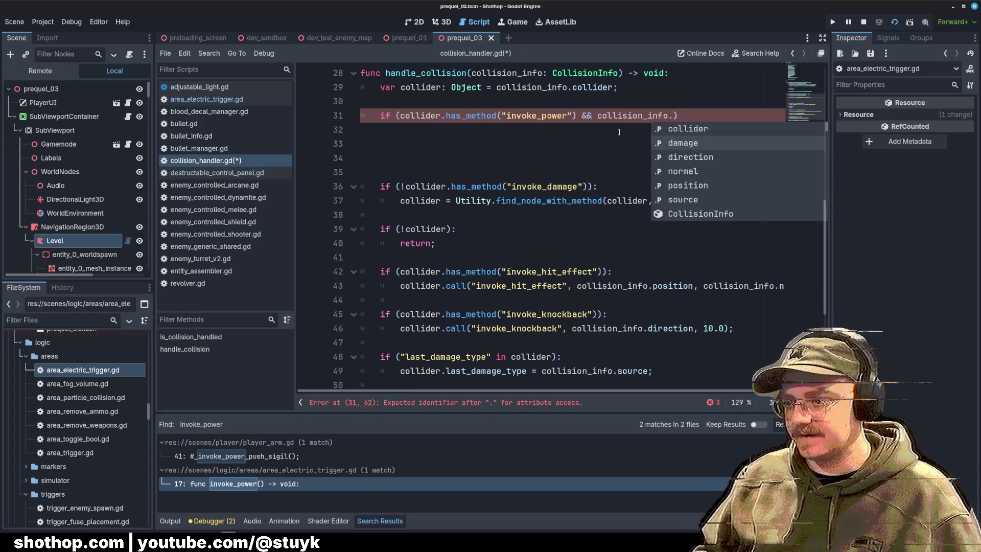
pyautogui.press('Return')
pyautogui.write('==')
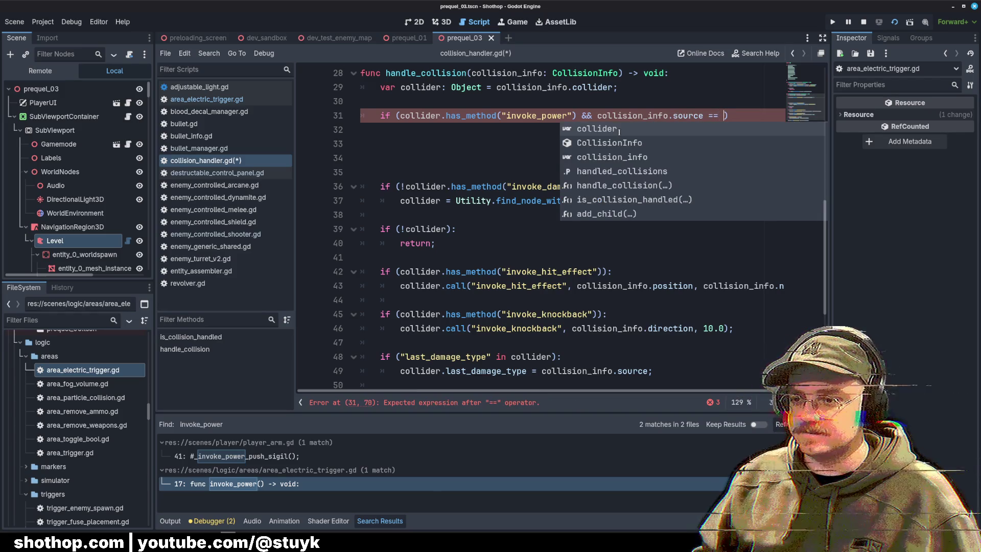
pyautogui.moveTo(685, 116)
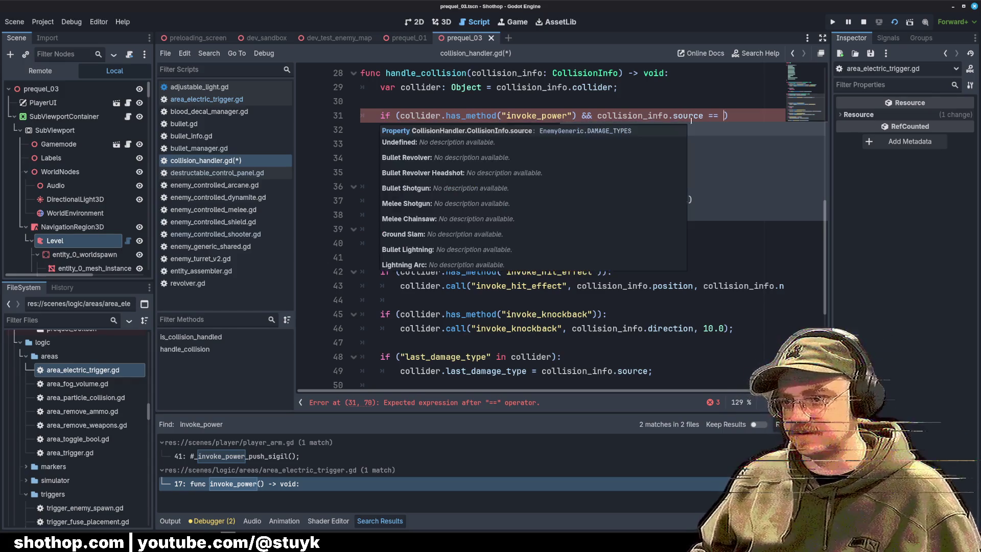
# Compare against EnemyGeneric.DAMAGE_TYPES.BULLET_LIGHTNING, close the parenthesis and narrow the script list.
pyautogui.write('EnemyGe')
pyautogui.press('Return')
pyautogui.write('.')
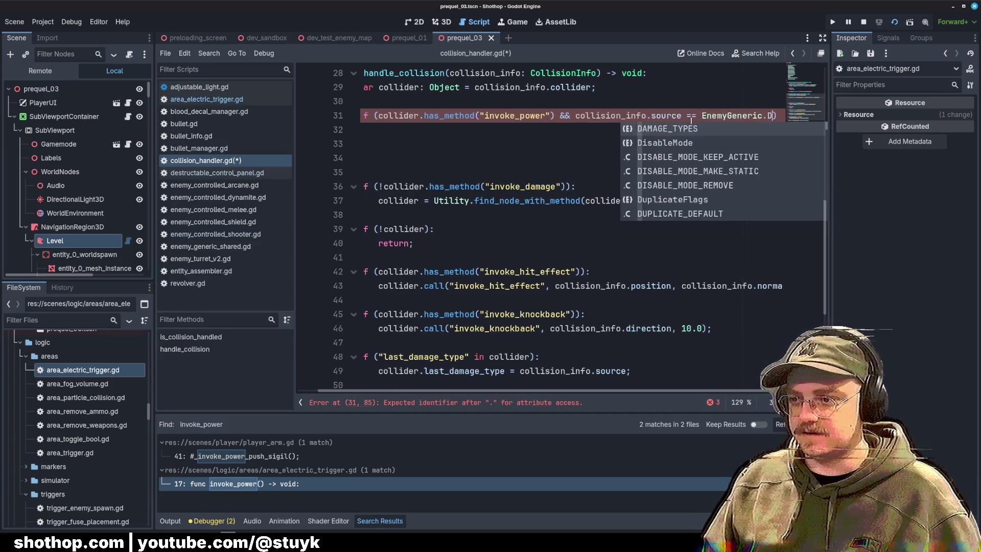
pyautogui.write('DA')
pyautogui.press('Return')
pyautogui.write('.')
pyautogui.write('BU')
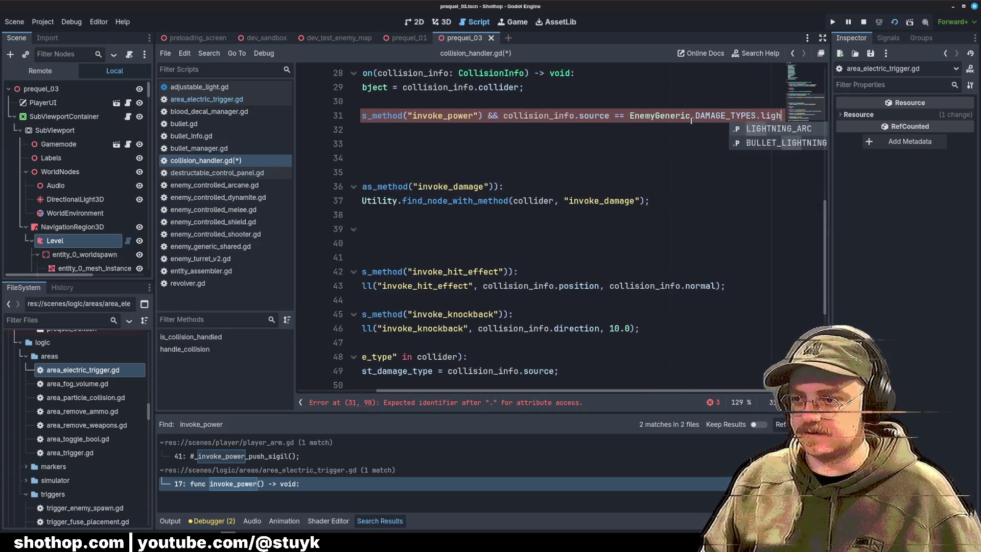
pyautogui.press('Return')
pyautogui.press('Home')
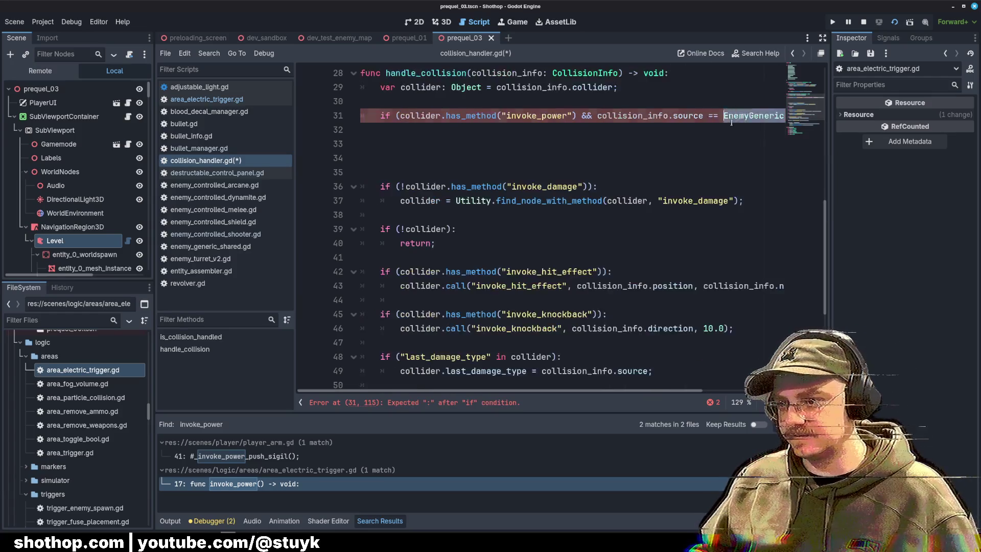
pyautogui.press('End')
pyautogui.write(')')
pyautogui.press('Home')
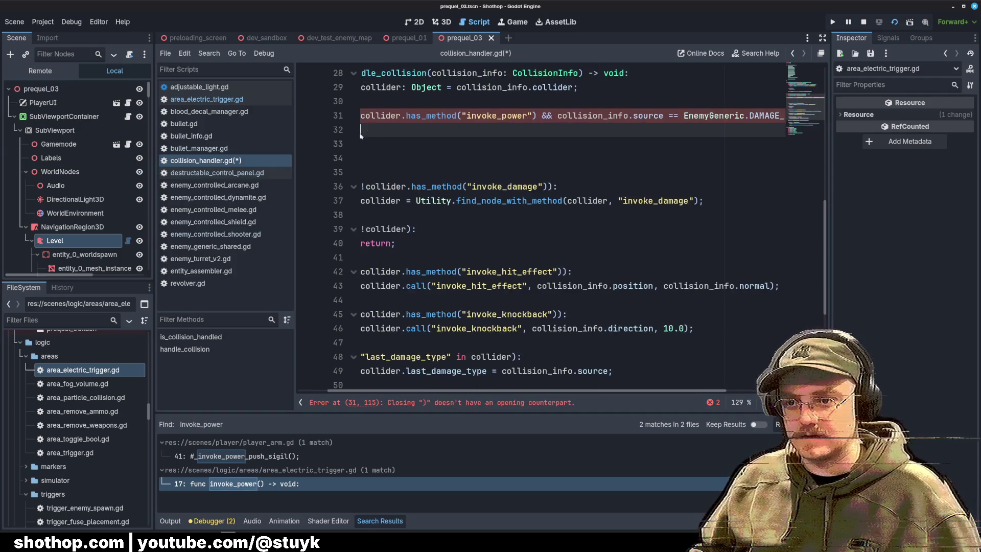
pyautogui.press('Home')
pyautogui.press('Down')
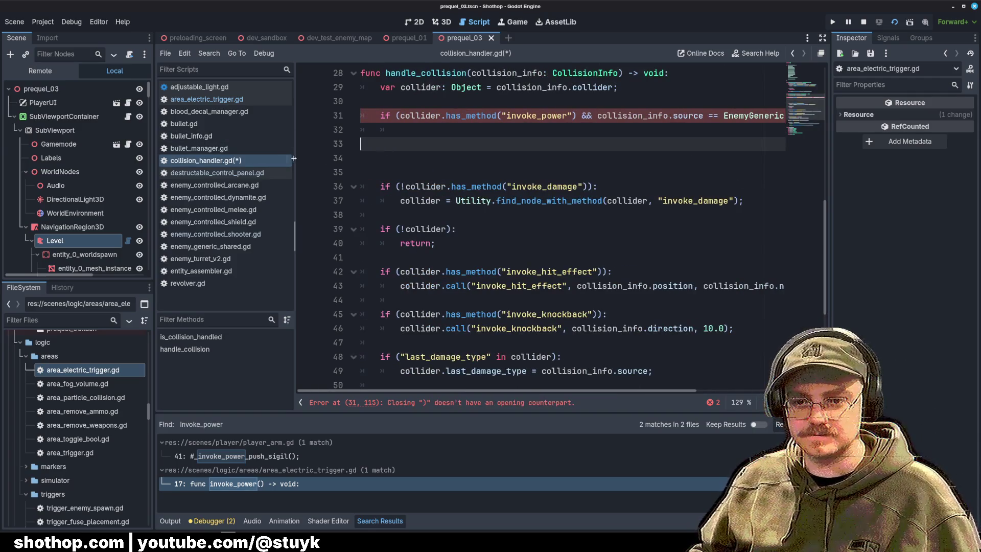
pyautogui.moveTo(295, 160); pyautogui.dragTo(214, 169)
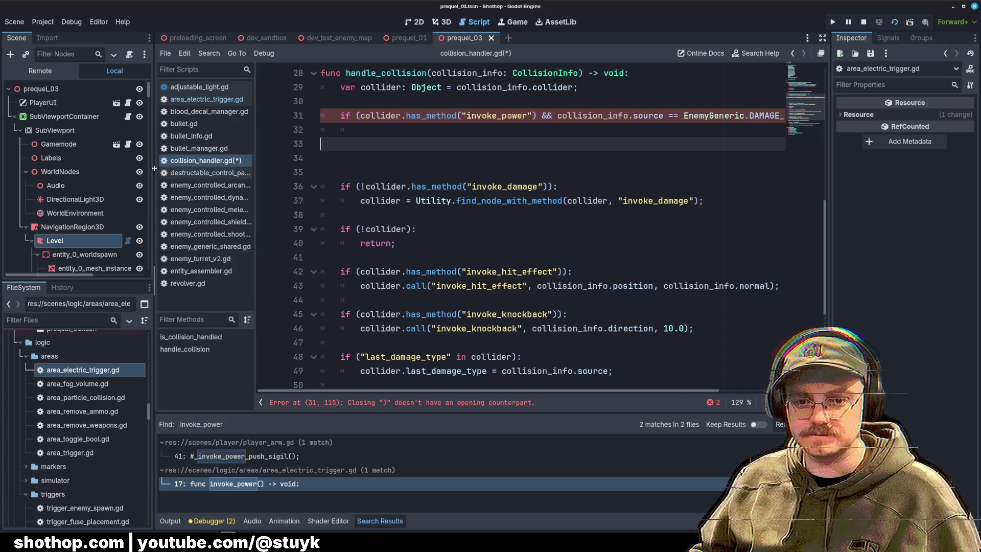
# Widen the code area and add the body line collider.call("invoke_power", under the lightning check.
pyautogui.moveTo(154, 170); pyautogui.dragTo(96, 170)
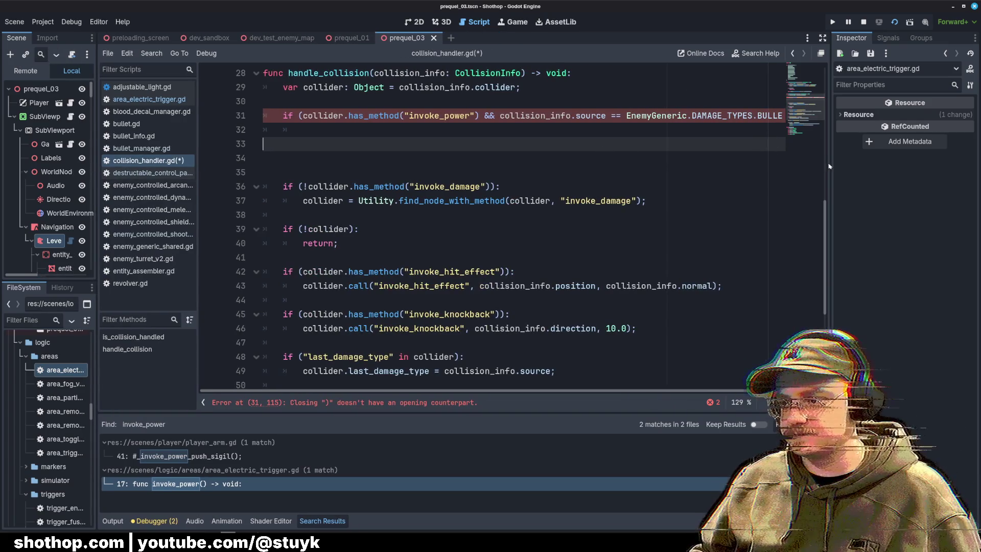
pyautogui.moveTo(829, 166); pyautogui.dragTo(875, 166)
pyautogui.click(503, 124)
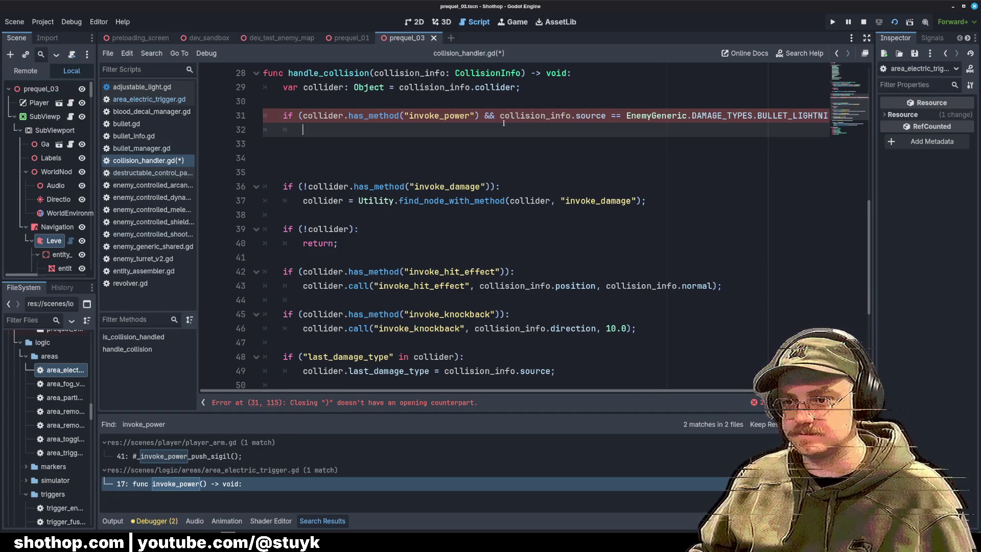
pyautogui.click(301, 116)
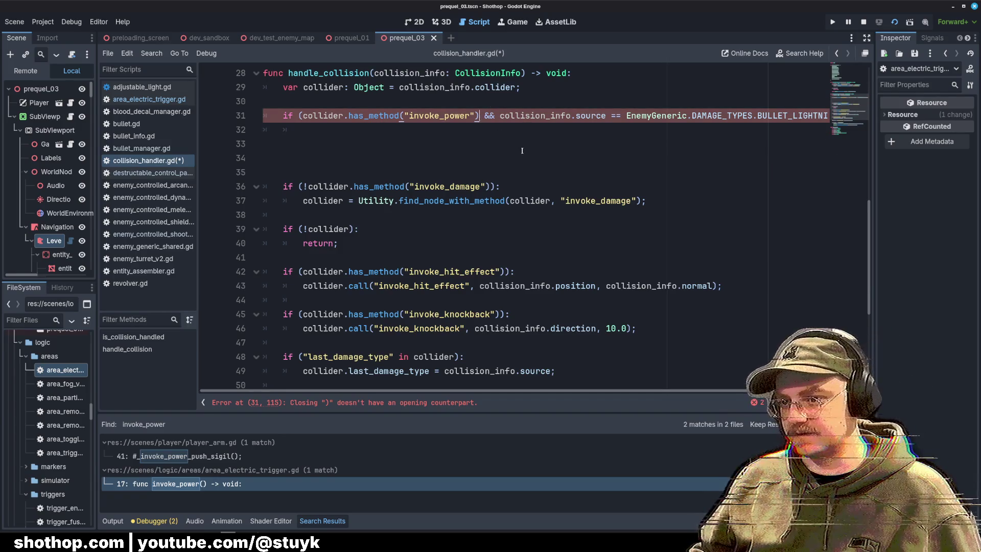
pyautogui.press('Return')
pyautogui.click(639, 129)
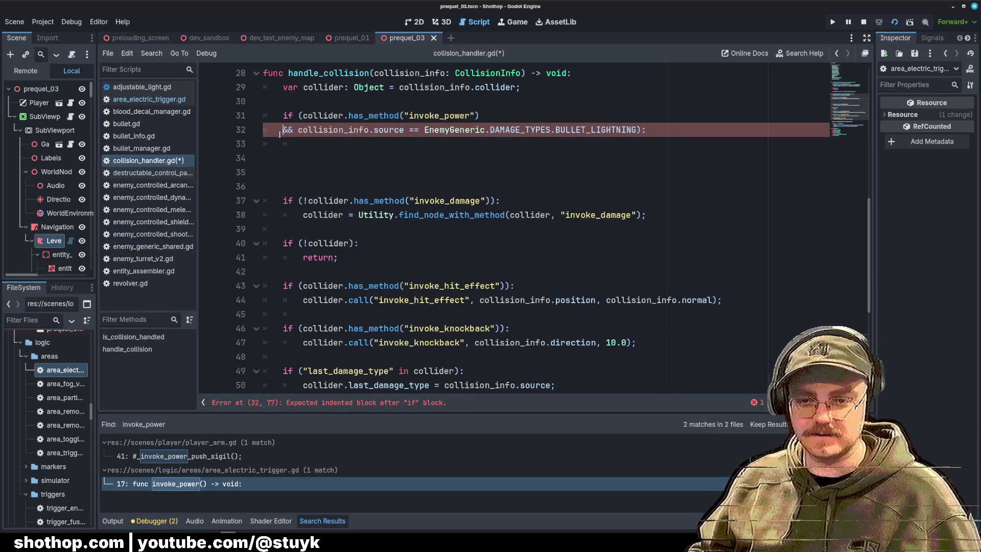
pyautogui.press('BackSpace')
pyautogui.press('BackSpace')
pyautogui.click(380, 130)
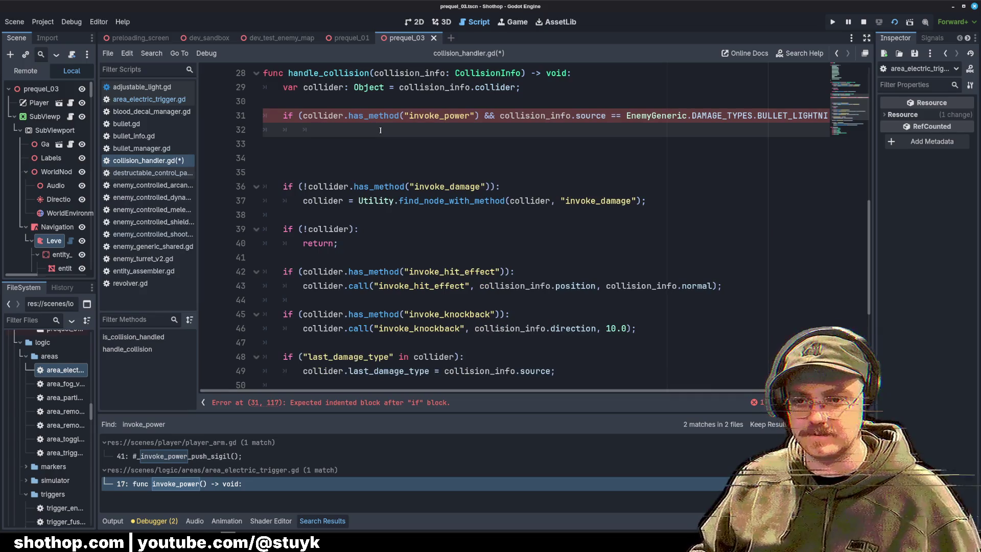
pyautogui.write('collider.call')
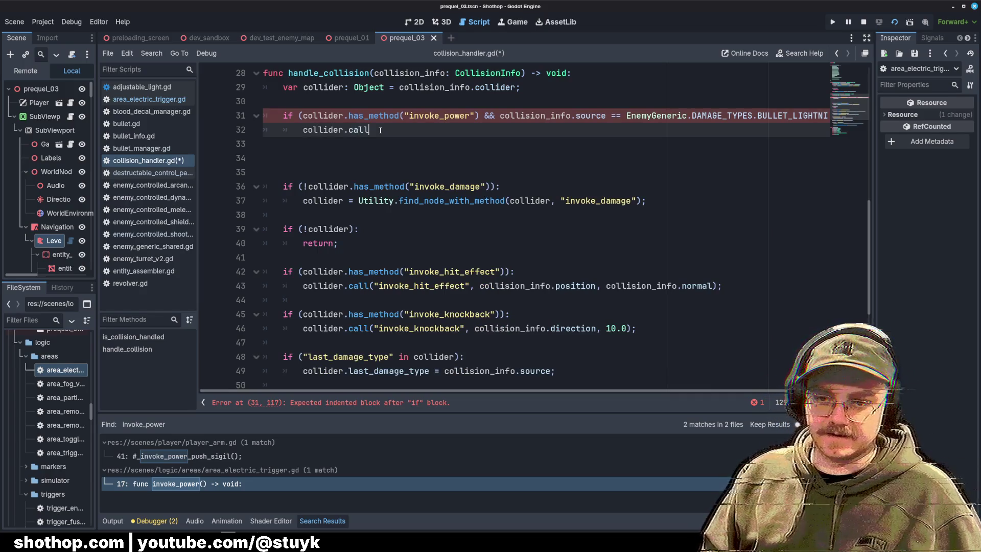
pyautogui.write('("invoke_power')
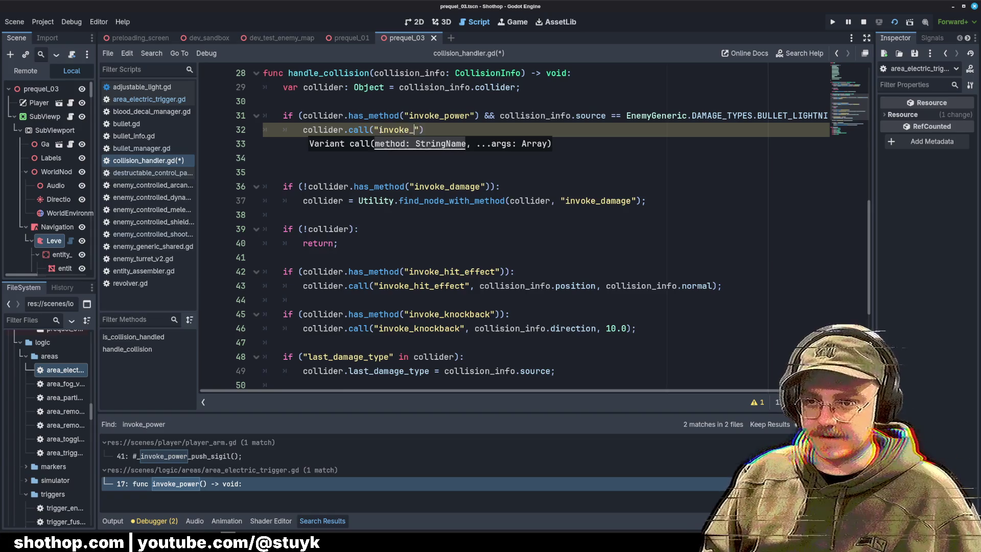
pyautogui.write('",')
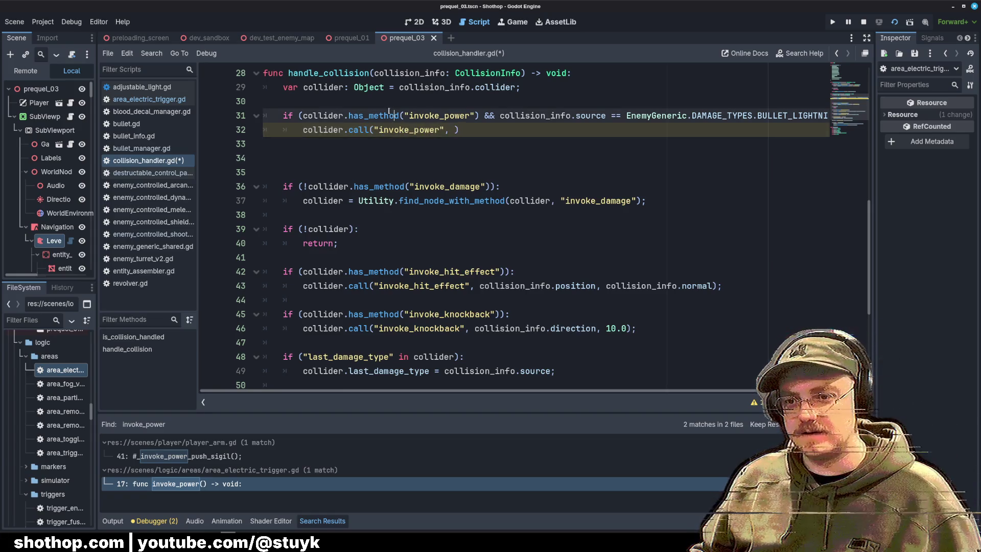
pyautogui.click(150, 100)
# Compare with area_electric_trigger.gd, then delete the extra blank line 33 in collision_handler.gd.
pyautogui.scroll(6, 250, 164)
pyautogui.scroll(-9, 250, 163)
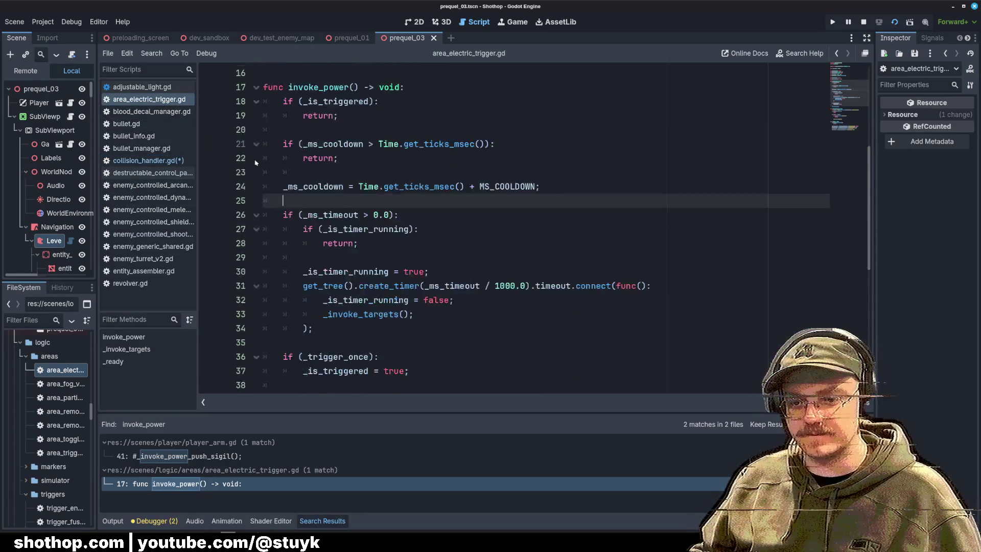
pyautogui.click(143, 161)
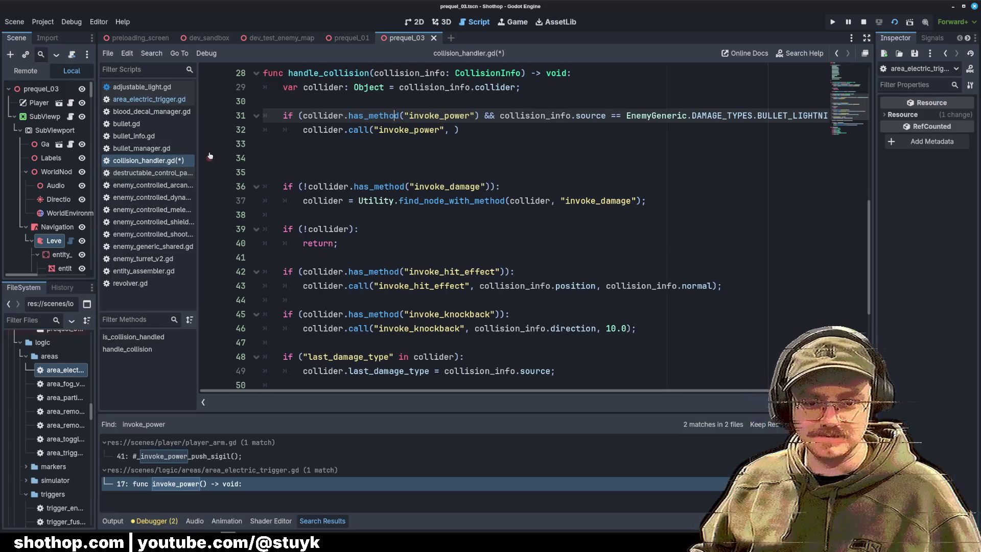
pyautogui.click(348, 151)
pyautogui.click(366, 128)
pyautogui.click(409, 104)
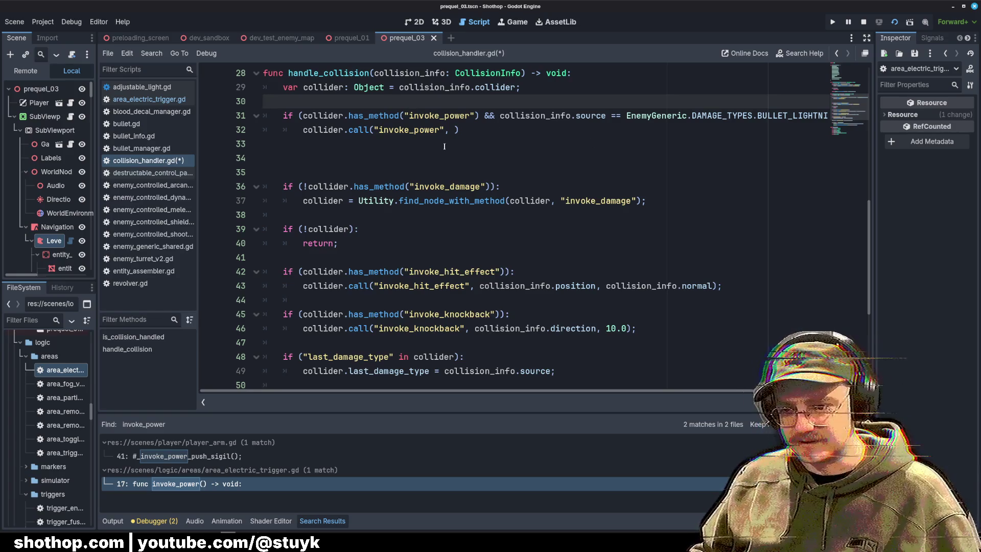
pyautogui.click(446, 145)
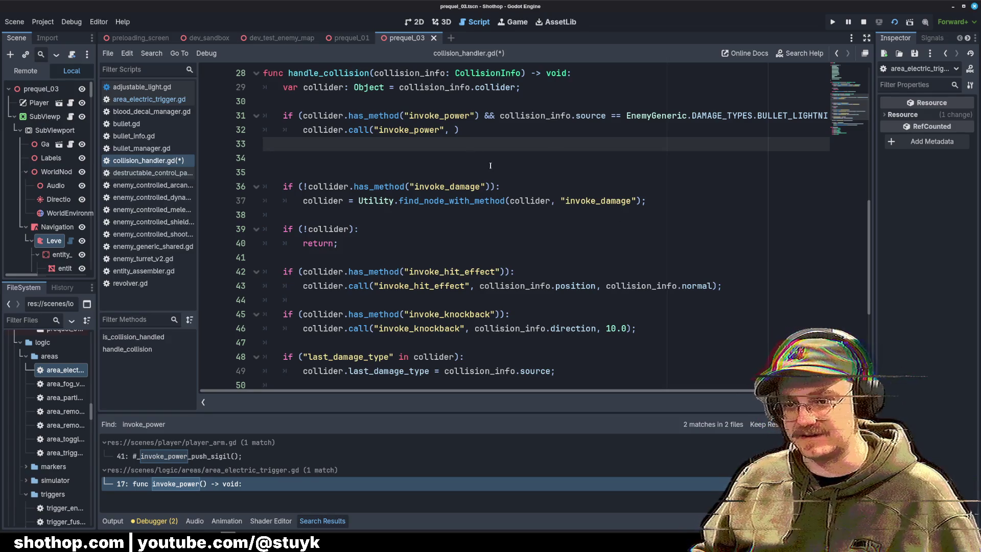
pyautogui.press('BackSpace')
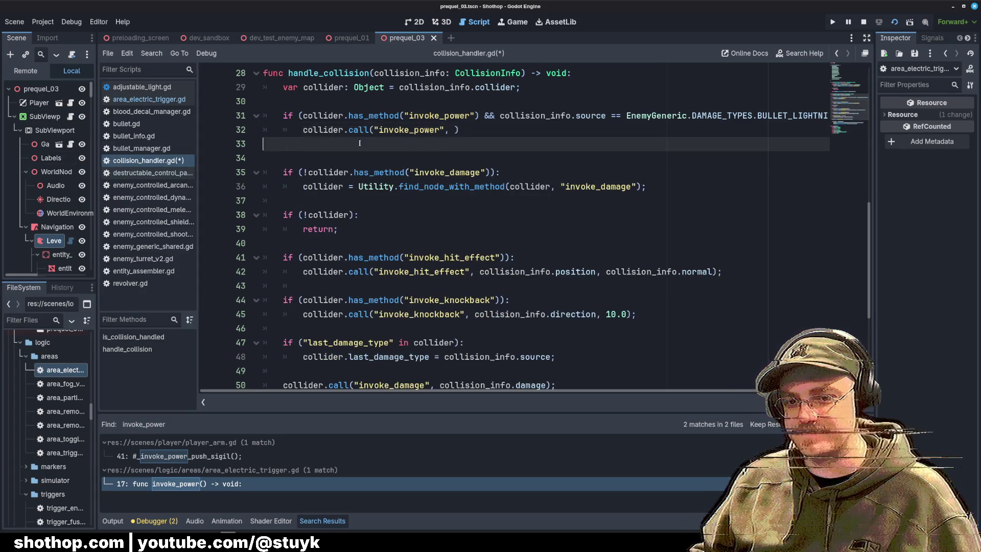
# Edit the invoke_power call's argument comma and widen the script list so file names fit.
pyautogui.hotkey('alt', 'Left')
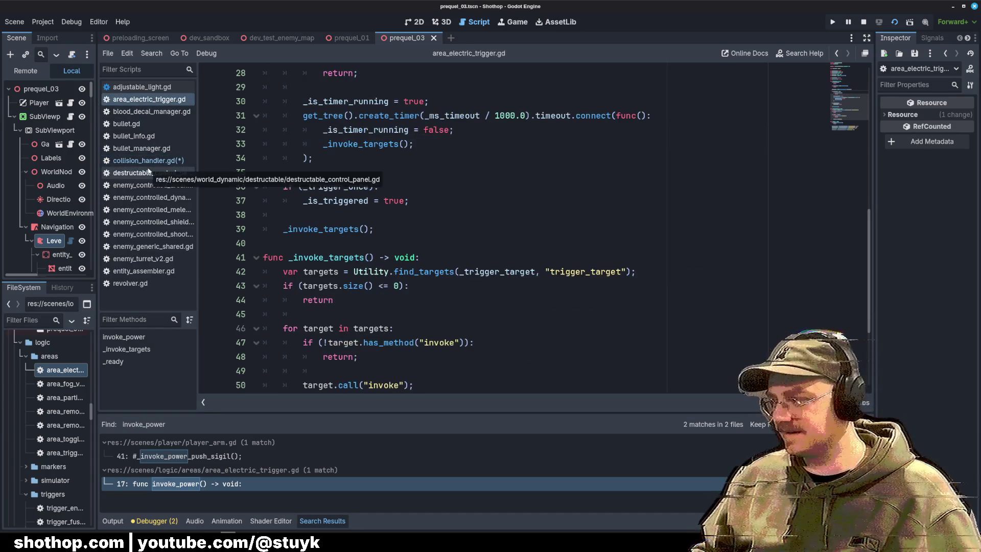
pyautogui.click(141, 162)
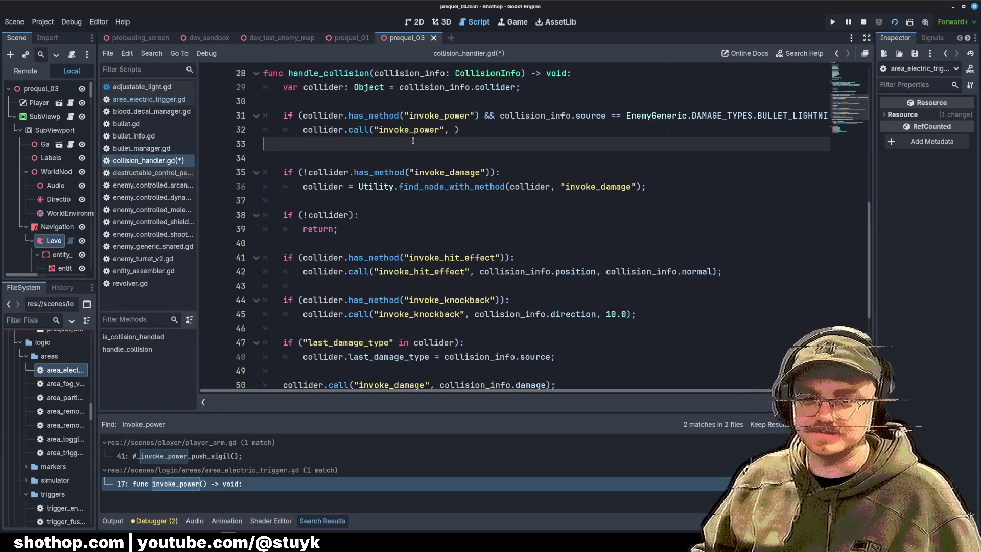
pyautogui.click(447, 130)
pyautogui.write(',')
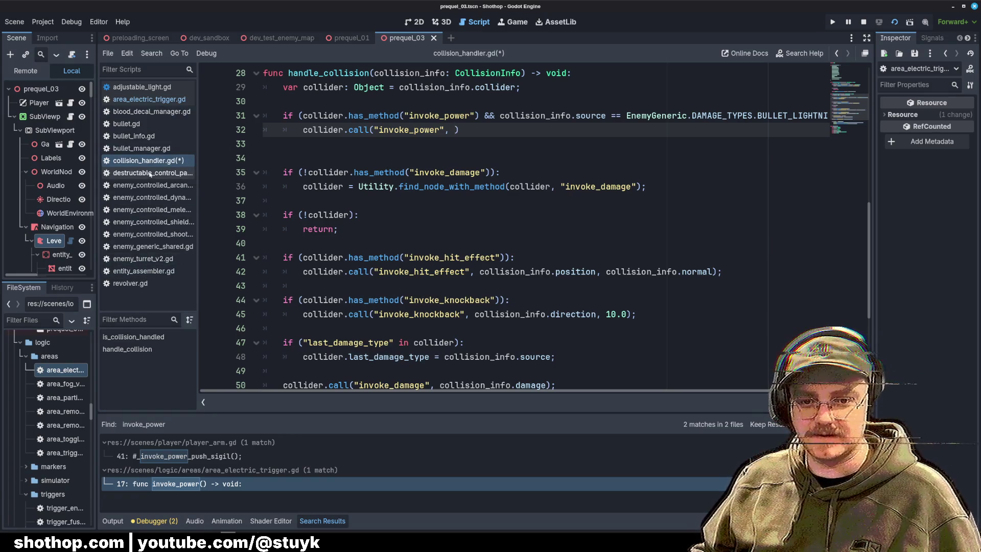
pyautogui.moveTo(199, 234); pyautogui.dragTo(229, 233)
pyautogui.click(428, 160)
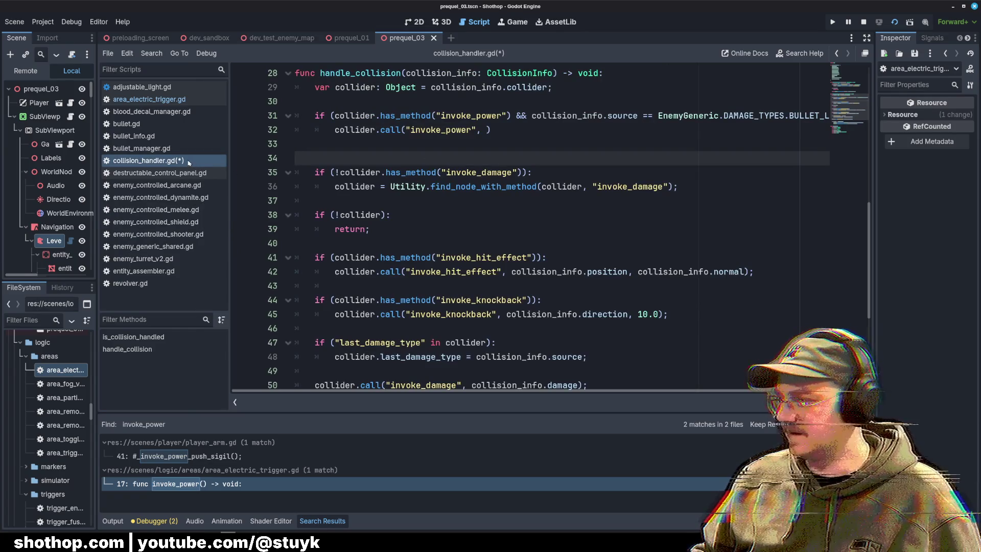
pyautogui.press('Up')
pyautogui.press('Up')
pyautogui.press('End')
pyautogui.press('Left')
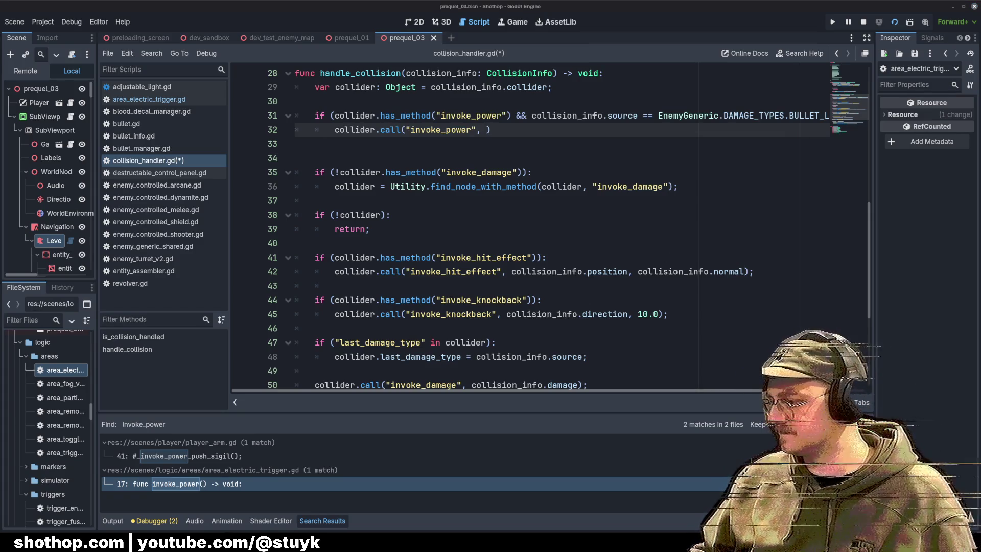
pyautogui.press('Down')
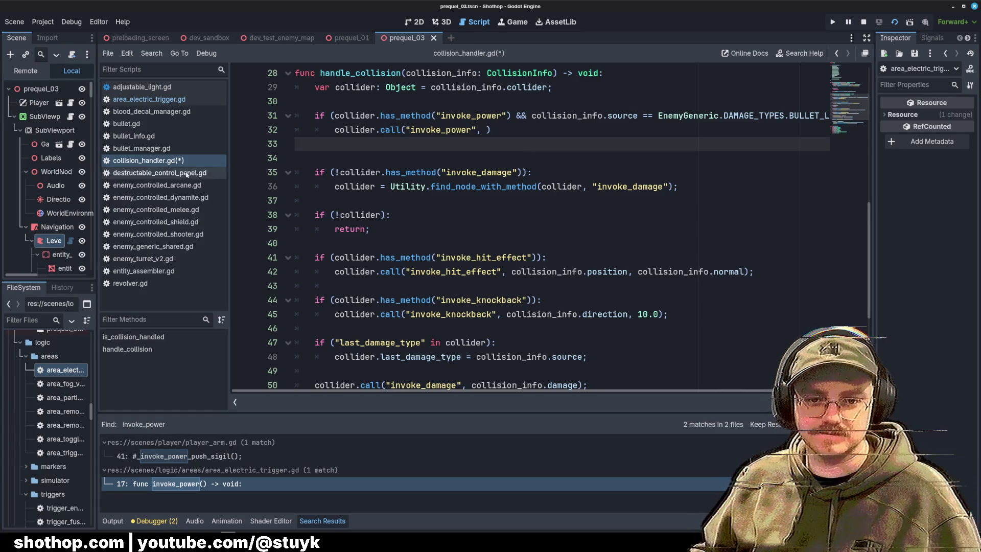
# Check the trigger's invoke_power() definition, remove the extra argument and blank line, and save.
pyautogui.click(149, 99)
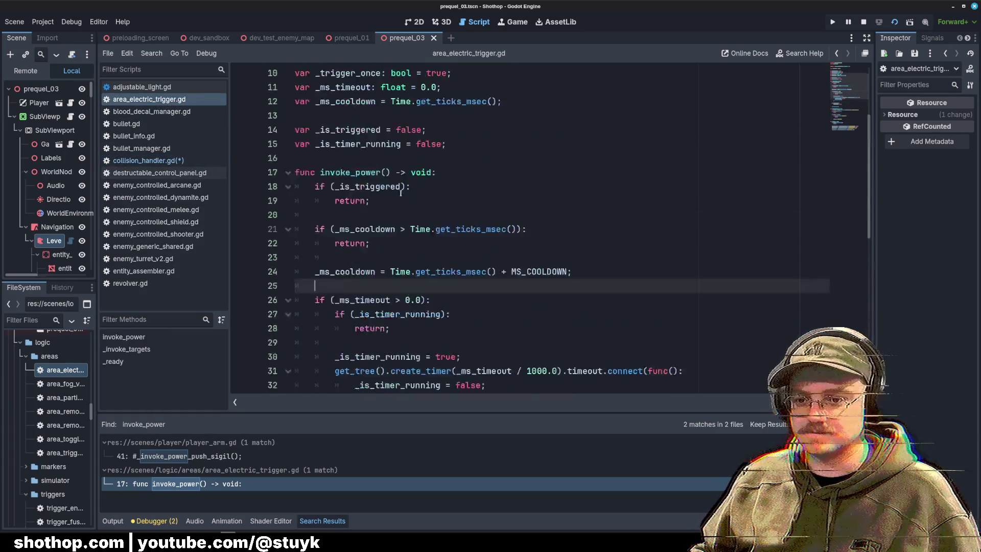
pyautogui.scroll(2, 400, 193)
pyautogui.doubleClick(358, 258)
pyautogui.click(149, 161)
pyautogui.click(511, 200)
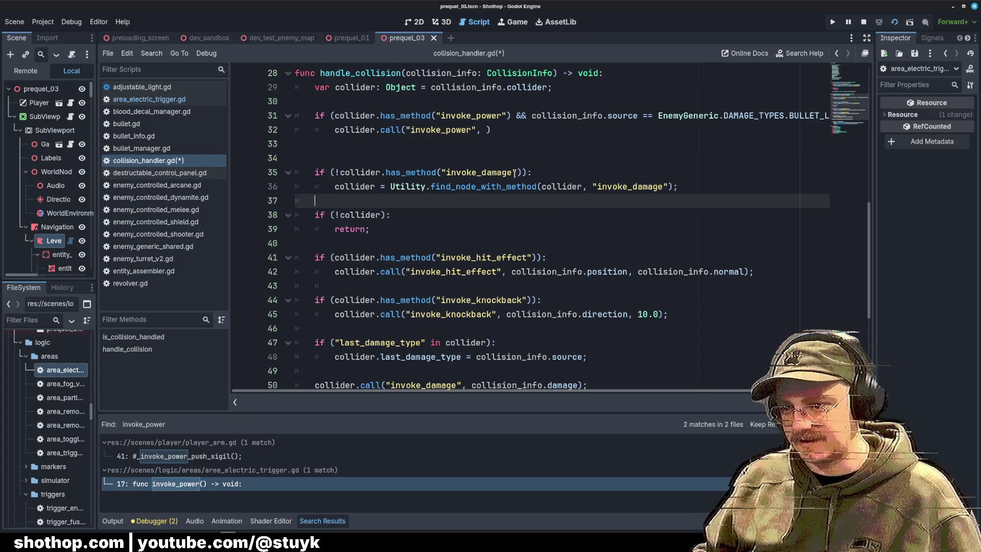
pyautogui.click(484, 130)
pyautogui.press('BackSpace')
pyautogui.press('BackSpace')
pyautogui.write(';')
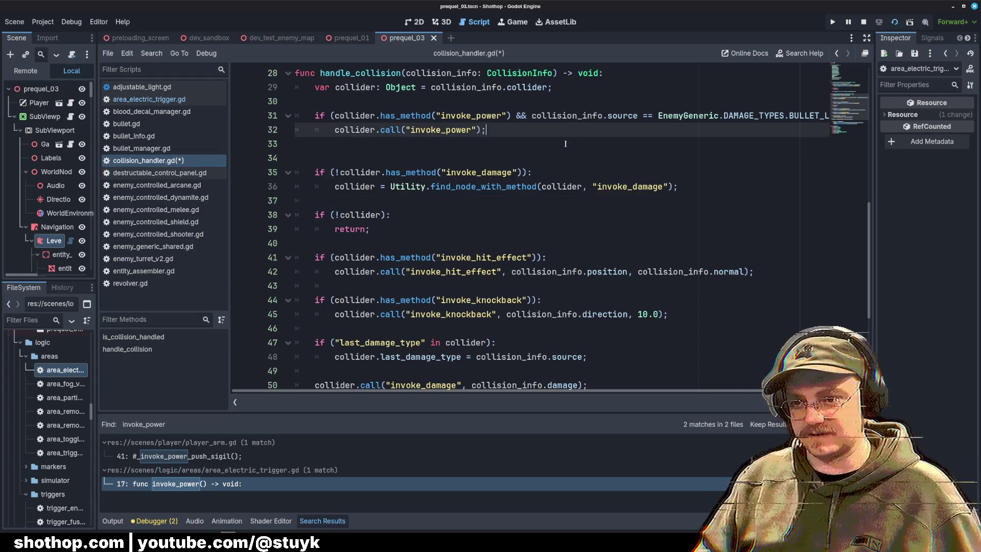
pyautogui.press('BackSpace')
pyautogui.press('Delete')
pyautogui.hotkey('ctrl', 's')
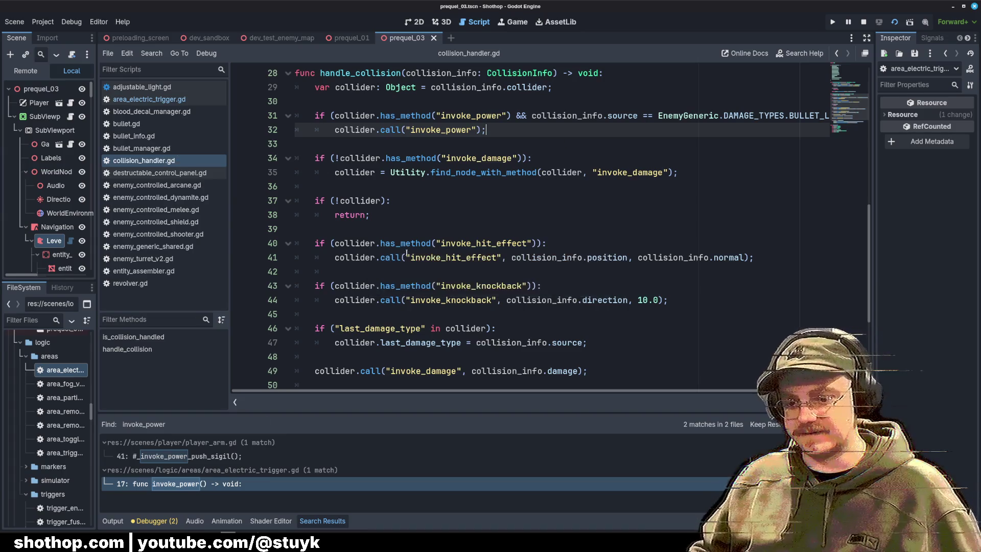
# Reset the running level, stop the game and relaunch it with F5 to test the lightning trigger.
pyautogui.hotkey('alt', 'Tab')
pyautogui.press('Escape')
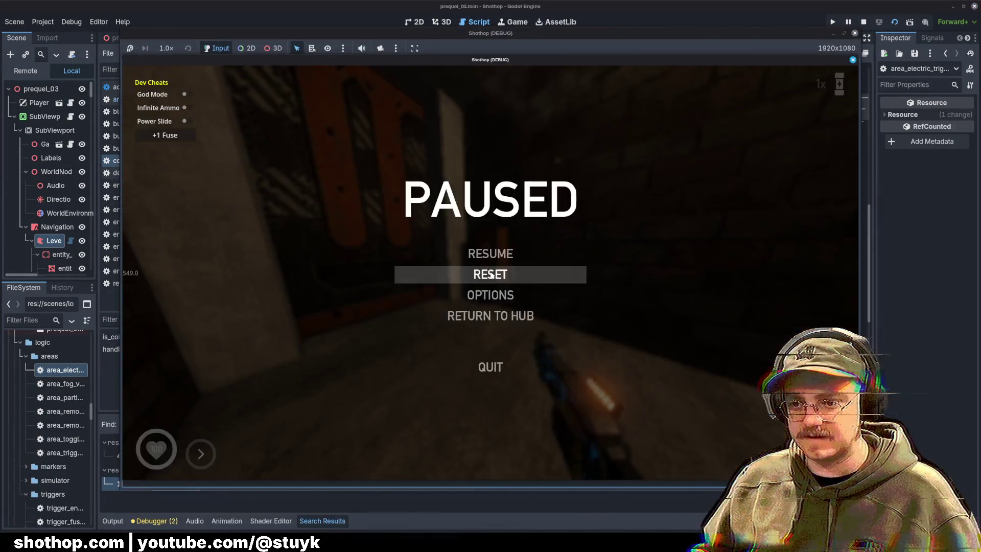
pyautogui.click(491, 275)
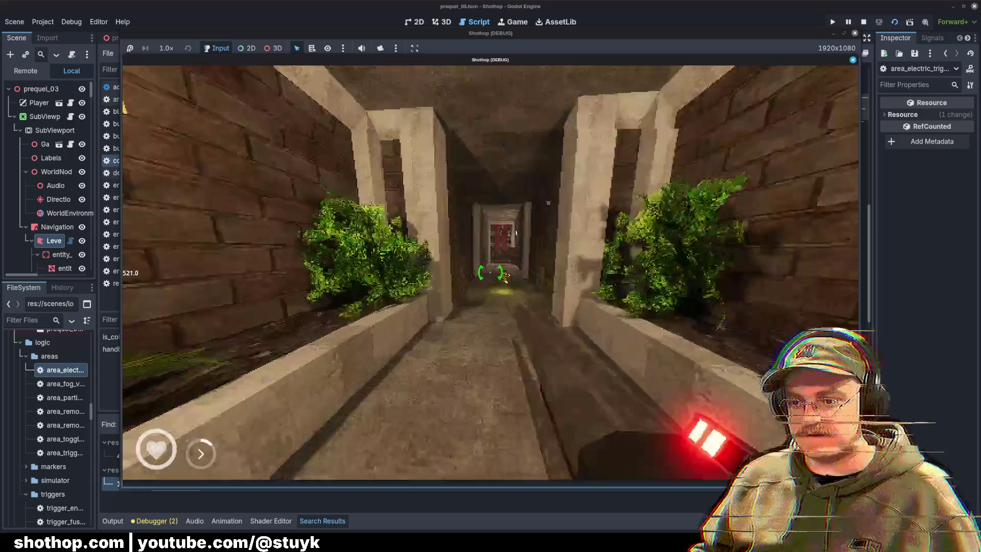
pyautogui.press('Escape')
pyautogui.click(864, 22)
pyautogui.press('F5')
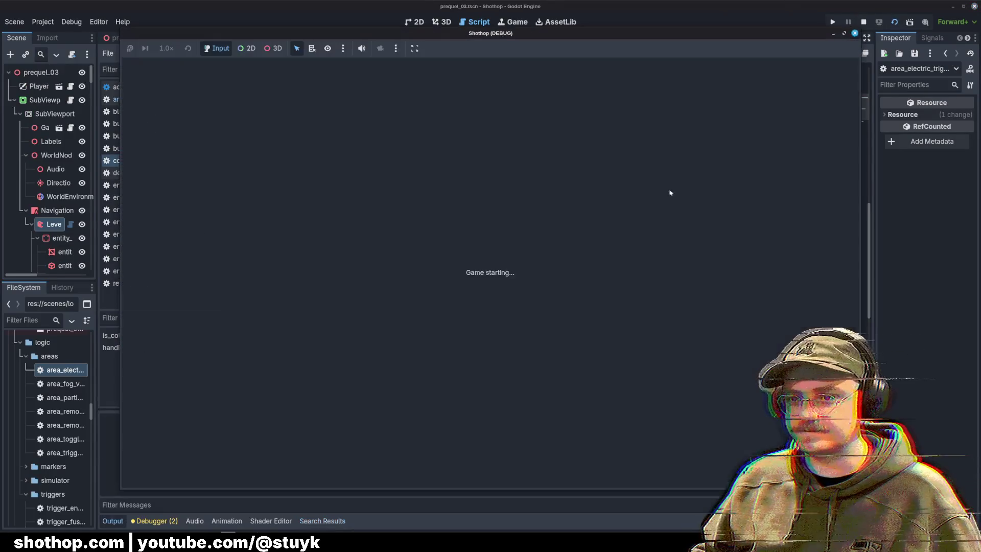
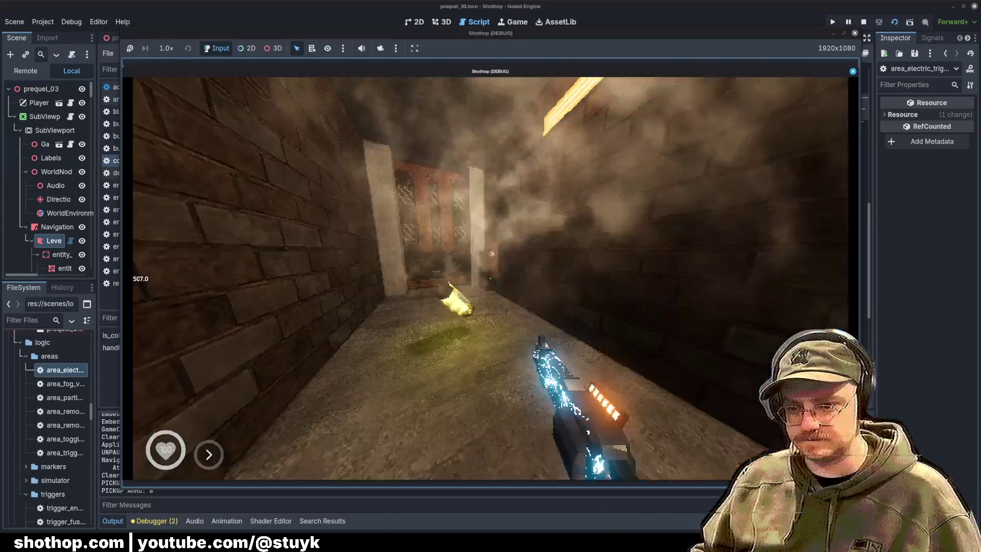
# Pause the running game and return to the collision_handler.gd script.
pyautogui.press('Escape')
pyautogui.click(500, 284)
pyautogui.scroll(2, 394, 186)
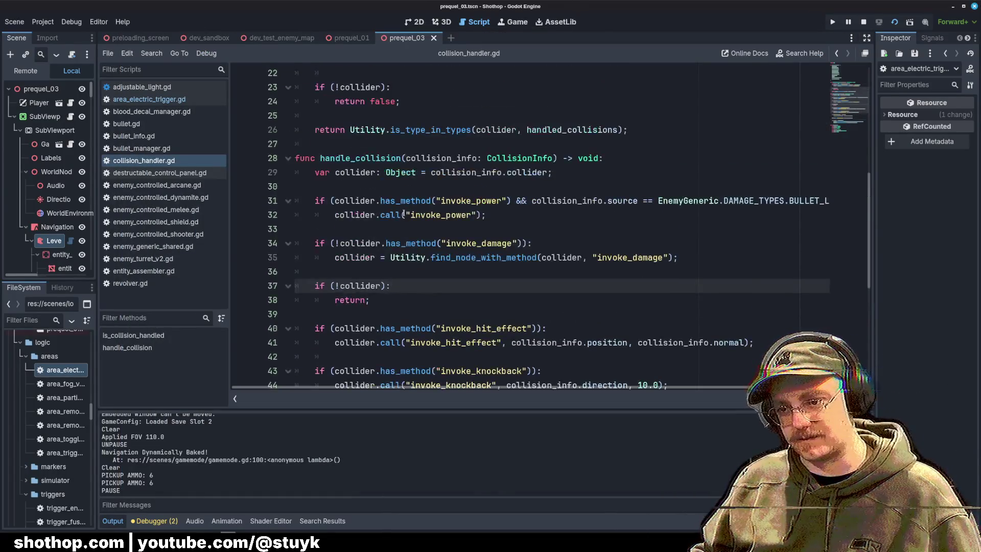
pyautogui.click(418, 228)
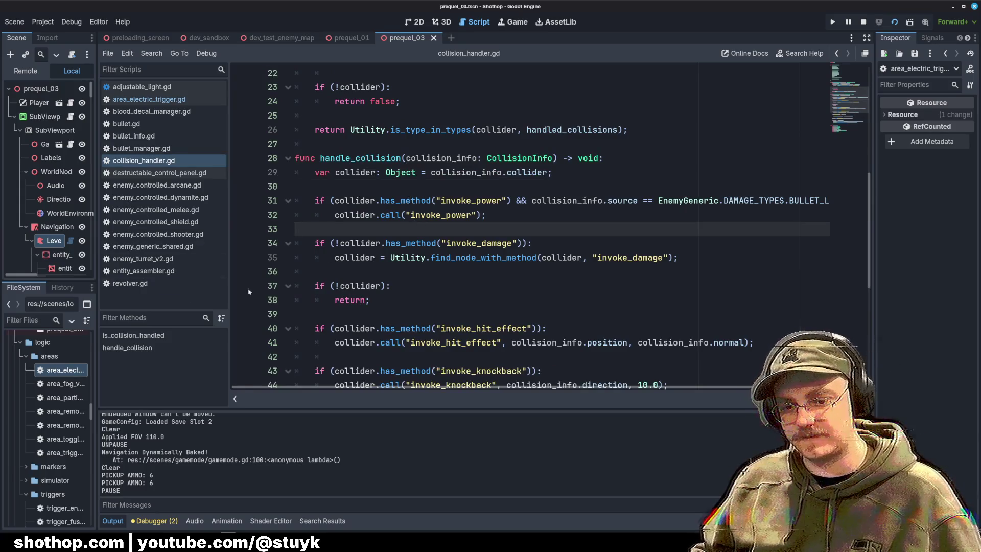
# Add a print(collider) debug line after the player check on line 98 of bullet.gd and save.
pyautogui.click(128, 124)
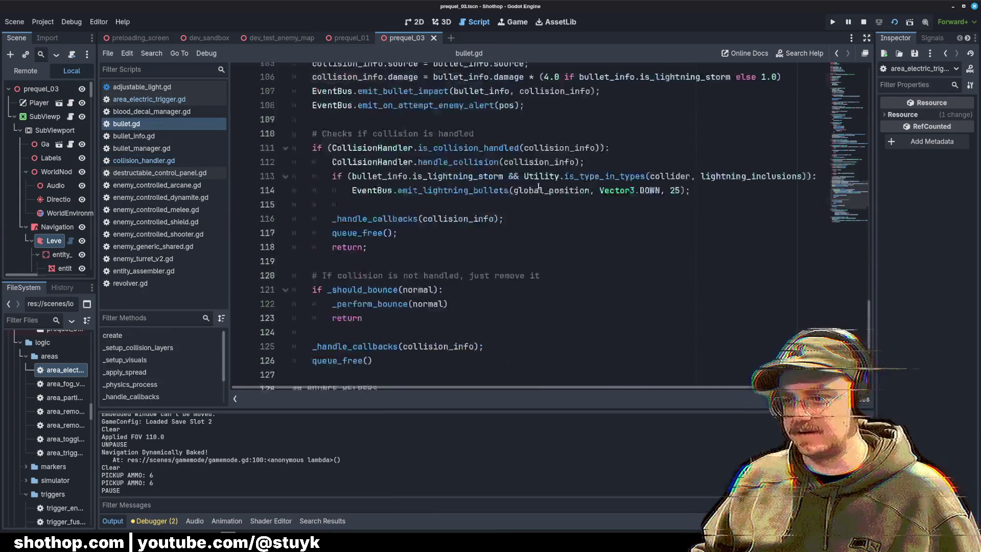
pyautogui.scroll(-4, 539, 187)
pyautogui.scroll(9, 474, 204)
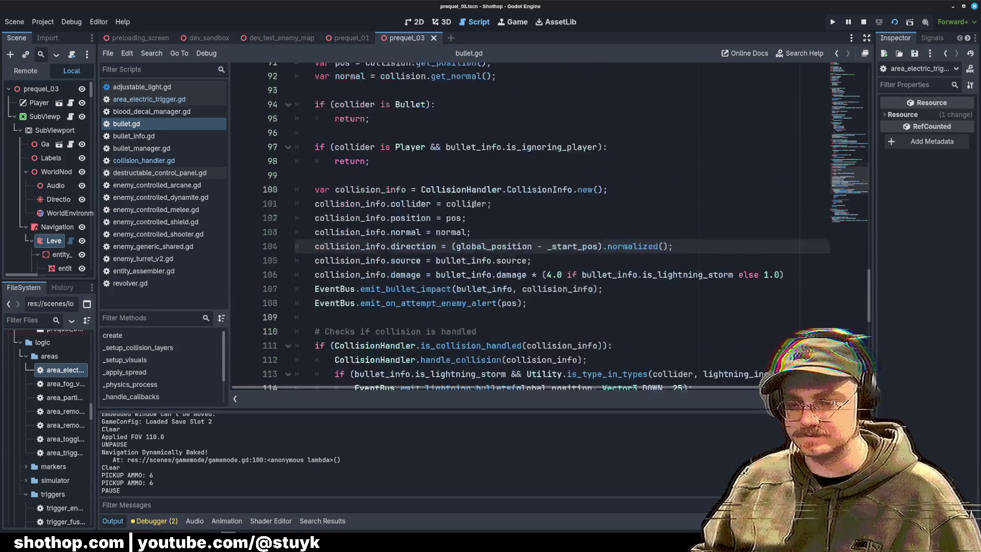
pyautogui.scroll(-1, 474, 204)
pyautogui.click(510, 120)
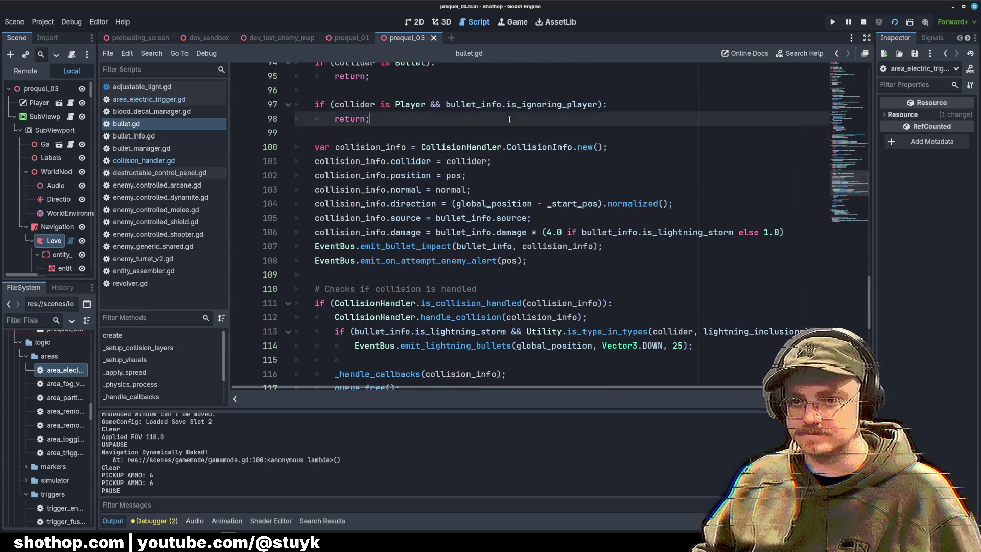
pyautogui.press('Return')
pyautogui.press('Return')
pyautogui.press('BackSpace')
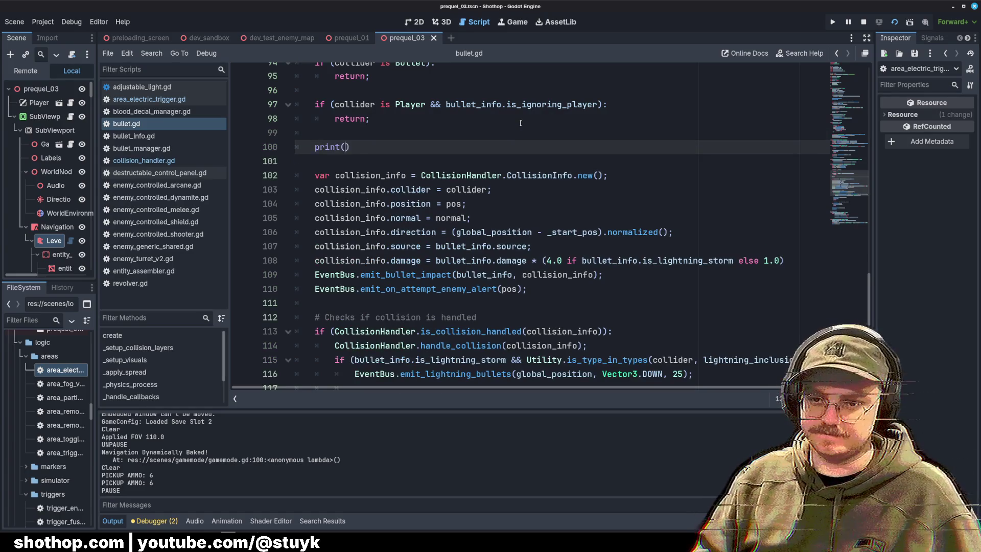
pyautogui.write(';')
pyautogui.hotkey('ctrl', 's')
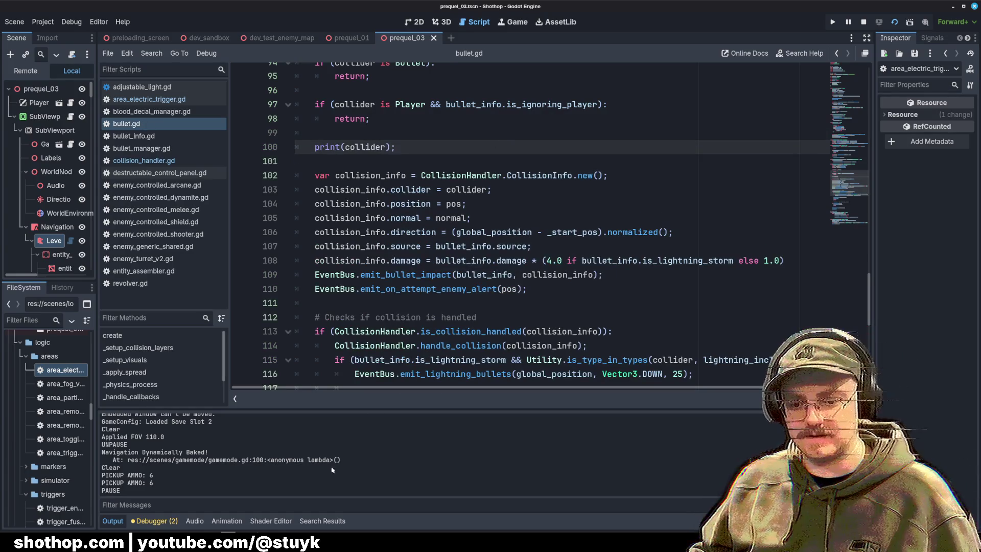
pyautogui.hotkey('alt', 'Tab')
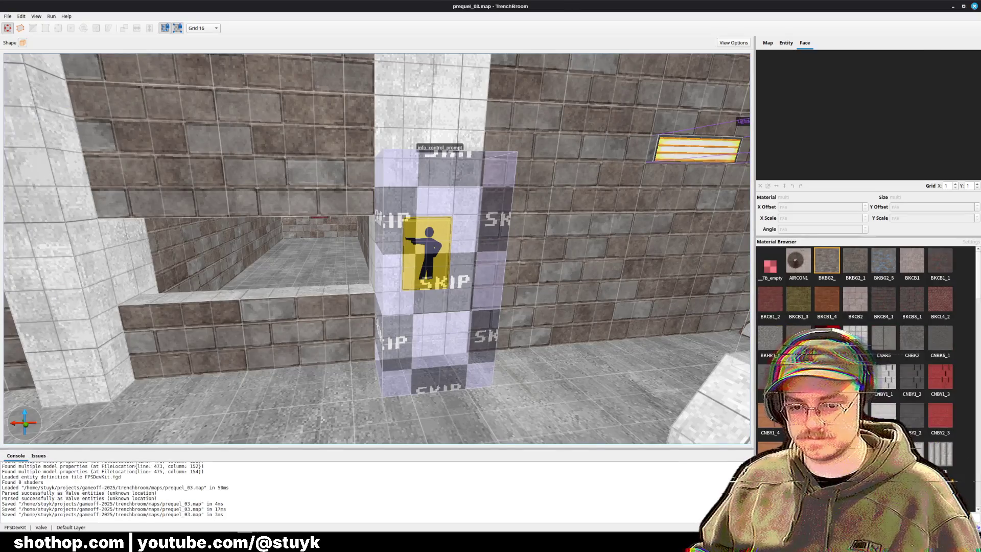
# Fire a test shot in the game, pause it, and return to the Godot editor.
pyautogui.moveTo(228, 543)
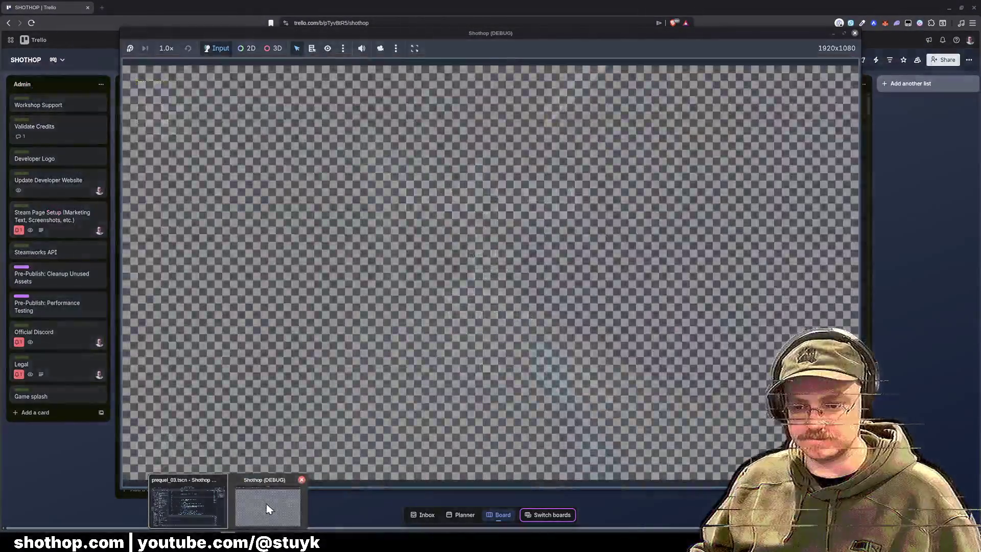
pyautogui.click(268, 508)
pyautogui.press('Escape')
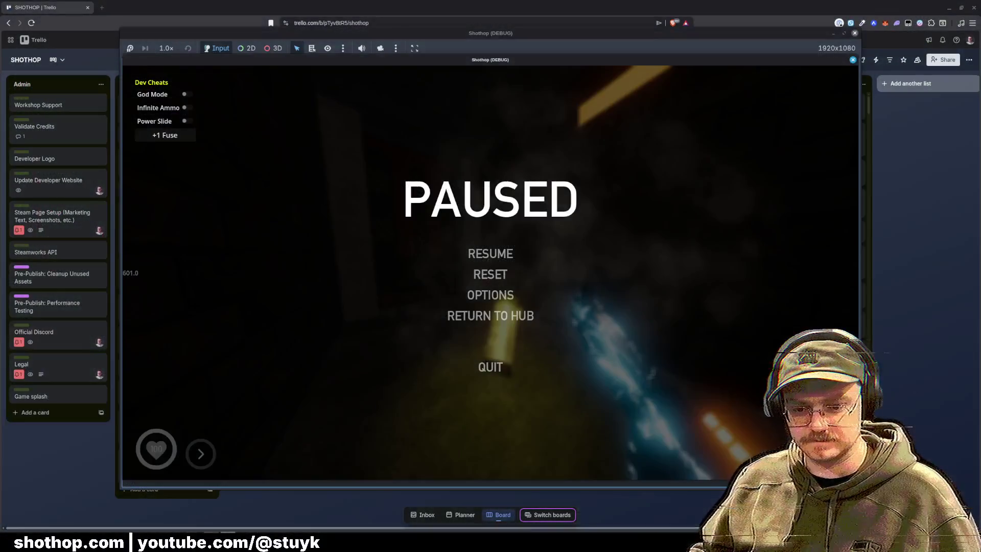
pyautogui.moveTo(229, 543)
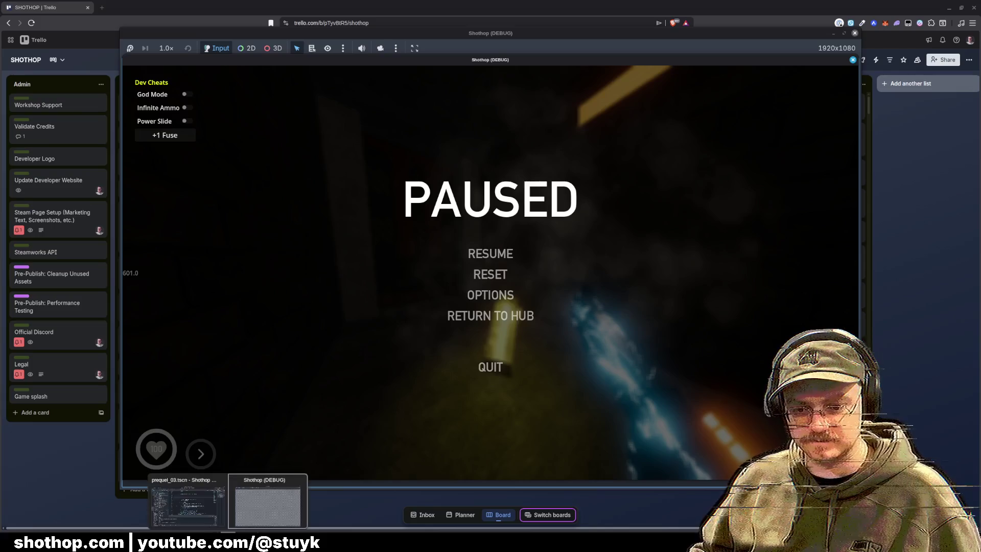
pyautogui.click(187, 504)
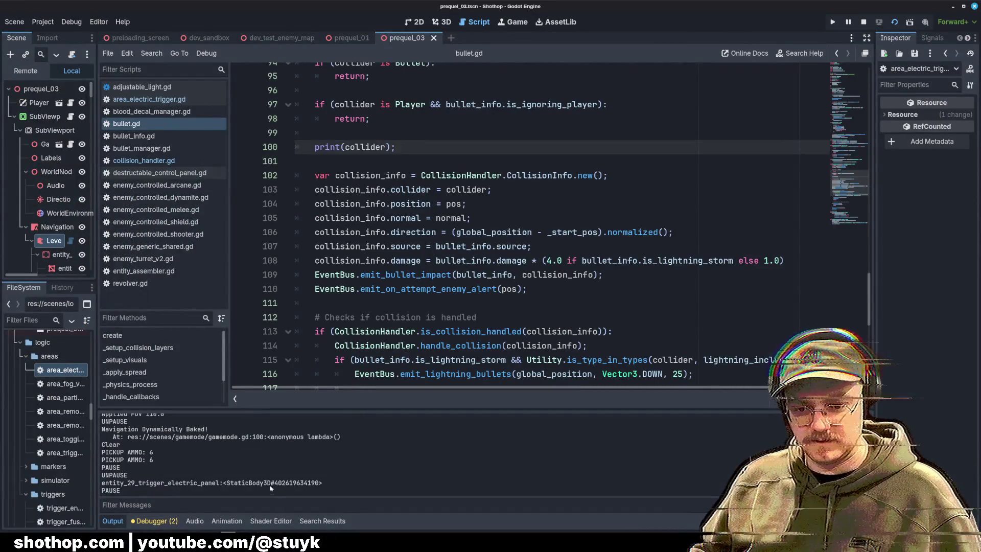
# Confirm the output logs entity_29_trigger_electric_panel, then delete the print(collider) line.
pyautogui.moveTo(324, 483); pyautogui.dragTo(135, 468)
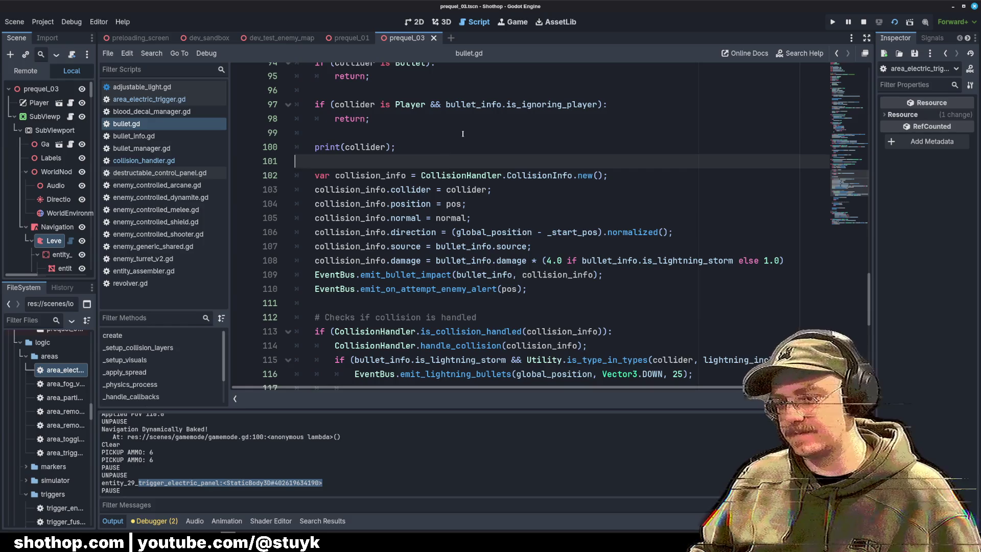
pyautogui.moveTo(317, 162); pyautogui.dragTo(317, 134)
pyautogui.press('BackSpace')
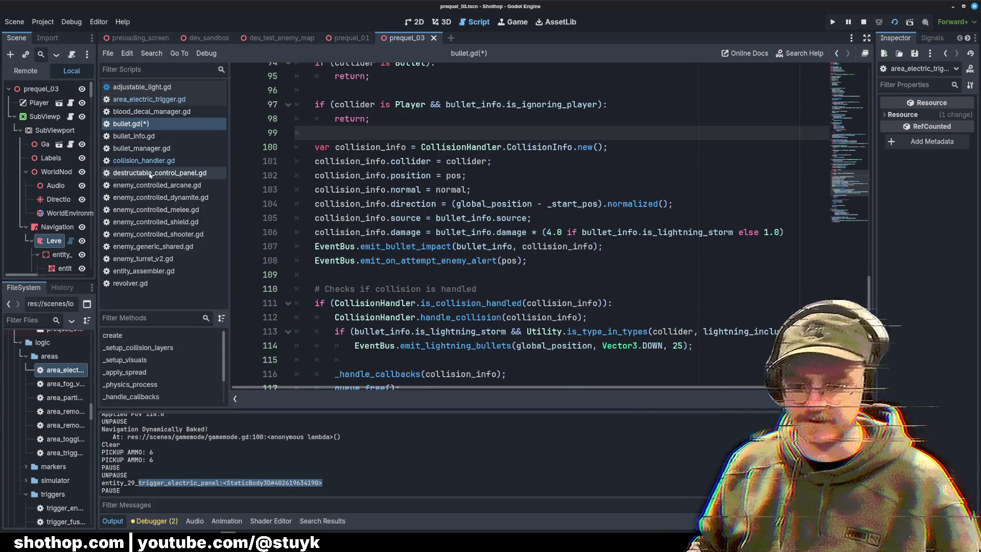
# Review the AreaElectricTrigger class in area_electric_trigger.gd, then open collision_handler.gd.
pyautogui.click(159, 100)
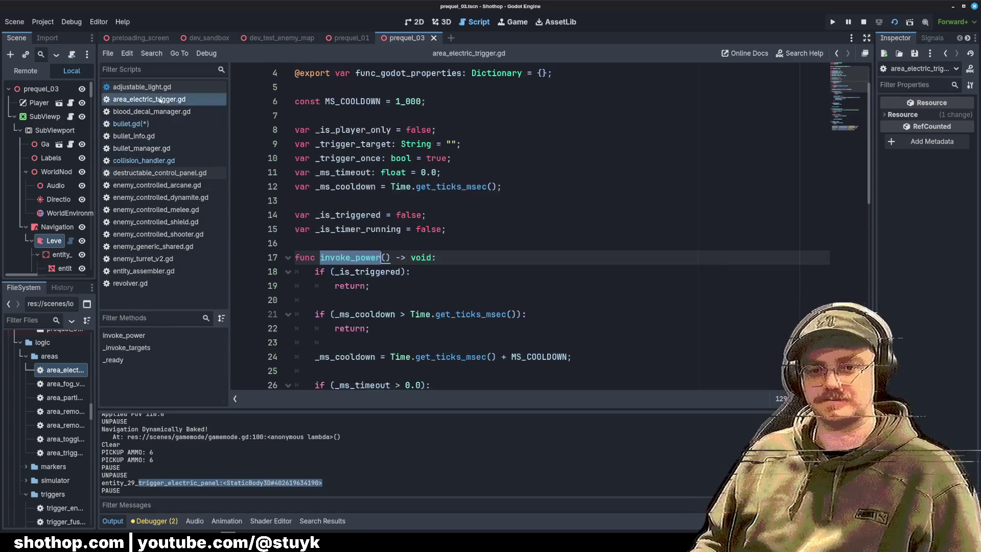
pyautogui.doubleClick(398, 72)
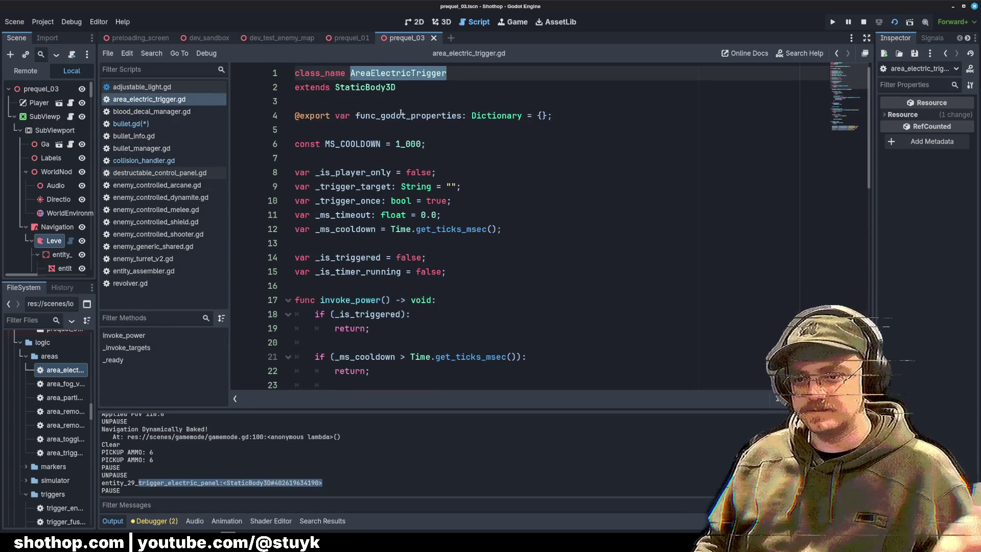
pyautogui.click(128, 124)
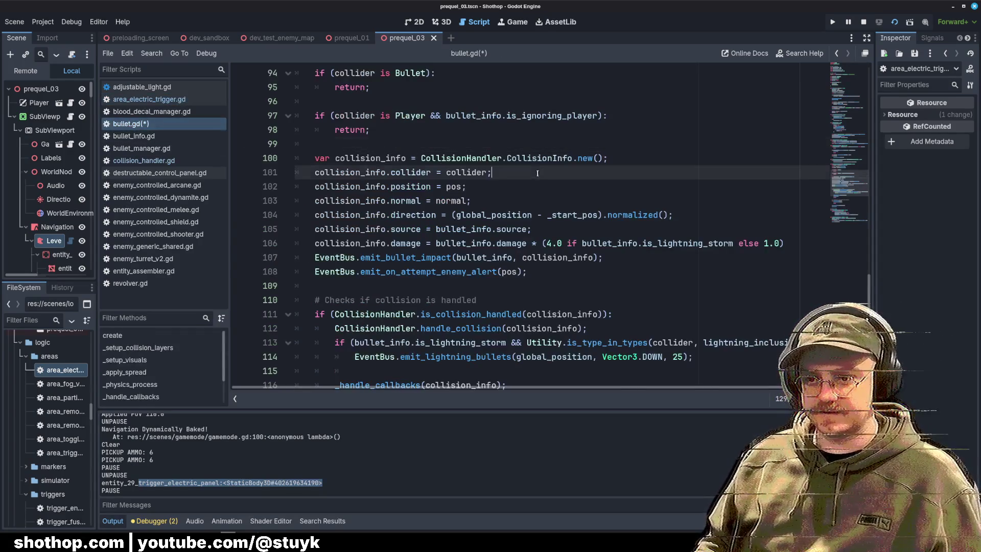
pyautogui.click(144, 160)
# Add a print("???") debug line on line 31 of handle_collision and save.
pyautogui.click(492, 186)
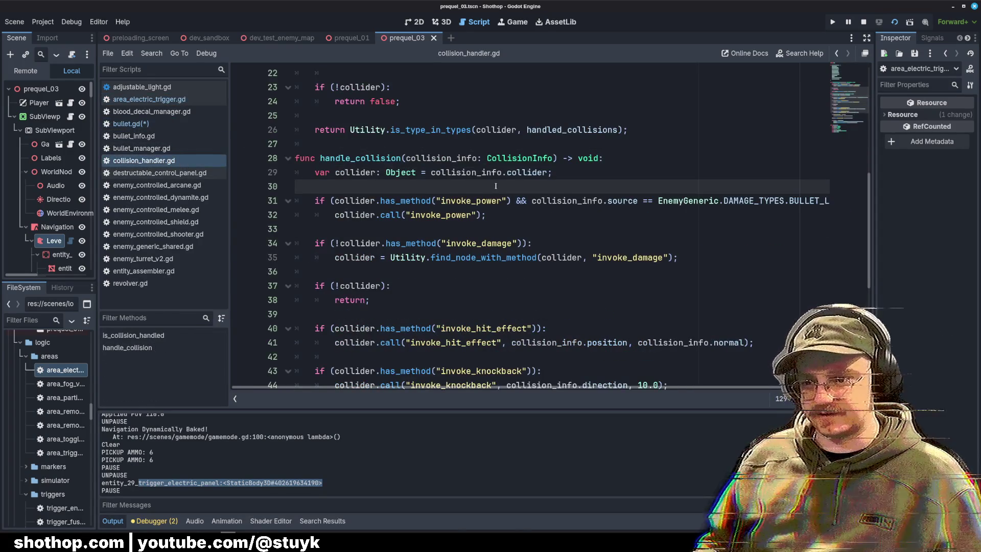
pyautogui.press('Return')
pyautogui.press('Return')
pyautogui.press('Return')
pyautogui.press('Up')
pyautogui.press('Up')
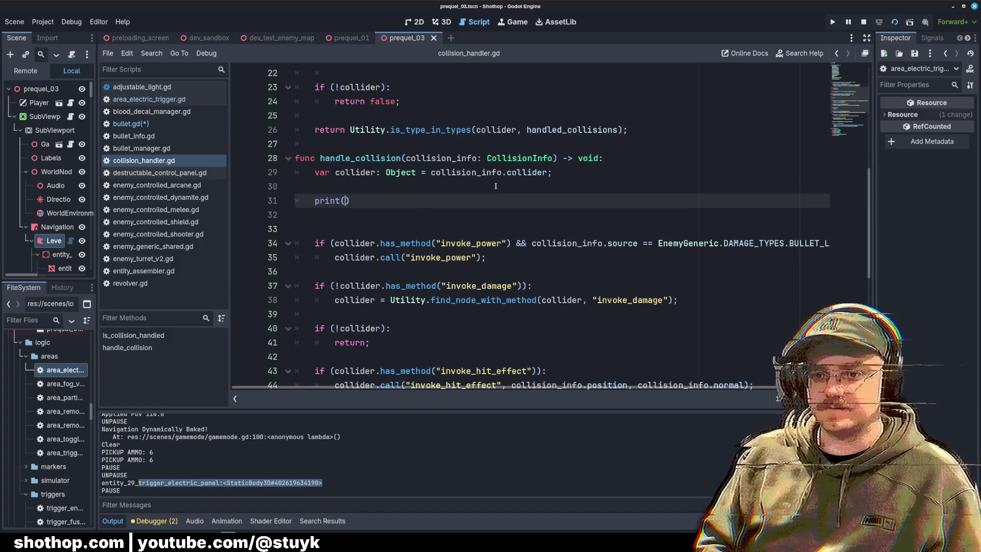
pyautogui.write('?')
pyautogui.hotkey('ctrl', 's')
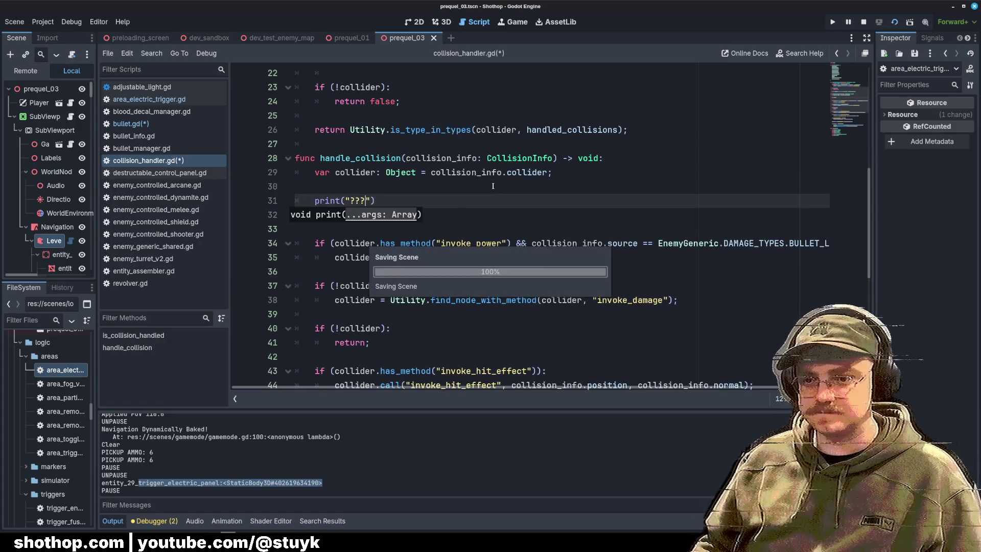
# Run the game with F5, pause it, and check the Output for the "???" message.
pyautogui.hotkey('alt', 'Tab')
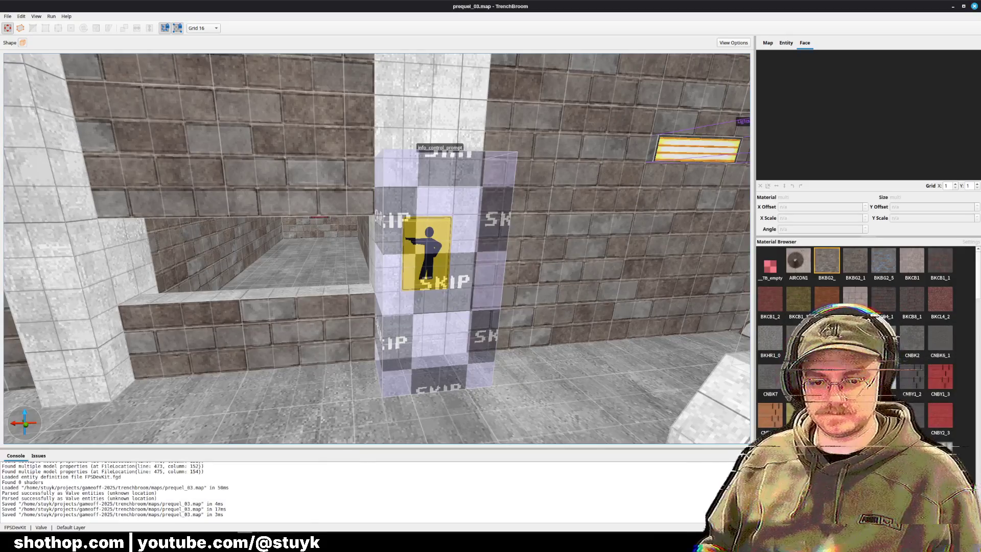
pyautogui.hotkey('alt', 'Tab')
pyautogui.press('F5')
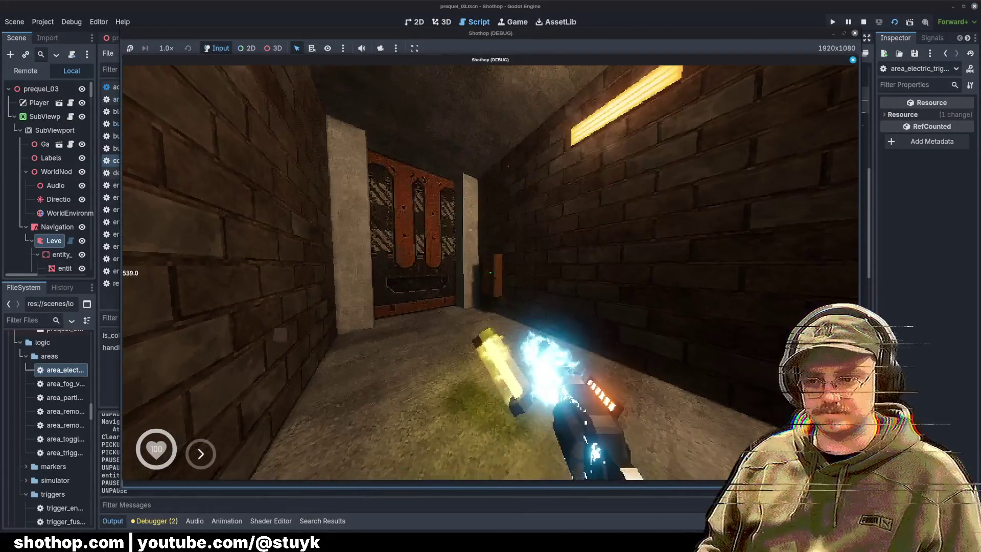
pyautogui.press('Escape')
pyautogui.click(371, 224)
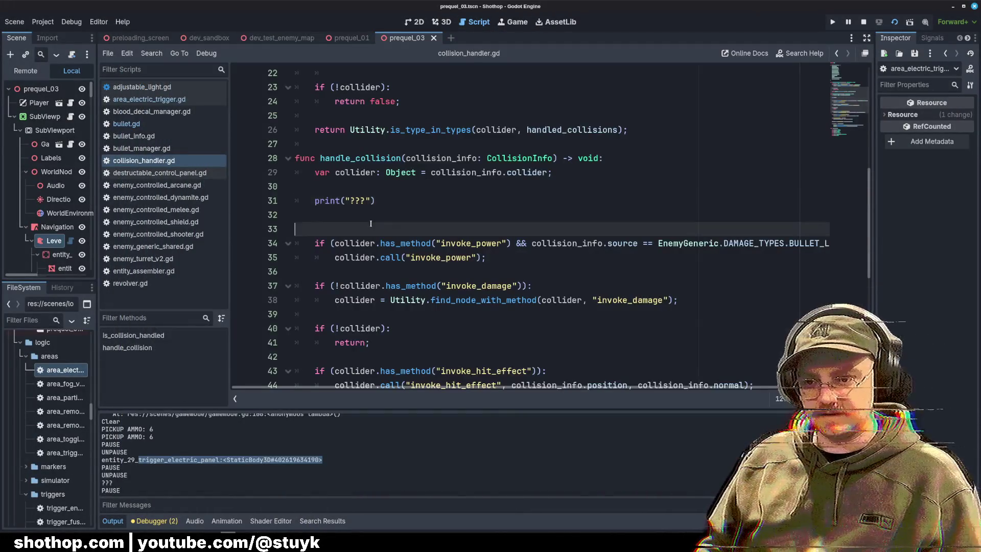
# Compare handle_collision's invoke_power condition with area_electric_trigger.gd, then open revolver.gd.
pyautogui.click(369, 205)
pyautogui.doubleClick(488, 244)
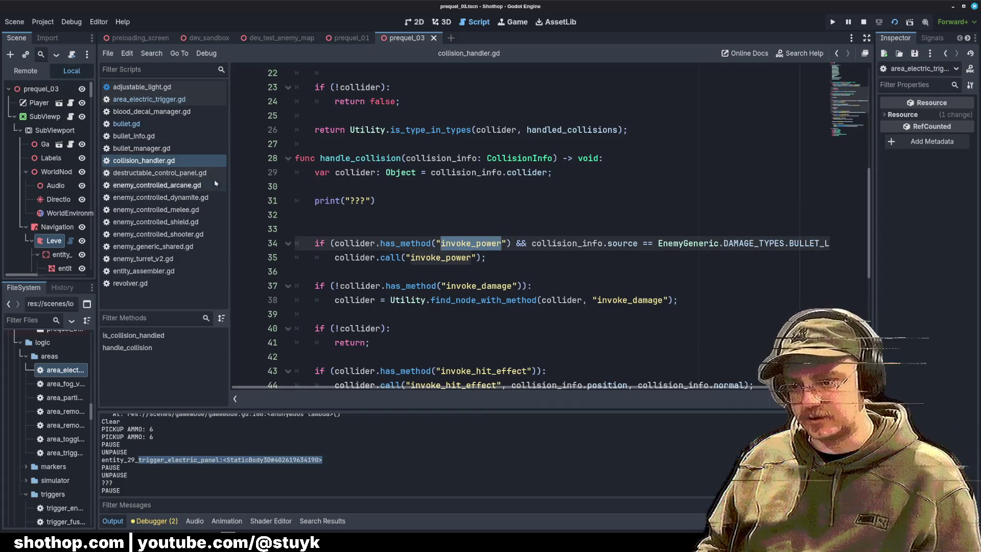
pyautogui.click(149, 99)
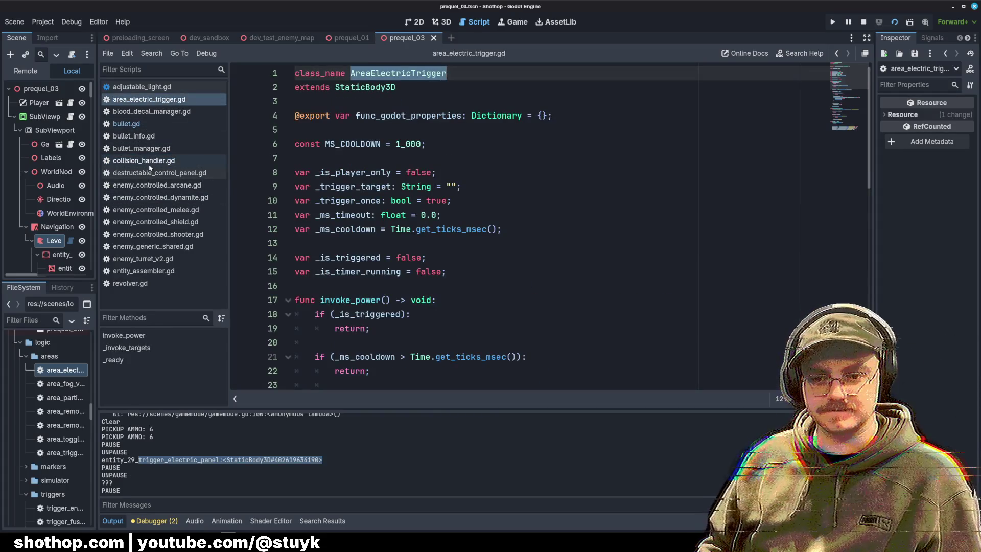
pyautogui.click(145, 160)
pyautogui.click(553, 172)
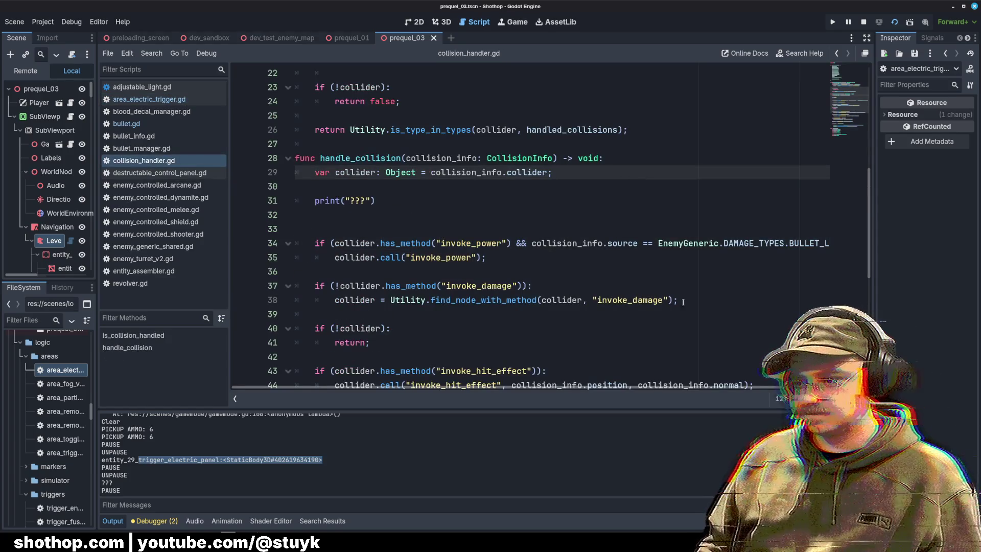
pyautogui.hscroll(3, 675, 255)
pyautogui.click(667, 222)
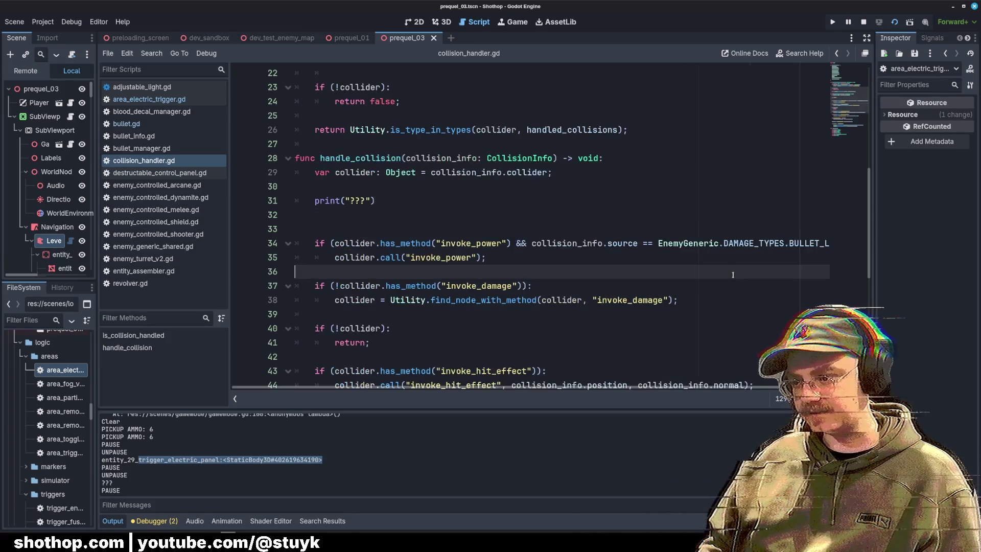
pyautogui.click(714, 244)
pyautogui.press('Up')
pyautogui.press('Up')
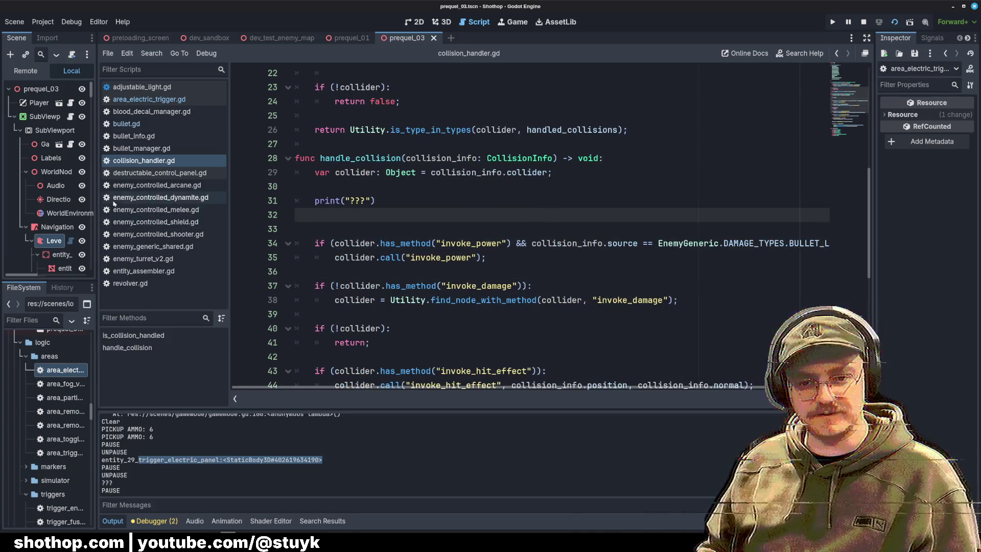
pyautogui.click(130, 283)
pyautogui.scroll(-15, 834, 298)
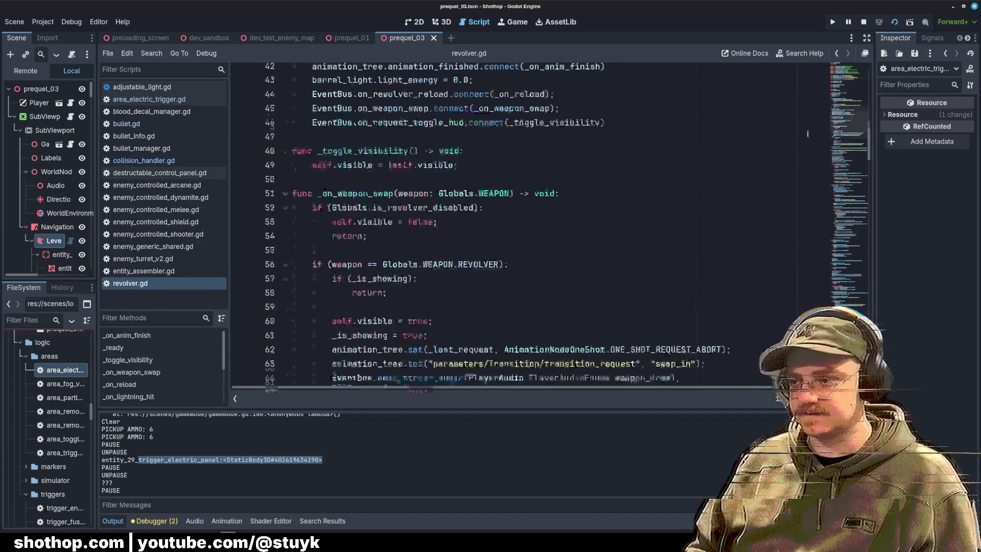
pyautogui.scroll(15, 835, 298)
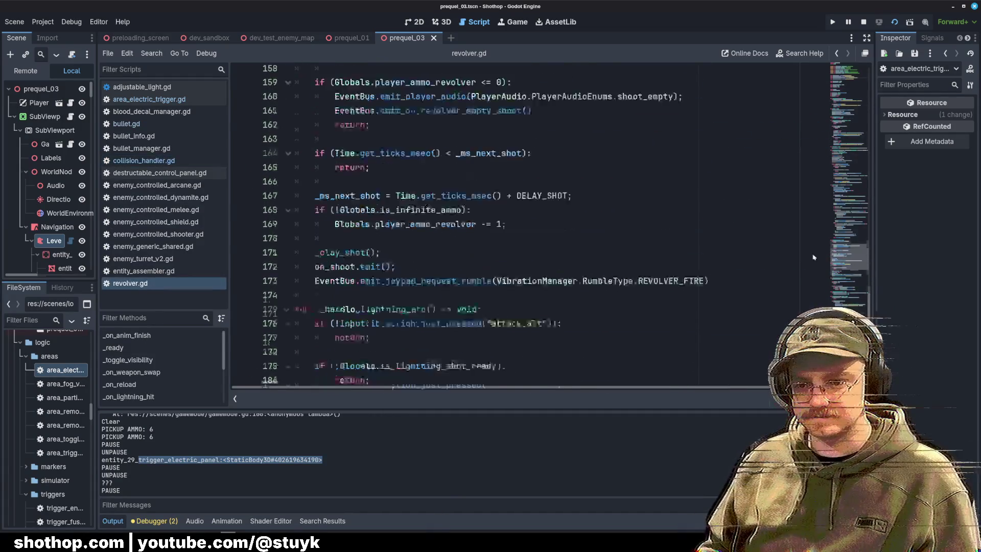
pyautogui.scroll(2, 813, 230)
pyautogui.click(534, 248)
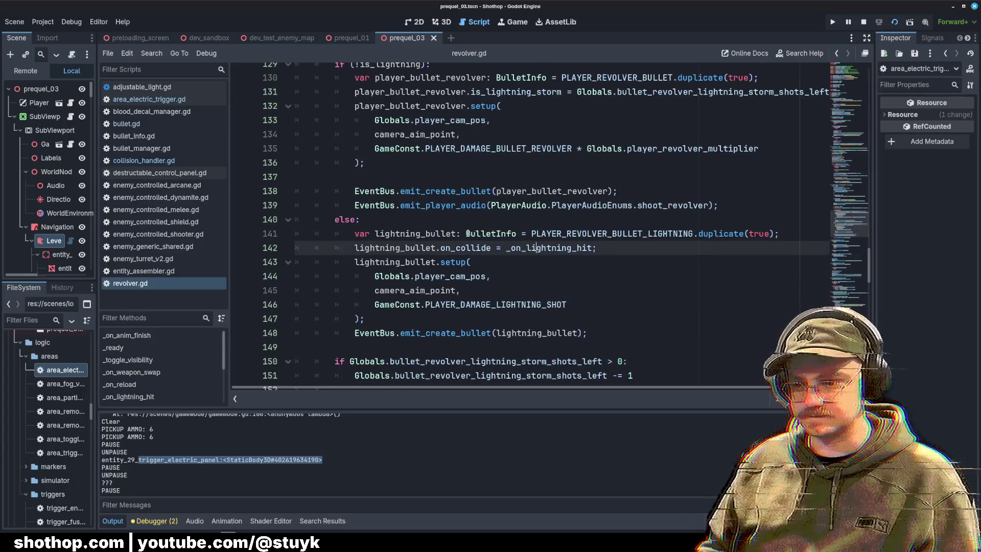
pyautogui.doubleClick(534, 305)
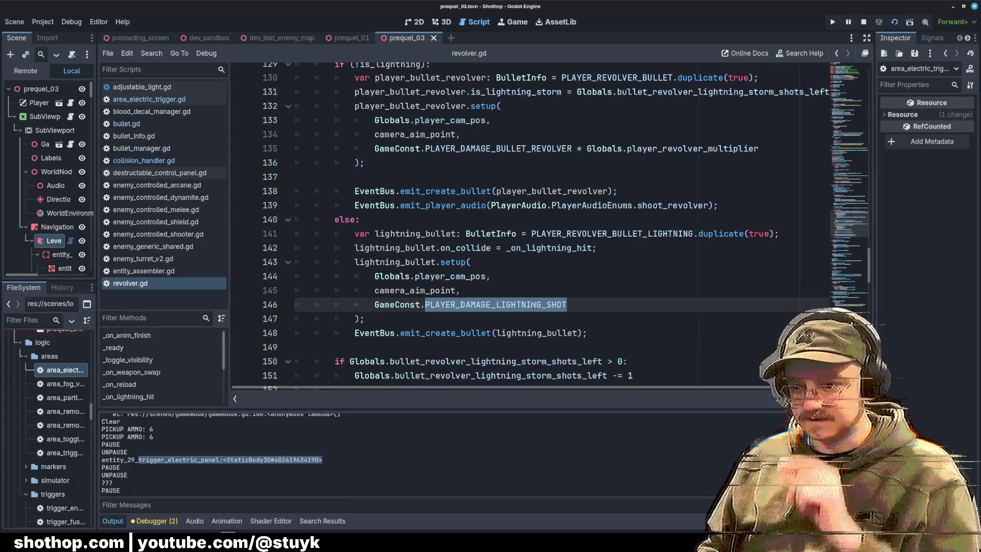
pyautogui.moveTo(533, 305)
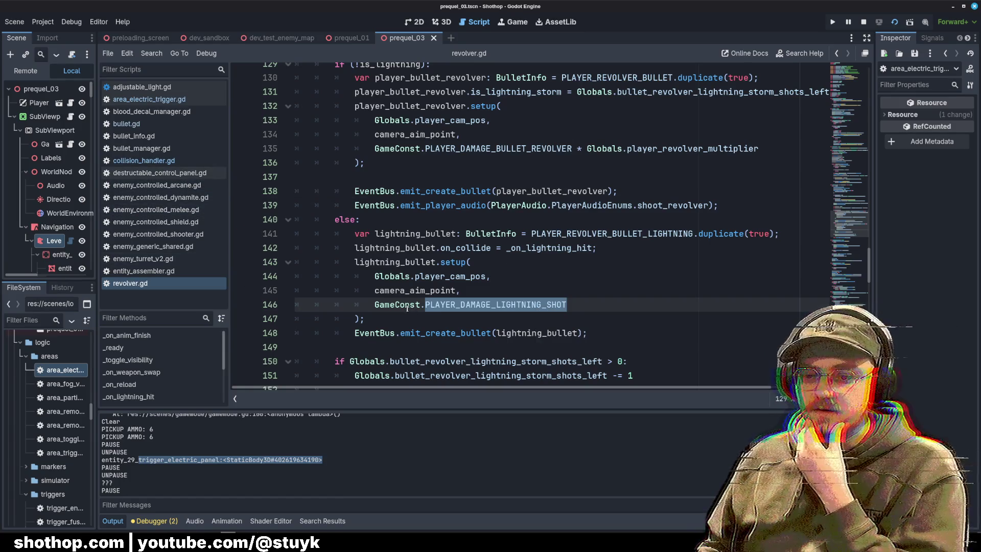
pyautogui.click(543, 282)
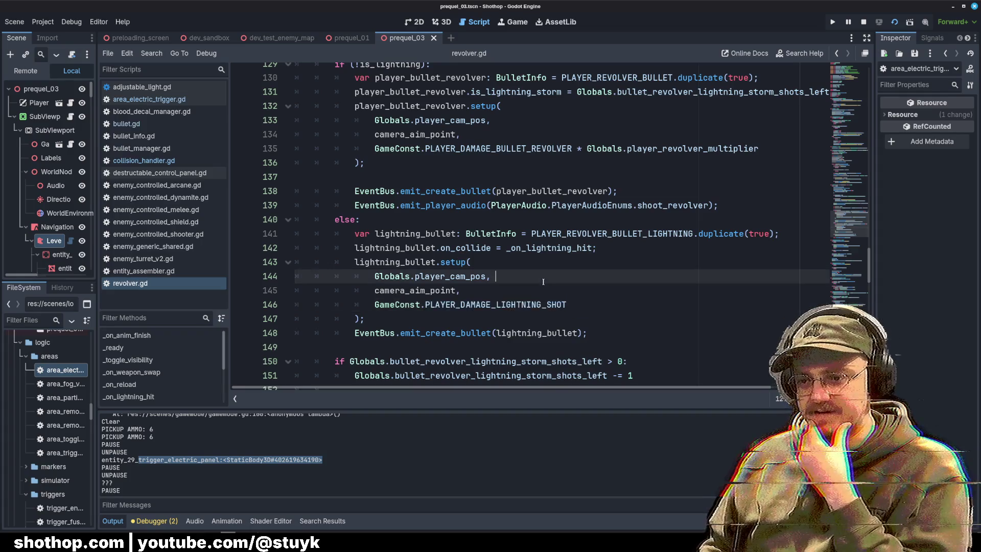
pyautogui.press('Up')
pyautogui.press('Up')
pyautogui.press('Up')
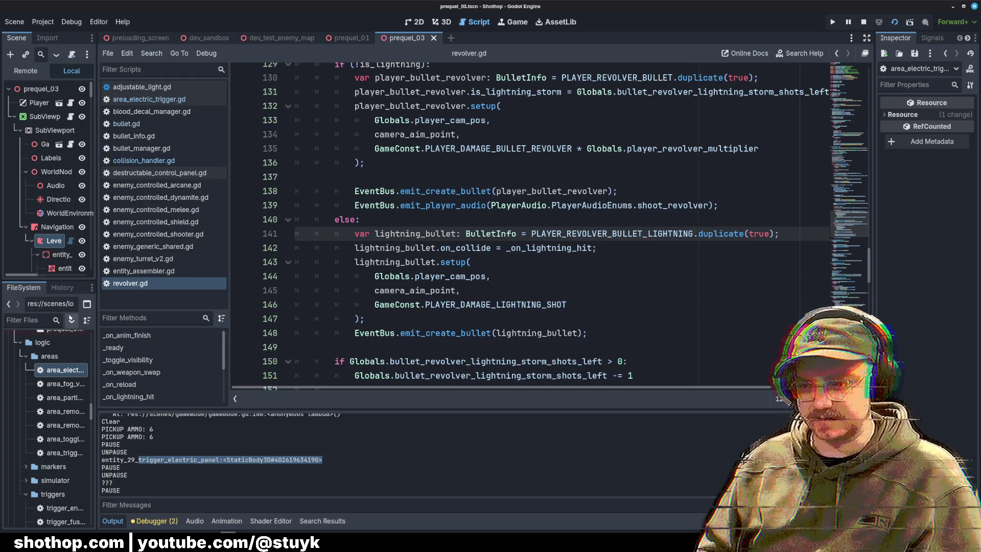
pyautogui.write('revolver_')
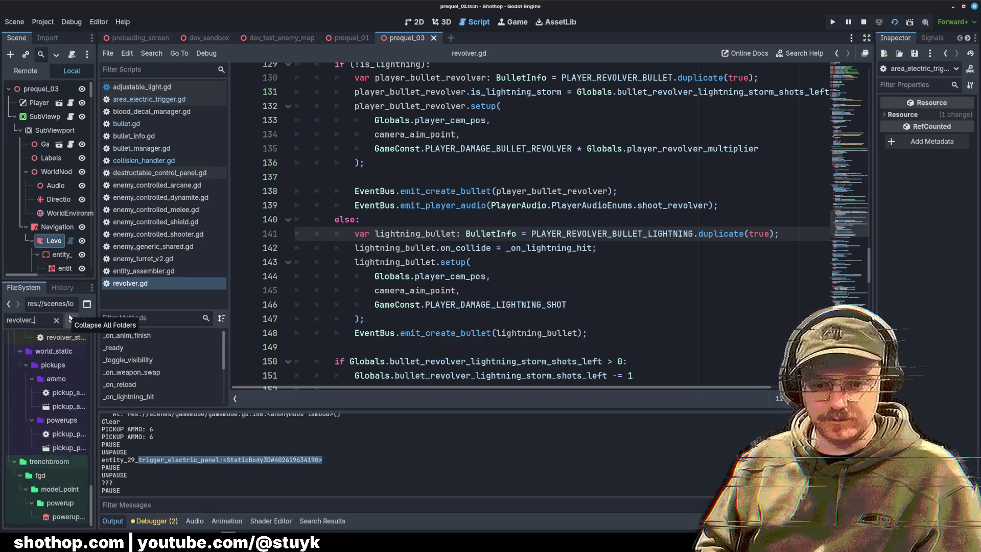
pyautogui.write('bullet_light')
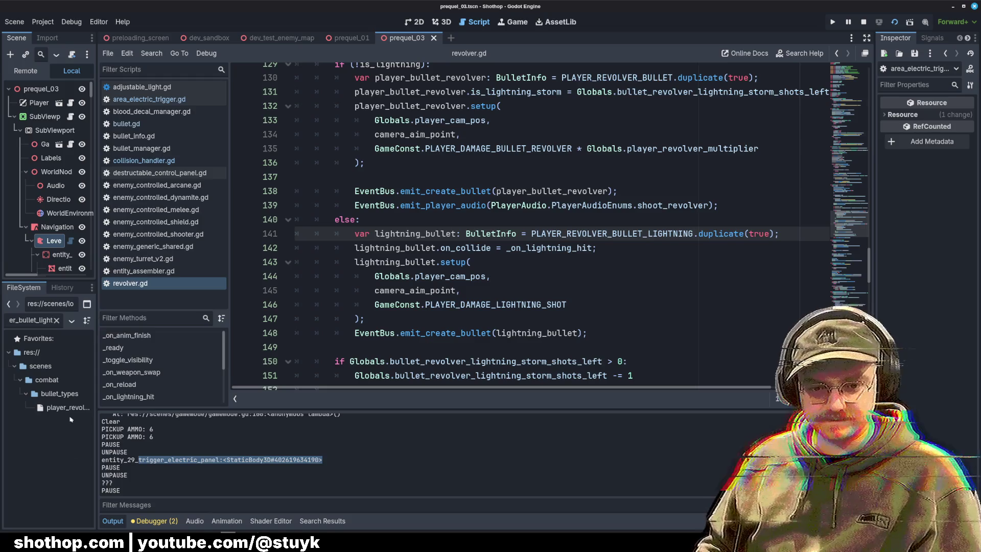
# Confirm player_revolver_bullet_lightning.tres has Source set to Player Revolver Lightning Shot.
pyautogui.click(90, 408)
pyautogui.moveTo(96, 406); pyautogui.dragTo(189, 406)
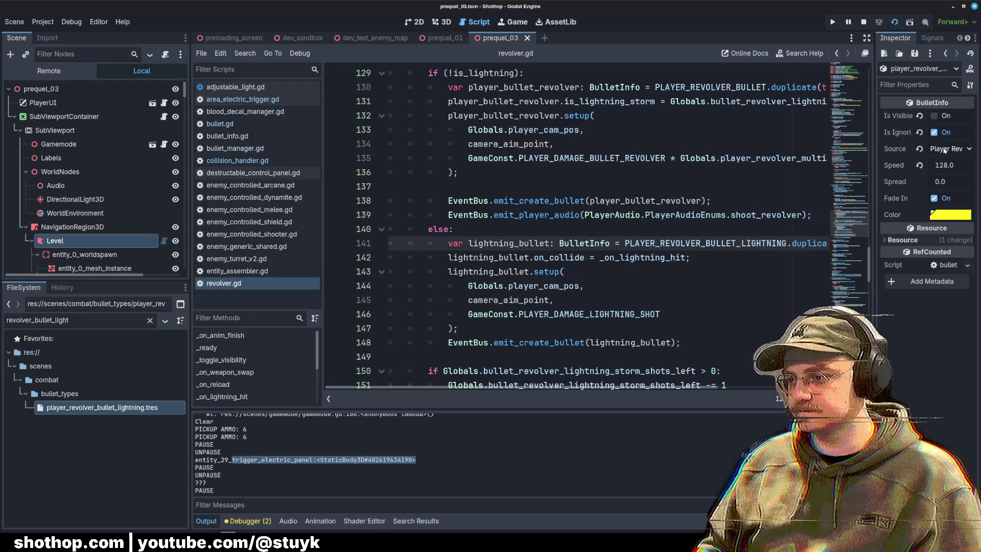
pyautogui.moveTo(875, 141); pyautogui.dragTo(735, 143)
pyautogui.click(896, 151)
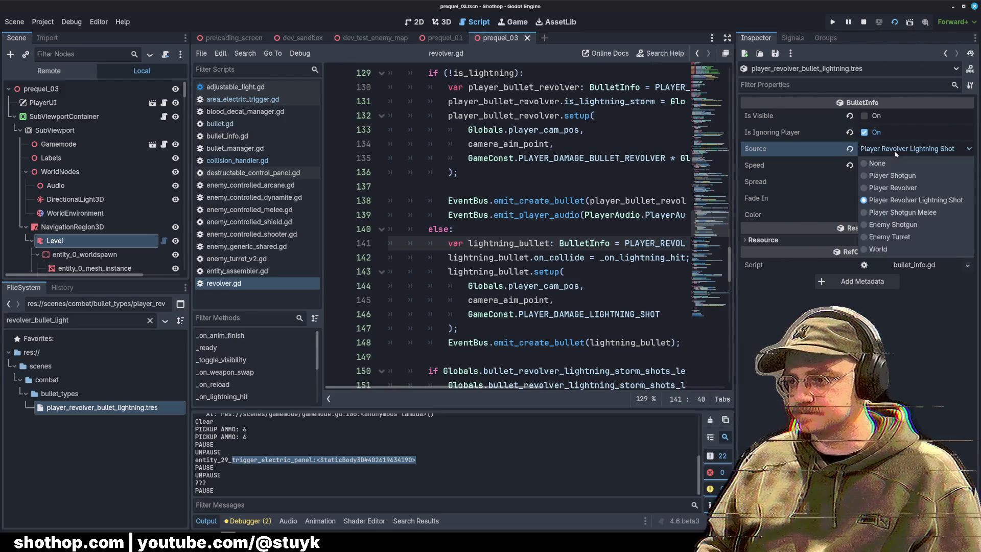
pyautogui.click(915, 200)
# Narrow the Inspector back down and open collision_handler.gd.
pyautogui.click(489, 200)
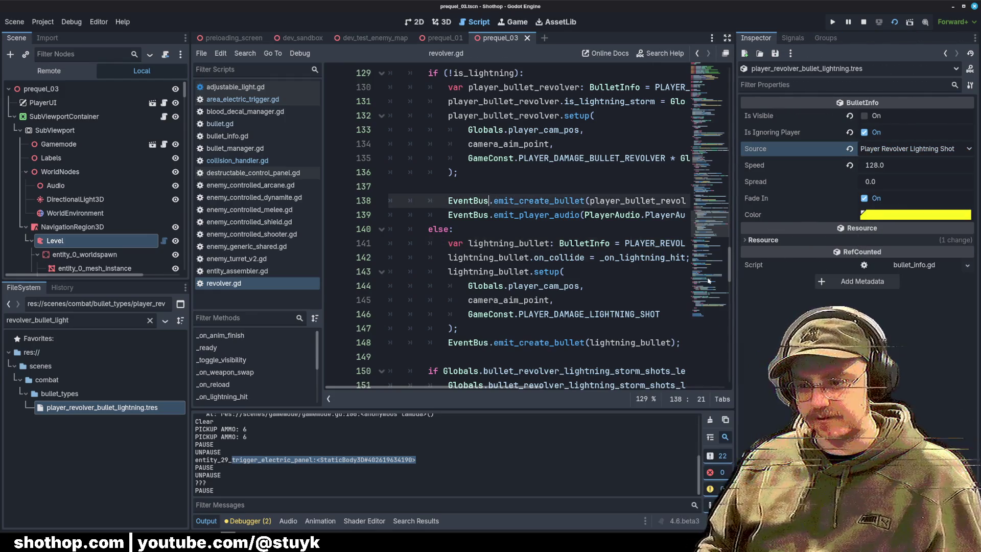
pyautogui.moveTo(735, 270)
pyautogui.mouseDown()
pyautogui.moveTo(859, 270)
pyautogui.moveTo(836, 270)
pyautogui.mouseUp()
pyautogui.click(237, 160)
# Review handle_collision's collider assignment and the source check guarding invoke_power.
pyautogui.click(603, 189)
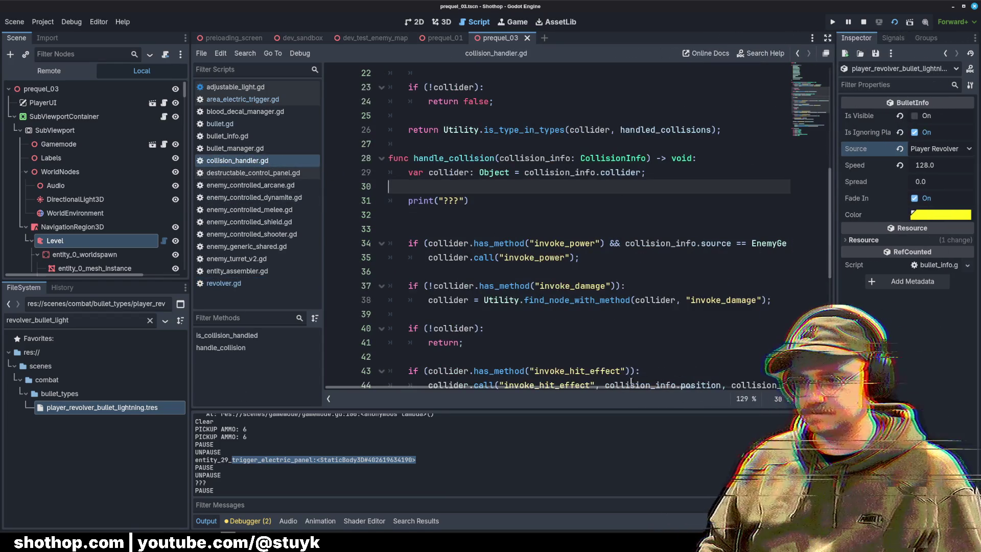
pyautogui.moveTo(608, 387)
pyautogui.mouseDown()
pyautogui.moveTo(760, 382)
pyautogui.moveTo(358, 387)
pyautogui.mouseUp()
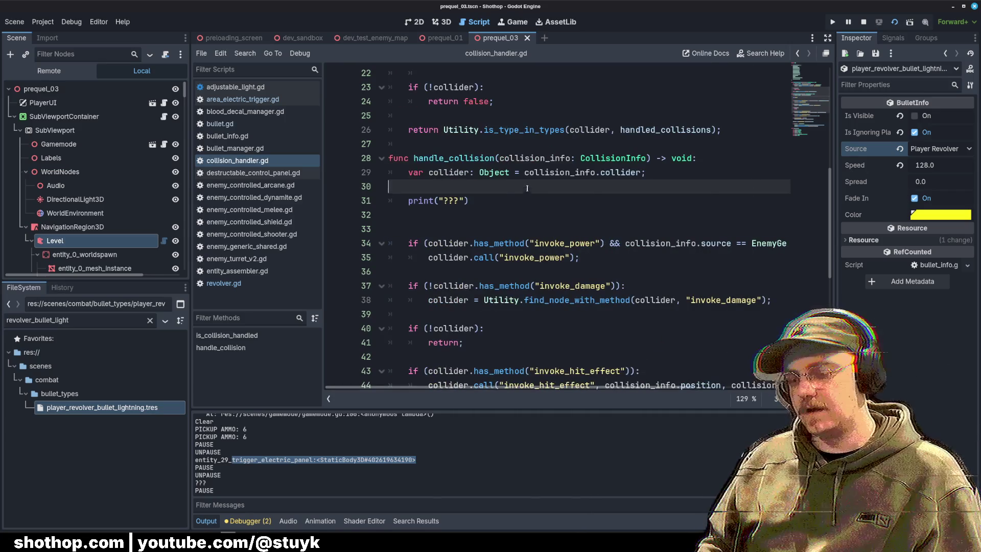
pyautogui.click(525, 172)
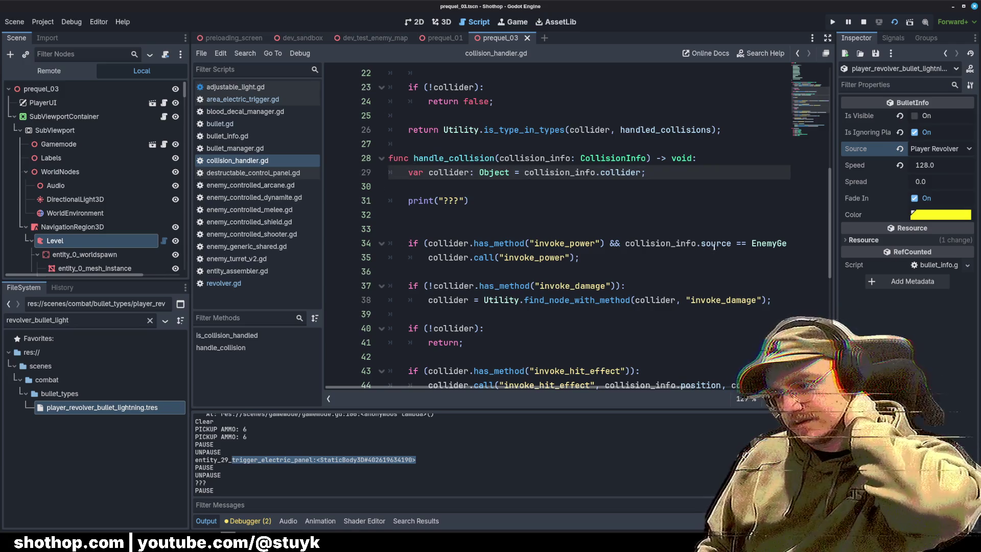
pyautogui.moveTo(714, 247)
pyautogui.click(675, 215)
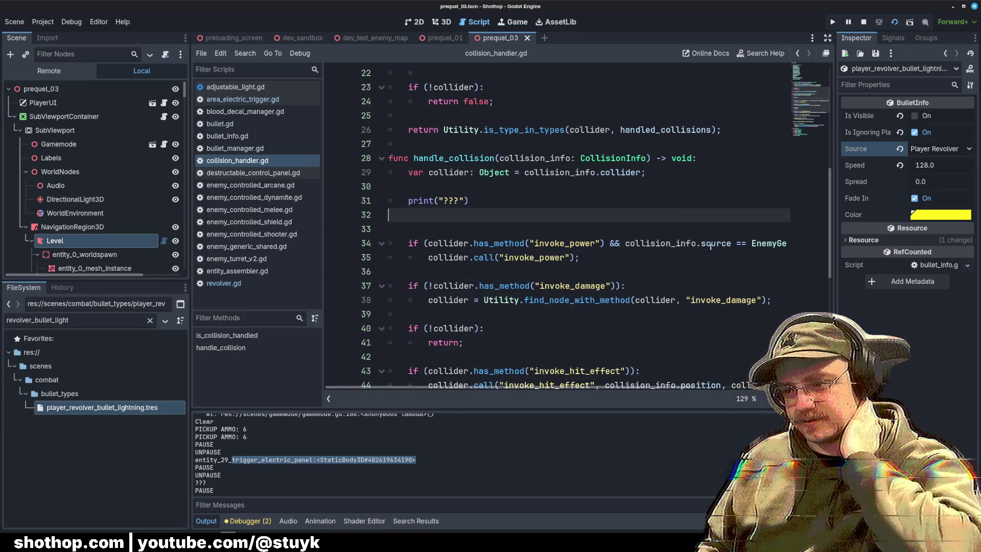
pyautogui.click(709, 244)
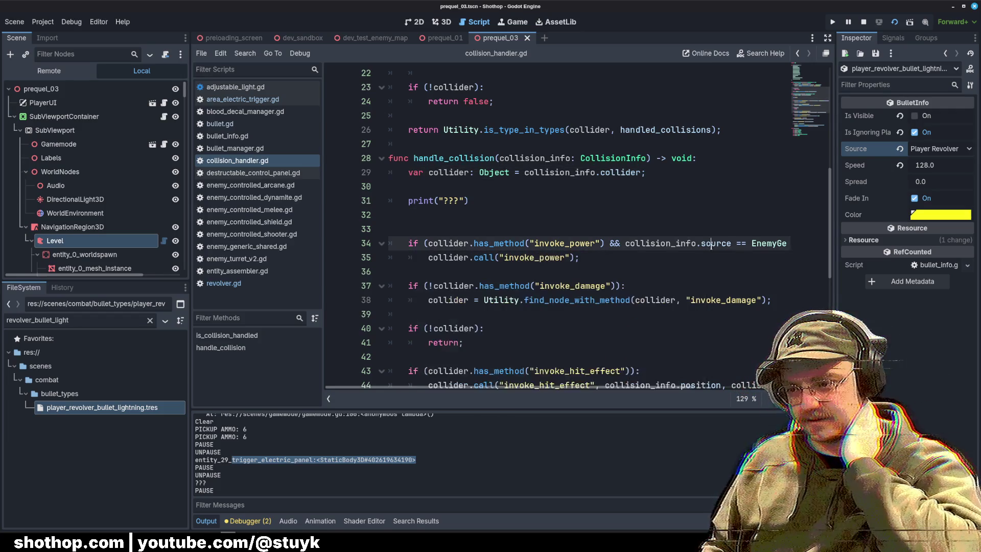
pyautogui.scroll(-7, 665, 250)
pyautogui.click(587, 259)
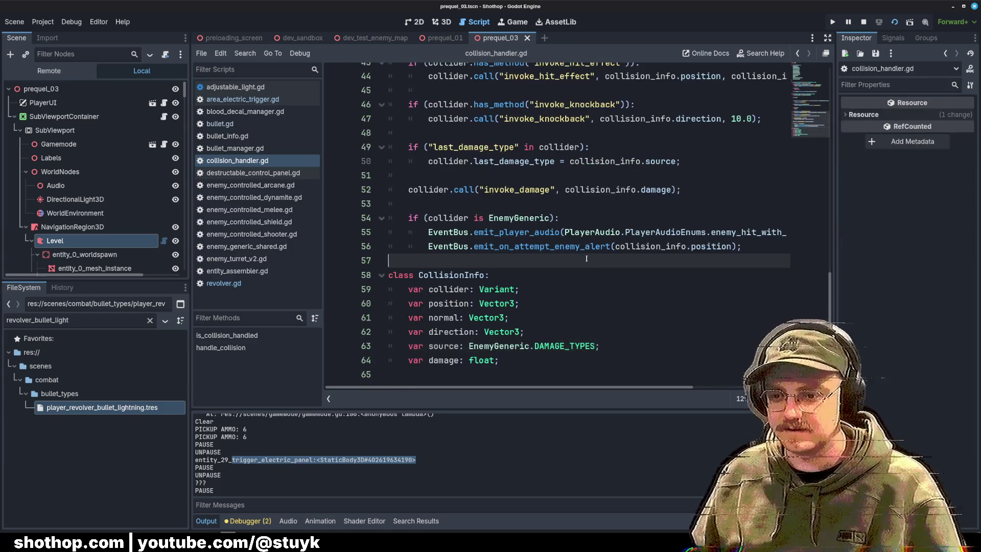
# Review CollisionInfo's collider, position, source and damage fields, then open bullet.gd.
pyautogui.click(560, 357)
pyautogui.click(564, 346)
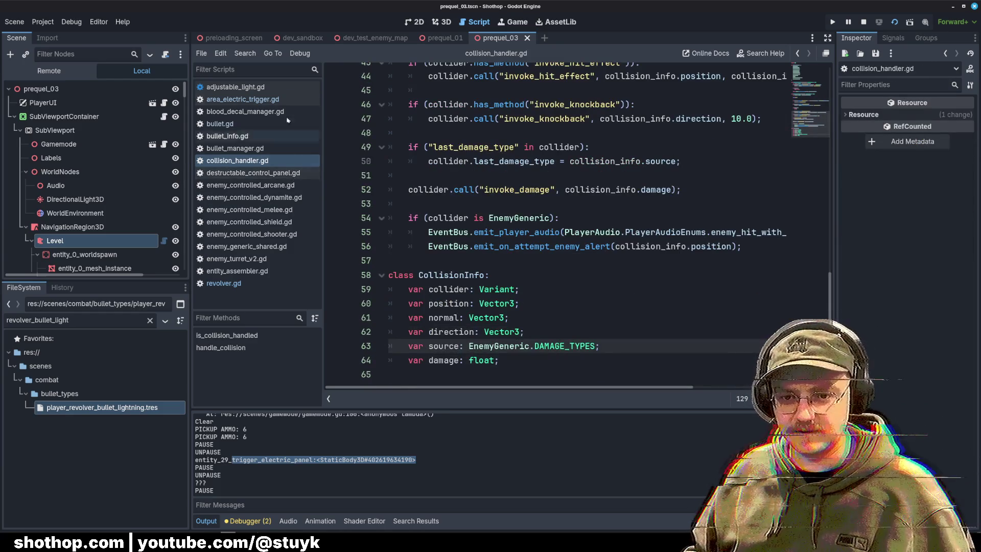
pyautogui.click(588, 289)
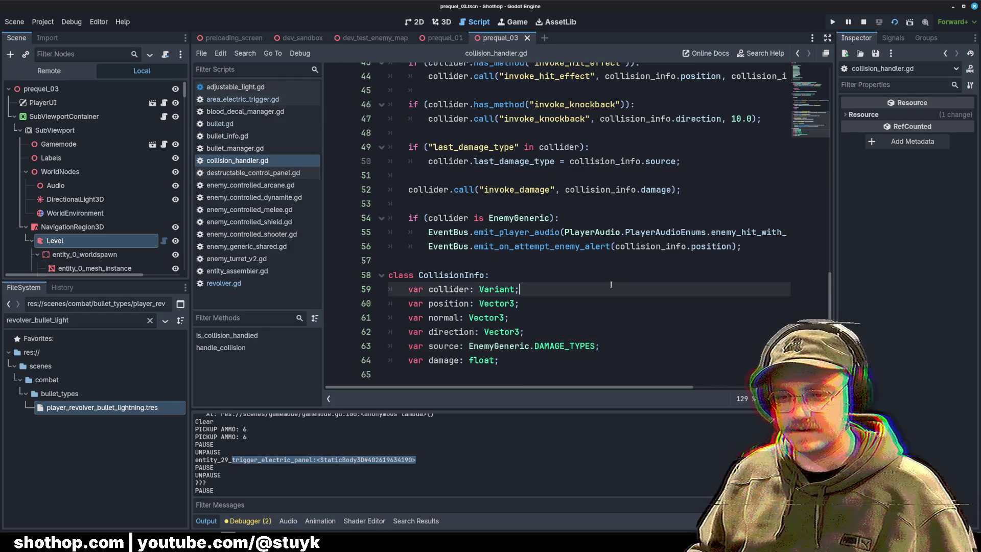
pyautogui.click(588, 303)
pyautogui.scroll(6, 466, 276)
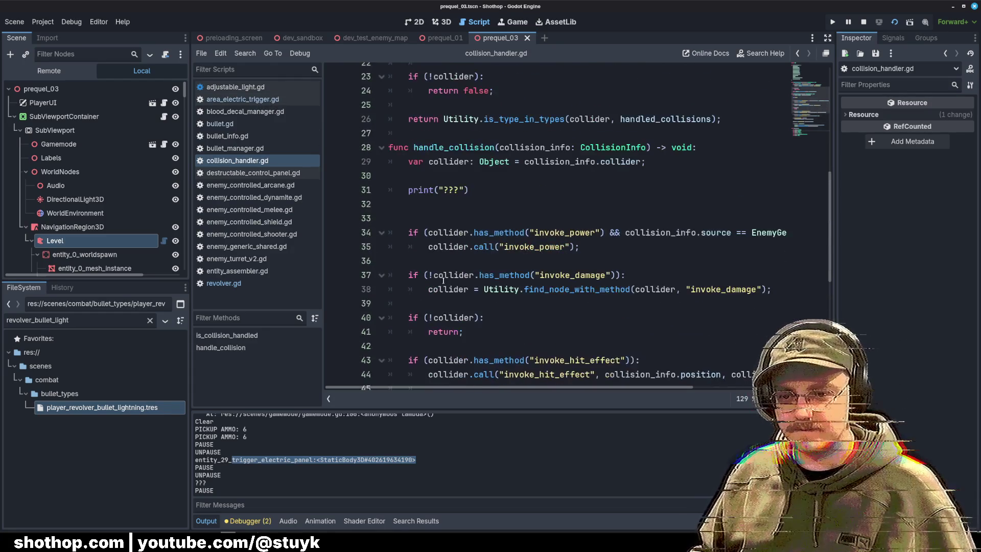
pyautogui.scroll(-2, 620, 219)
pyautogui.scroll(4, 620, 218)
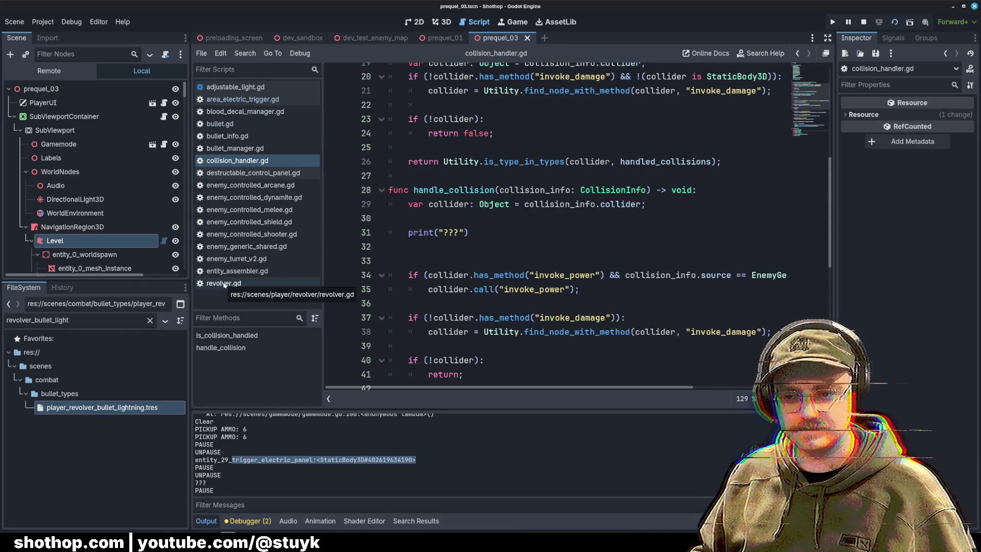
pyautogui.scroll(-8, 518, 256)
pyautogui.scroll(7, 517, 256)
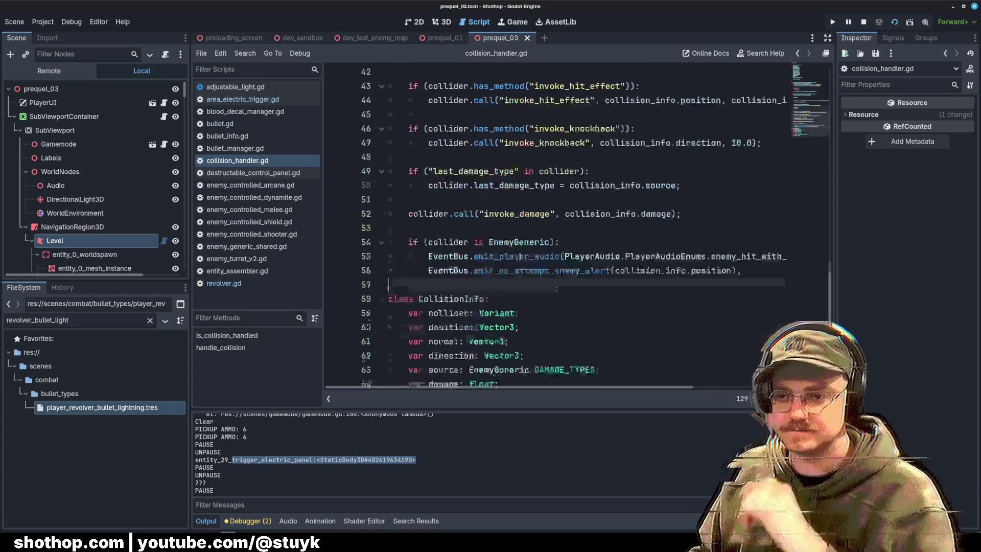
pyautogui.doubleClick(465, 148)
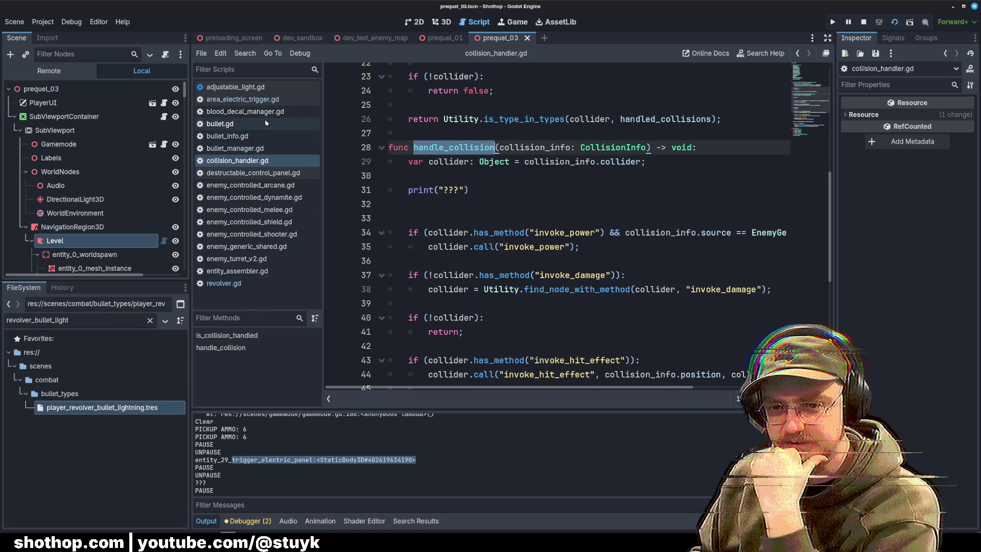
pyautogui.click(225, 124)
pyautogui.click(659, 215)
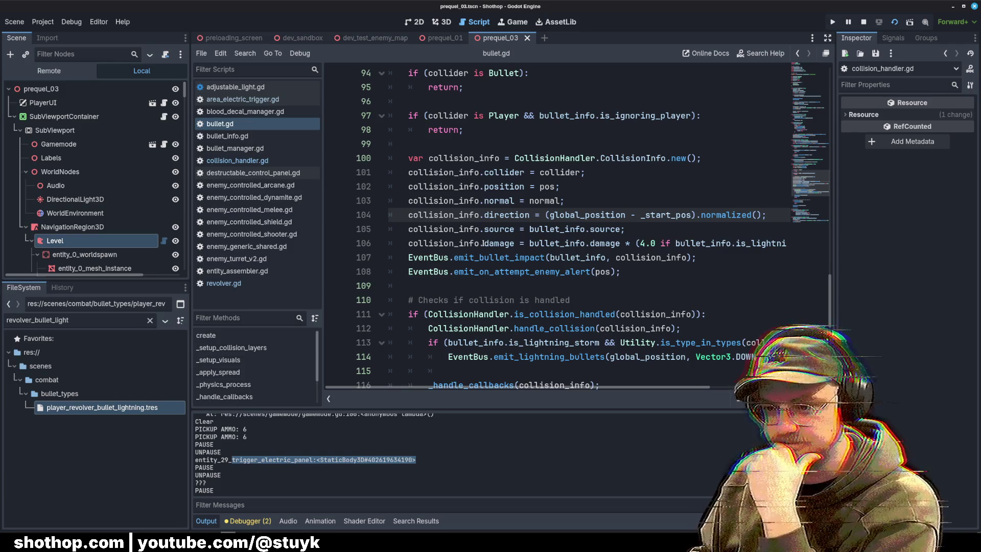
# Inspect where bullet.gd builds collision info and passes it to CollisionHandler.
pyautogui.doubleClick(504, 172)
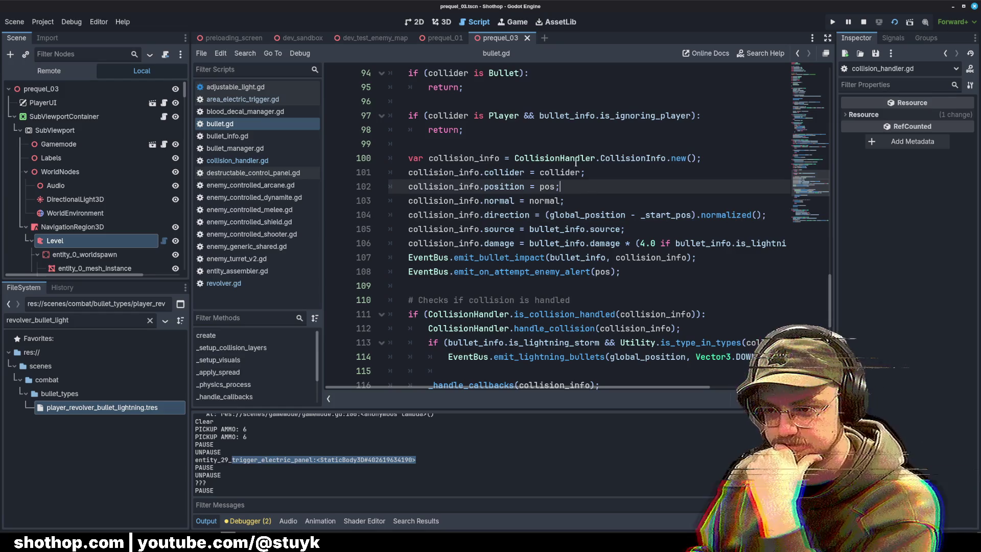
pyautogui.press('Up')
pyautogui.hotkey('ctrl', 'd')
pyautogui.click(596, 382)
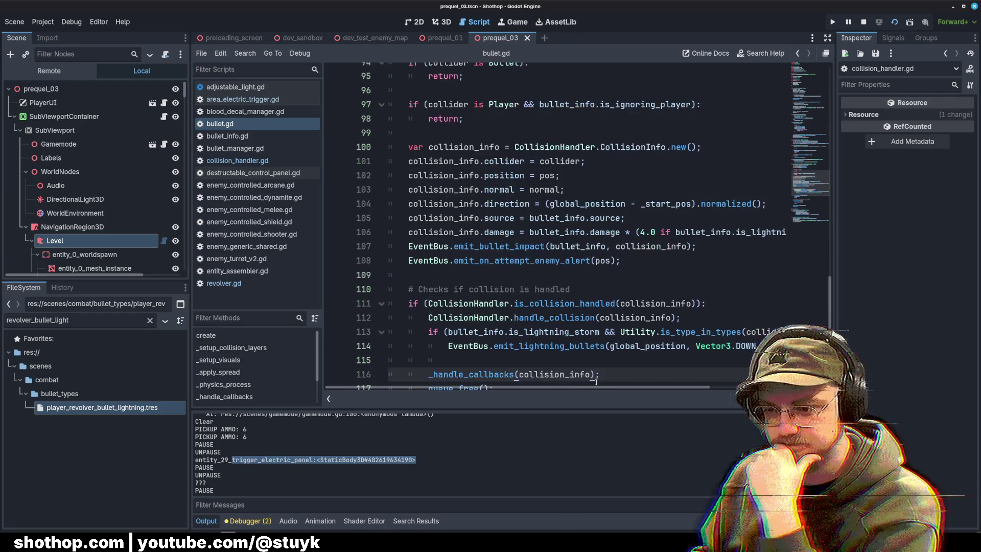
pyautogui.click(619, 268)
pyautogui.scroll(-2, 620, 268)
pyautogui.moveTo(634, 387)
pyautogui.mouseDown()
pyautogui.moveTo(693, 387)
pyautogui.moveTo(634, 387)
pyautogui.mouseUp()
pyautogui.scroll(-3, 641, 230)
pyautogui.scroll(4, 640, 230)
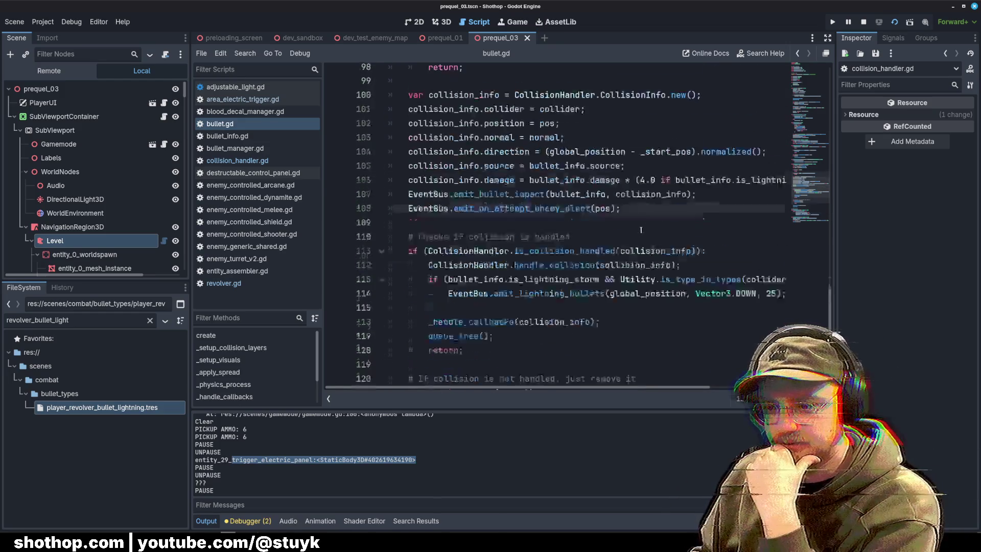
# Jump to the CollisionInfo class definition and select its source field.
pyautogui.click(600, 147)
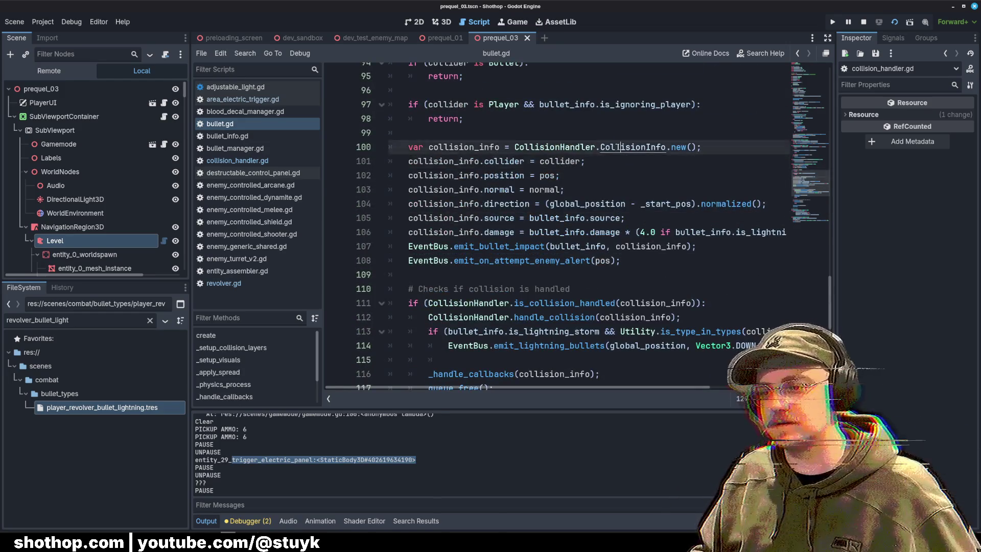
pyautogui.keyDown('ctrl'); pyautogui.click(633, 148); pyautogui.keyUp('ctrl')
pyautogui.doubleClick(564, 344)
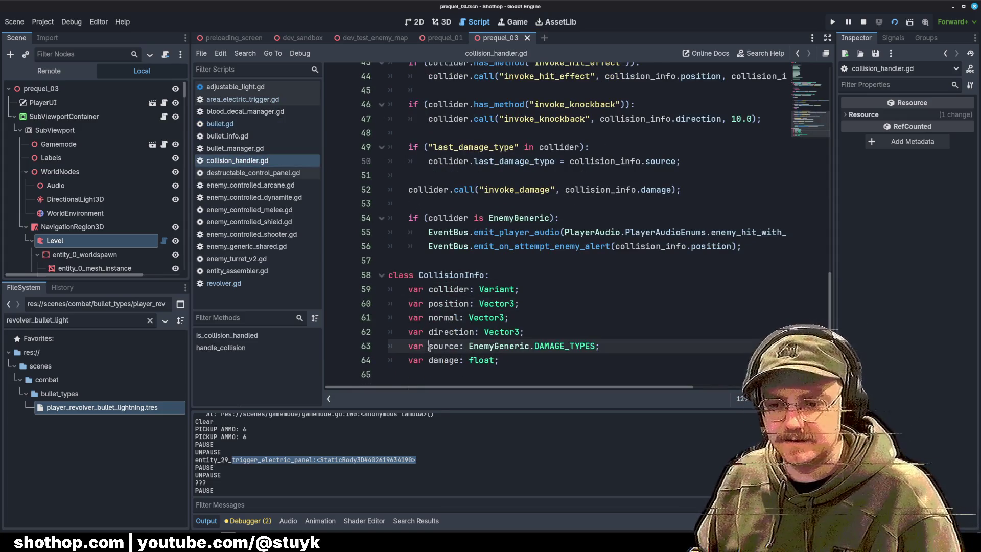
pyautogui.doubleClick(442, 346)
# Go back to bullet.gd and follow bullet_info.source to its BulletSource declaration in bullet_info.gd.
pyautogui.click(219, 124)
pyautogui.click(625, 229)
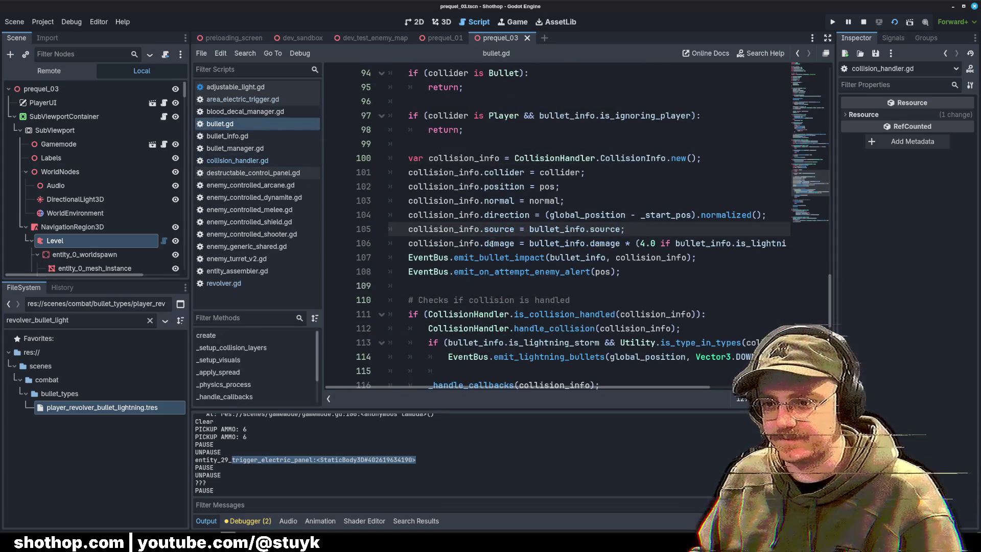
pyautogui.doubleClick(559, 229)
pyautogui.scroll(2, 598, 200)
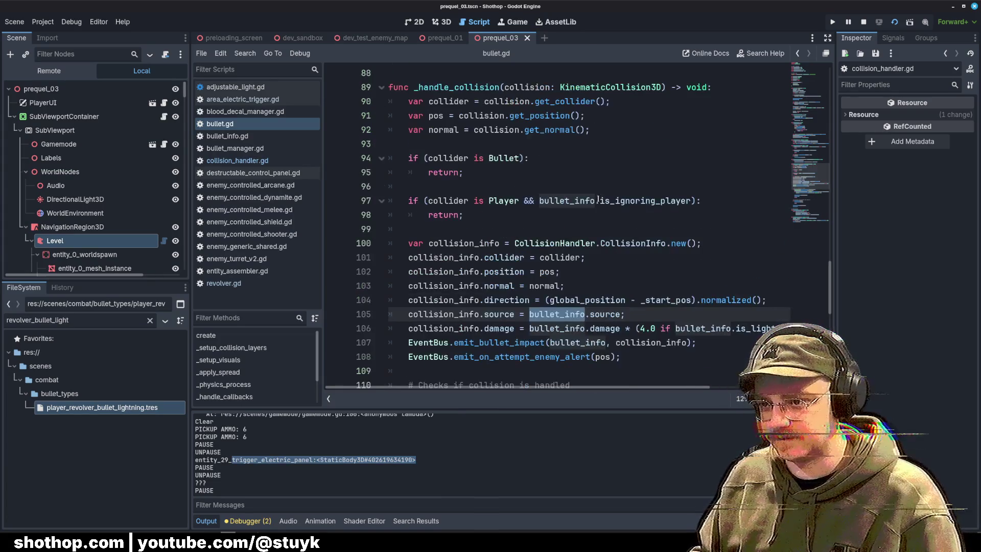
pyautogui.click(601, 243)
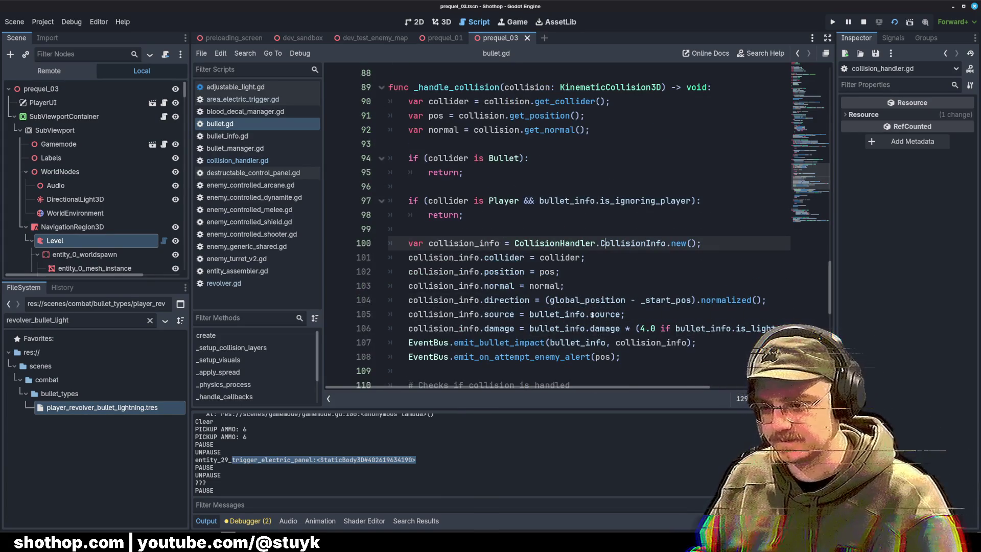
pyautogui.keyDown('ctrl'); pyautogui.click(594, 314); pyautogui.keyUp('ctrl')
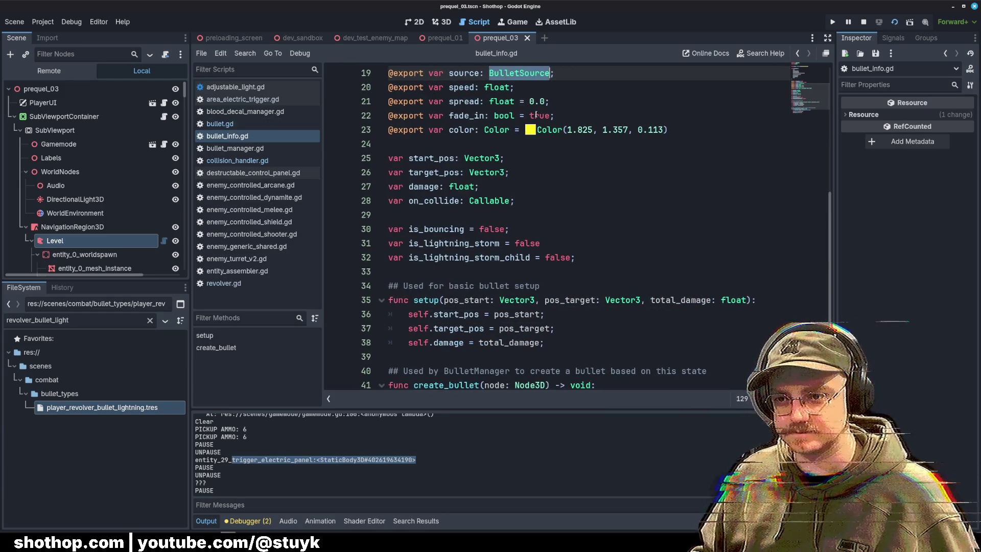
# Locate the BulletSource enum and select PLAYER_REVOLVER_LIGHTNING_SHOT.
pyautogui.scroll(2, 562, 200)
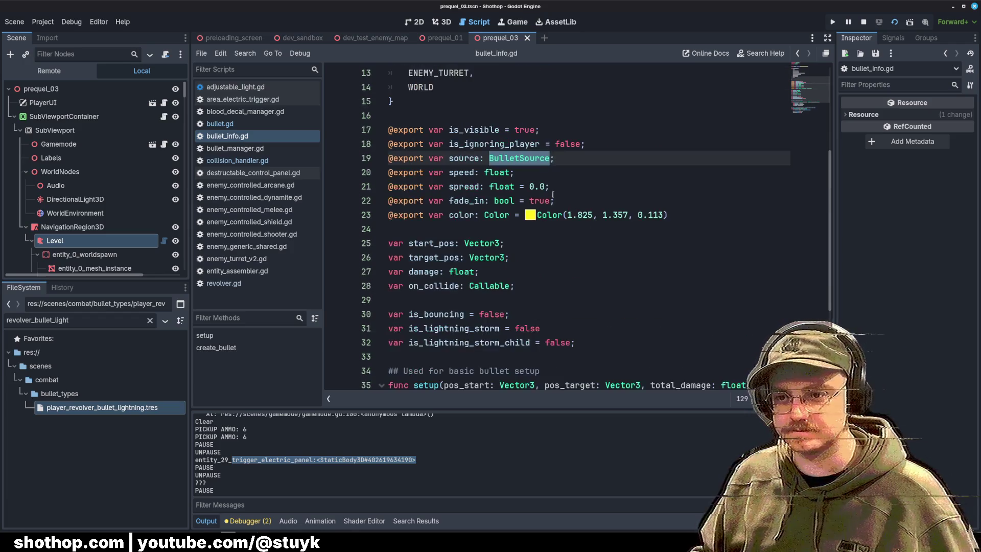
pyautogui.keyDown('ctrl'); pyautogui.click(470, 162); pyautogui.keyUp('ctrl')
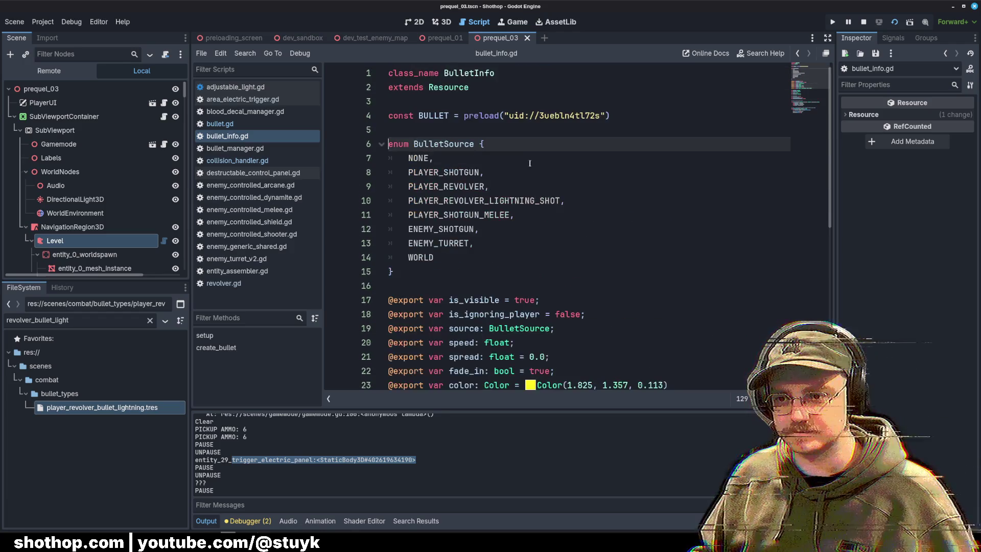
pyautogui.doubleClick(499, 202)
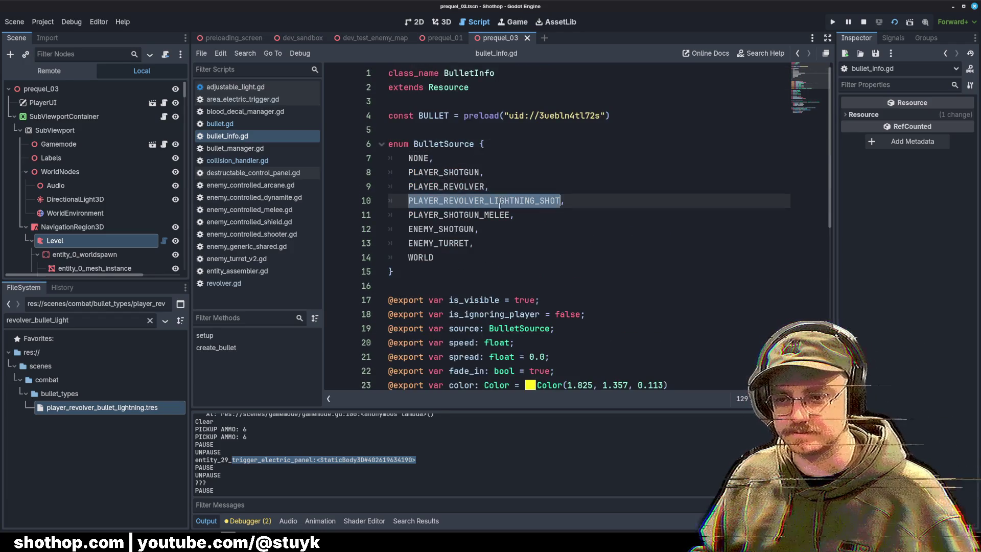
# Return to collision_handler.gd at the source-checked invoke_power call in handle_collision.
pyautogui.click(251, 162)
pyautogui.scroll(2, 598, 186)
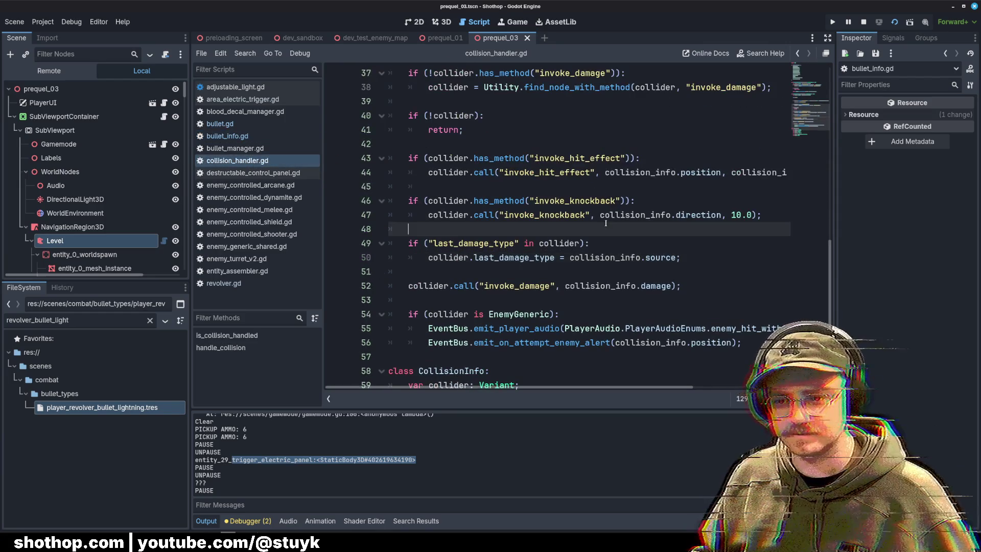
pyautogui.scroll(4, 597, 186)
pyautogui.hotkey('alt', 'Left')
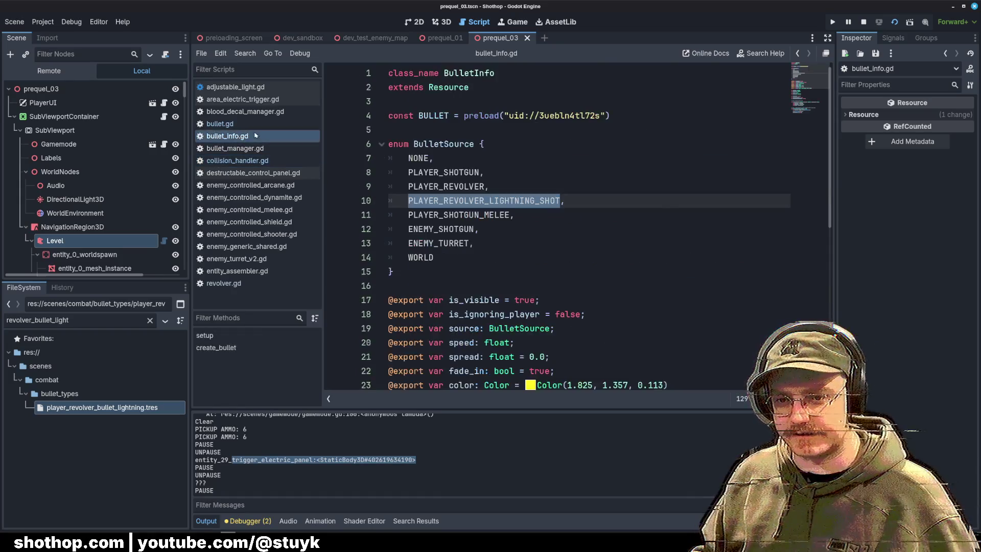
pyautogui.hotkey('alt', 'Left')
pyautogui.hotkey('alt', 'Right')
pyautogui.hotkey('alt', 'Left')
pyautogui.click(249, 163)
pyautogui.click(711, 214)
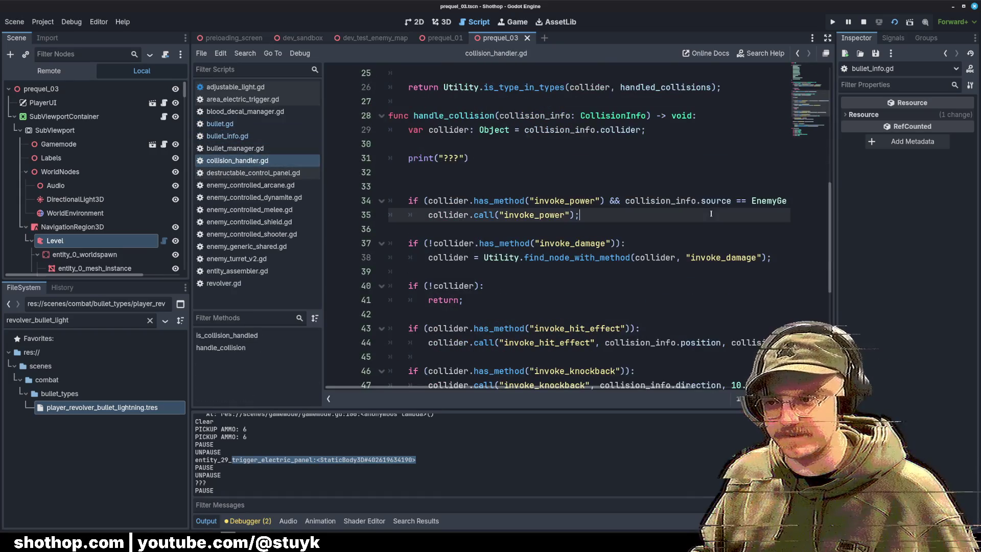
# Remove AreaElectricTrigger from the handled collisions list in collision_handler.gd.
pyautogui.hscroll(5, 650, 381)
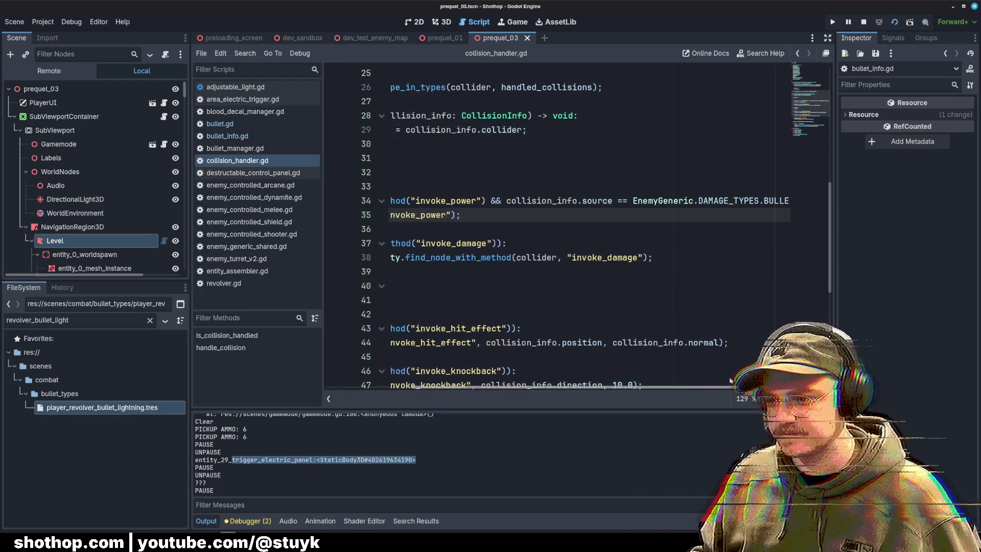
pyautogui.click(506, 176)
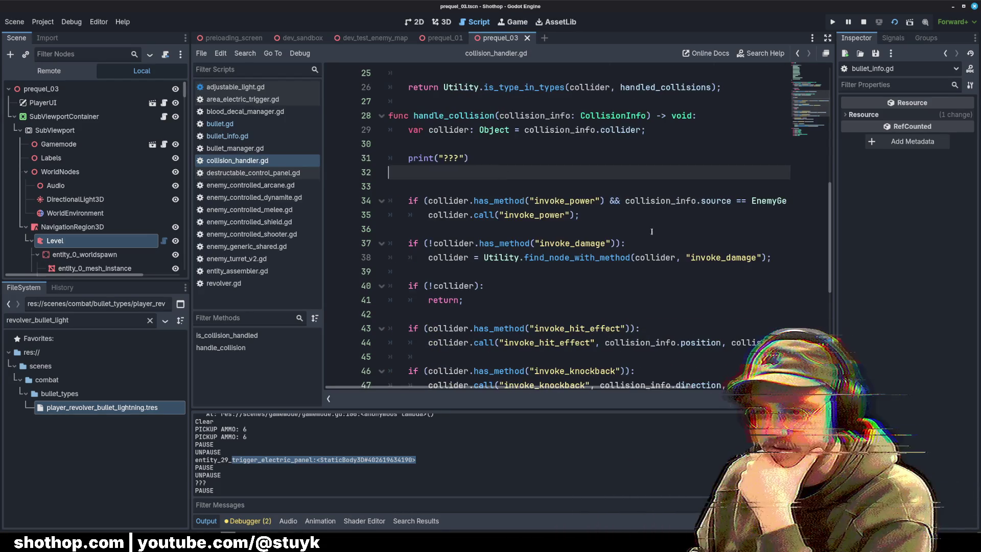
pyautogui.hscroll(5, 631, 226)
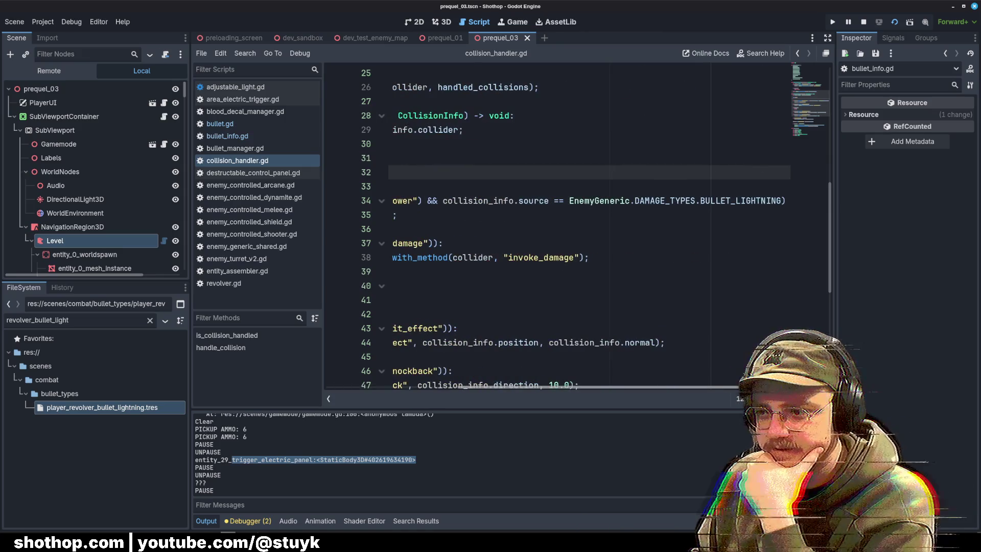
pyautogui.hscroll(-5, 513, 229)
pyautogui.scroll(7, 514, 229)
pyautogui.moveTo(511, 229); pyautogui.dragTo(367, 225)
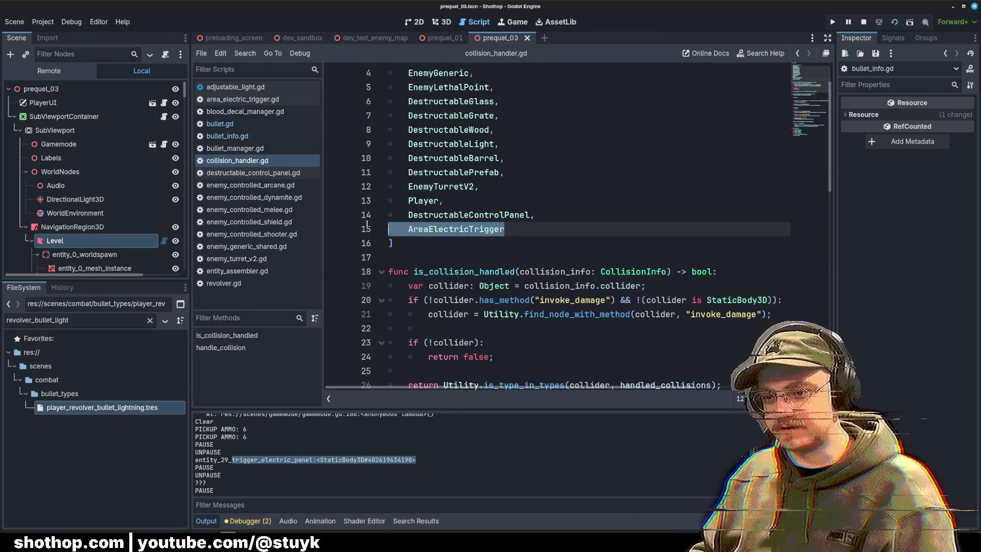
pyautogui.press('BackSpace')
pyautogui.press('BackSpace')
pyautogui.press('BackSpace')
# Delete the invoke_power check block and the print("???") line, then save collision_handler.gd.
pyautogui.scroll(-6, 552, 253)
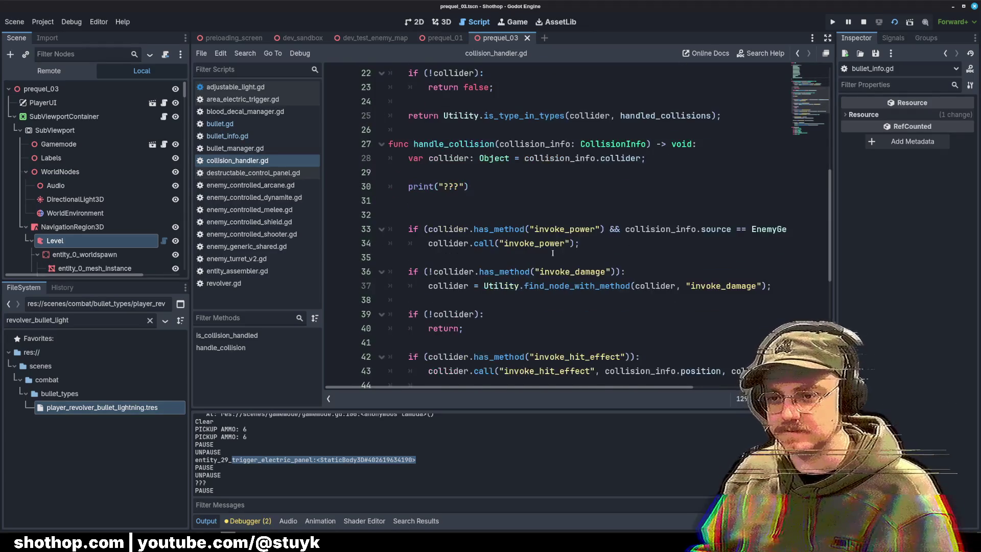
pyautogui.moveTo(553, 253); pyautogui.dragTo(391, 227)
pyautogui.press('BackSpace')
pyautogui.moveTo(485, 229); pyautogui.dragTo(422, 188)
pyautogui.press('BackSpace')
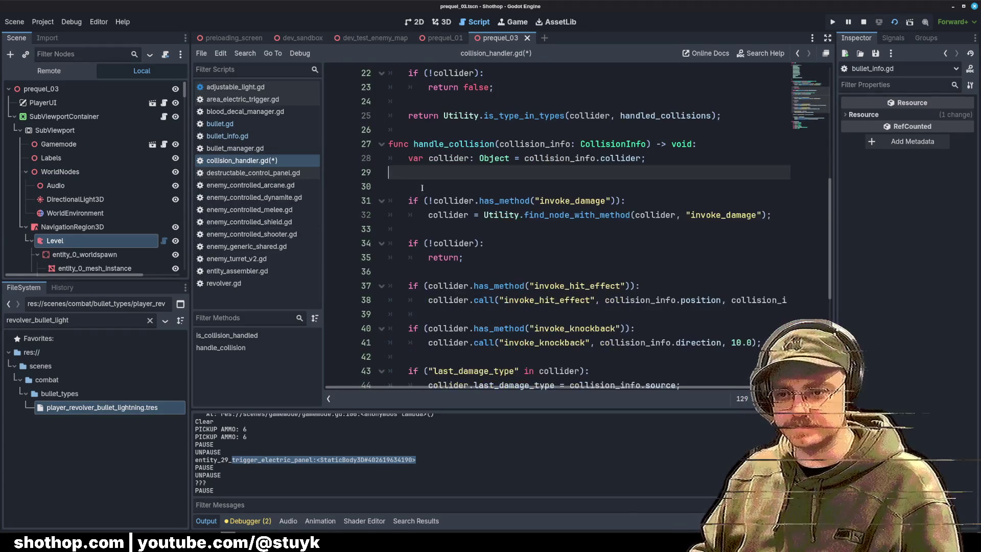
pyautogui.press('Delete')
pyautogui.hotkey('ctrl', 's')
pyautogui.press('Up')
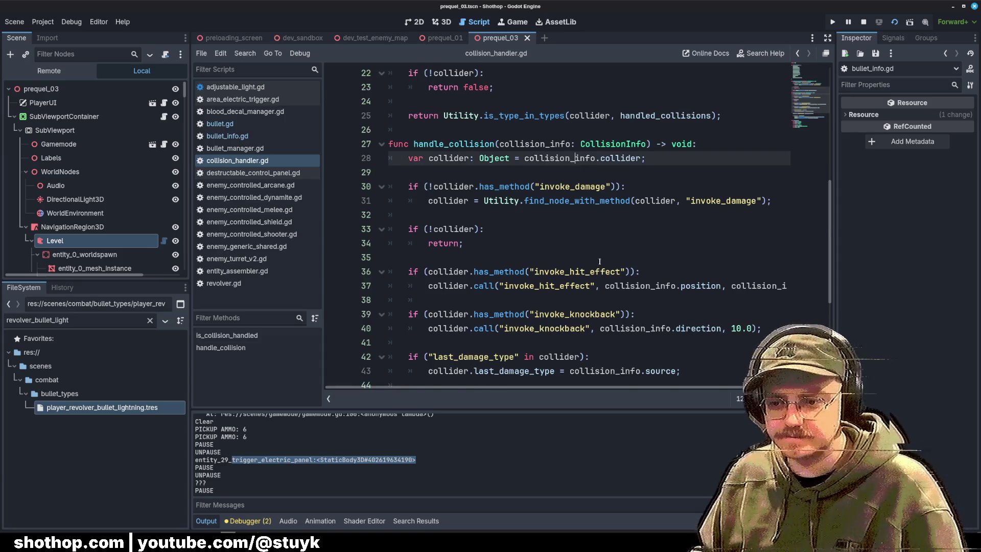
# Open bullet.gd and select its _handle_collision function.
pyautogui.scroll(-5, 599, 261)
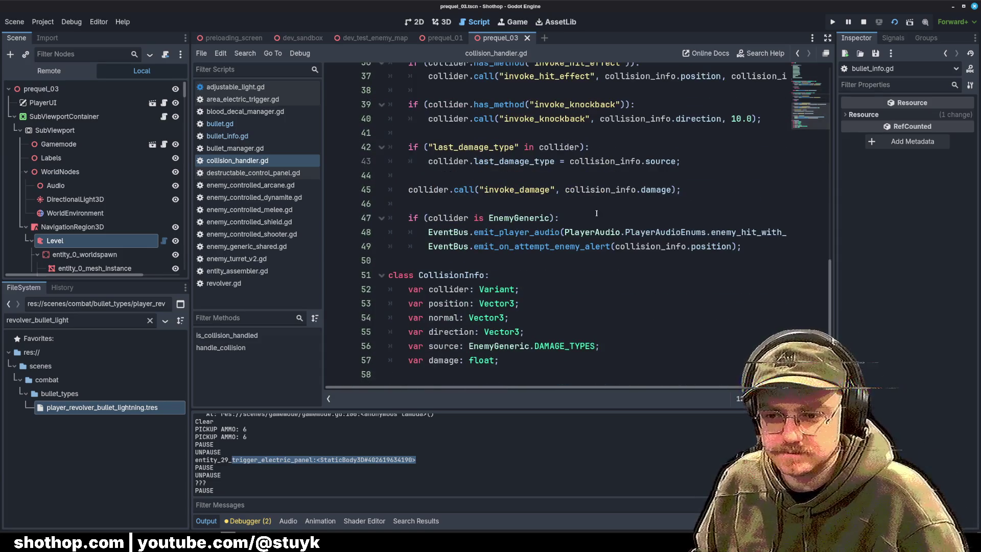
pyautogui.scroll(5, 597, 213)
pyautogui.click(498, 201)
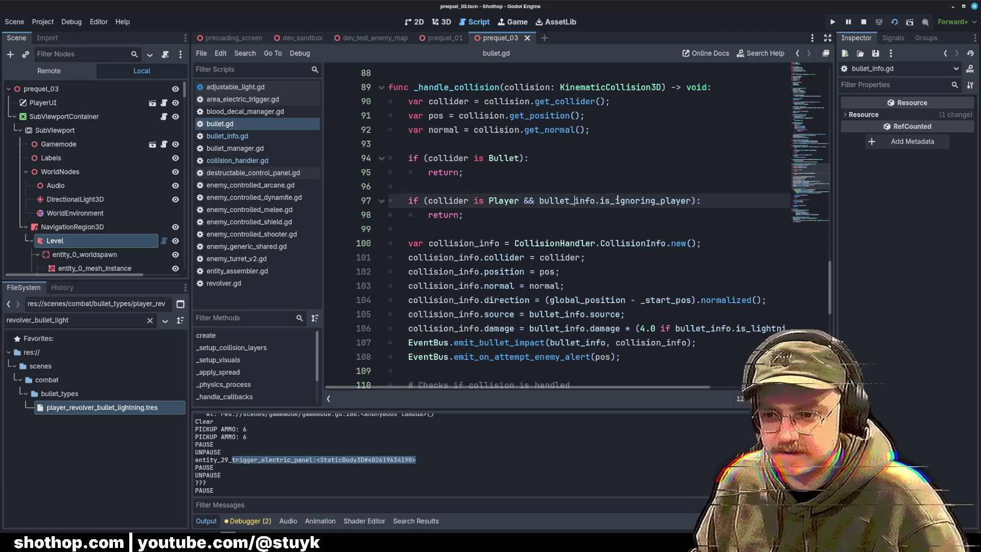
pyautogui.press('Down')
pyautogui.doubleClick(455, 87)
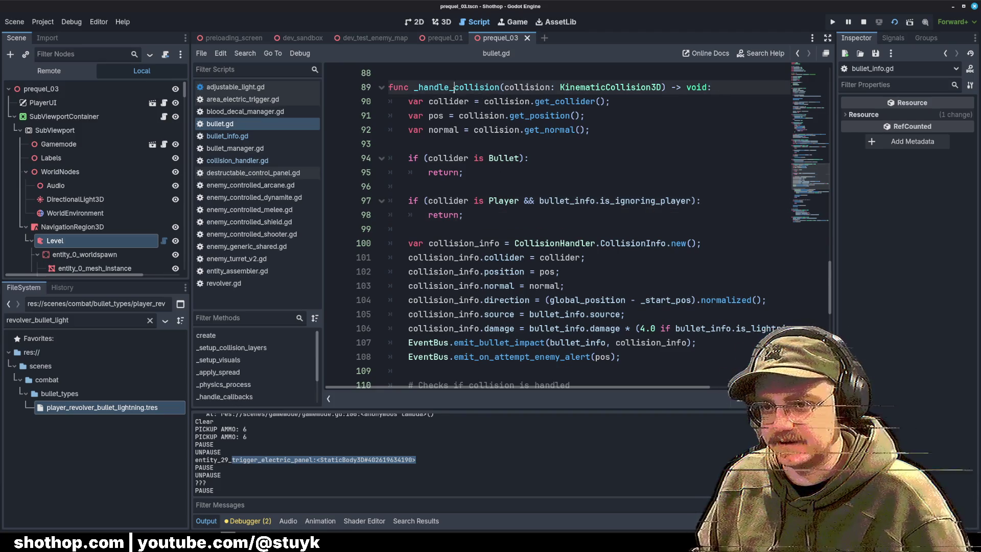
# Paste the copied invoke_power check below the return in the is_collision_handled branch.
pyautogui.scroll(-1, 595, 184)
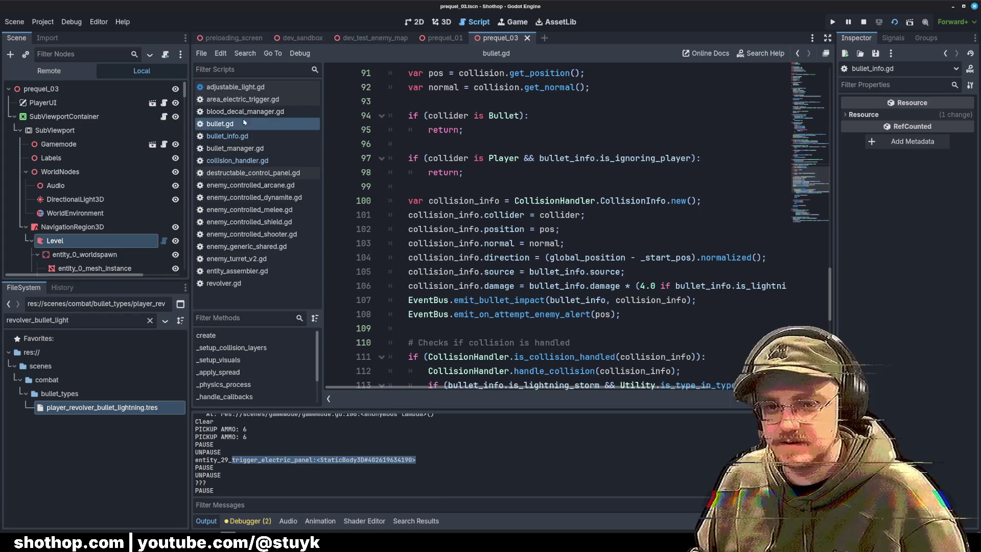
pyautogui.scroll(-3, 552, 225)
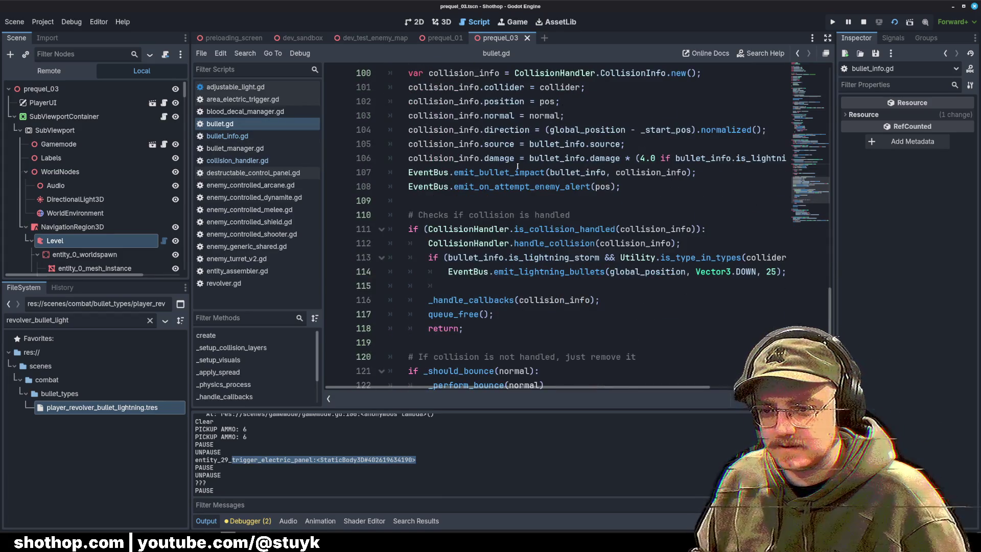
pyautogui.click(579, 229)
pyautogui.doubleClick(580, 229)
pyautogui.scroll(-2, 562, 230)
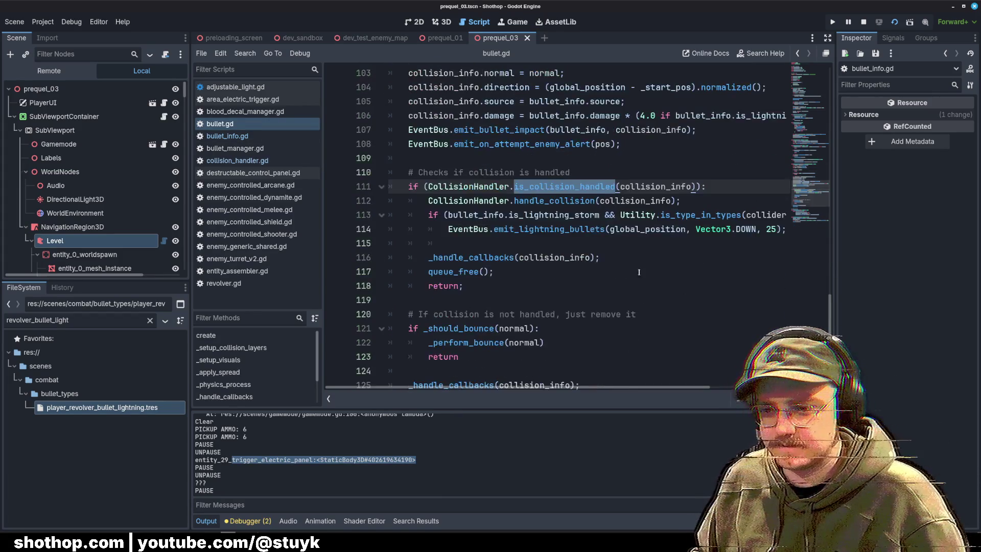
pyautogui.click(527, 245)
pyautogui.press('Return')
pyautogui.press('Return')
pyautogui.hotkey('ctrl', 'v')
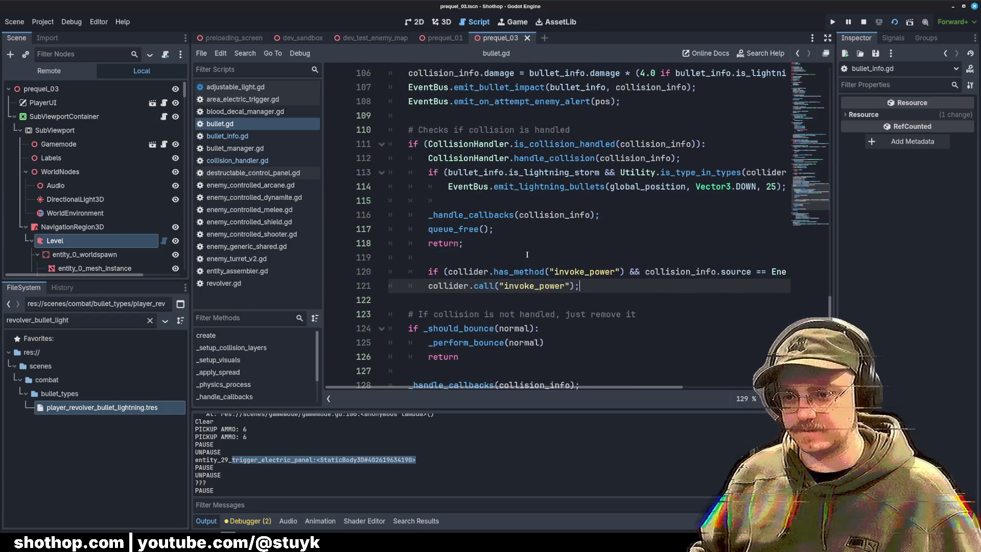
# Unindent the pasted invoke_power check one level and open a blank line above it.
pyautogui.click(528, 257)
pyautogui.click(630, 271)
pyautogui.hotkey('shift', 'Tab')
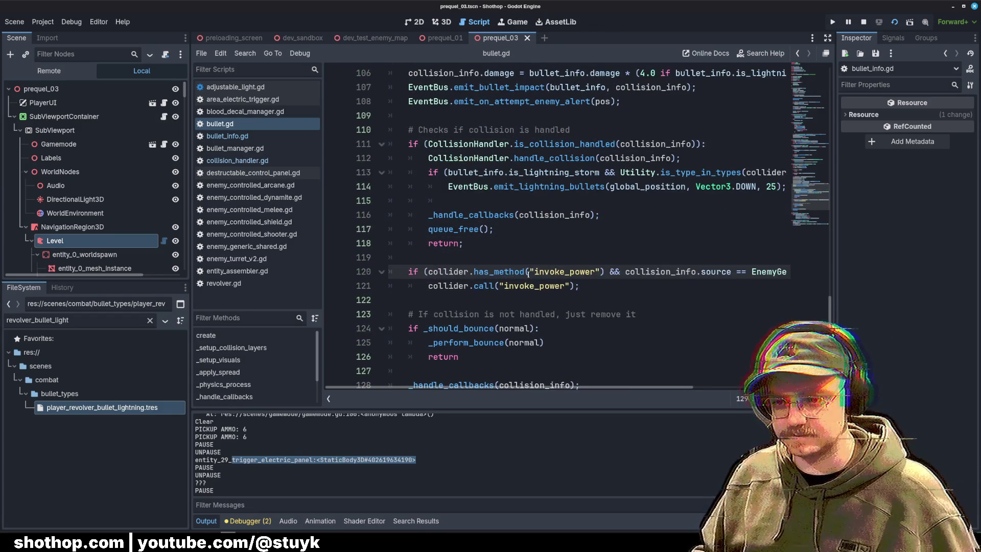
pyautogui.press('Up')
pyautogui.press('Down')
pyautogui.click(449, 257)
pyautogui.press('Return')
pyautogui.press('Return')
pyautogui.press('Up')
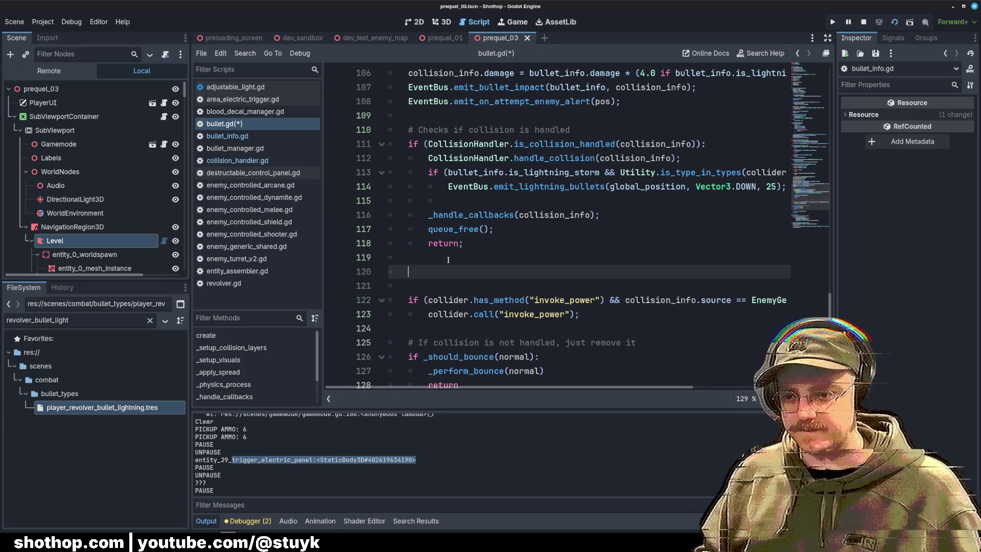
# Start line 120 with 'if (collider is AreaElectricTrigger &&'.
pyautogui.write('if (collider is ')
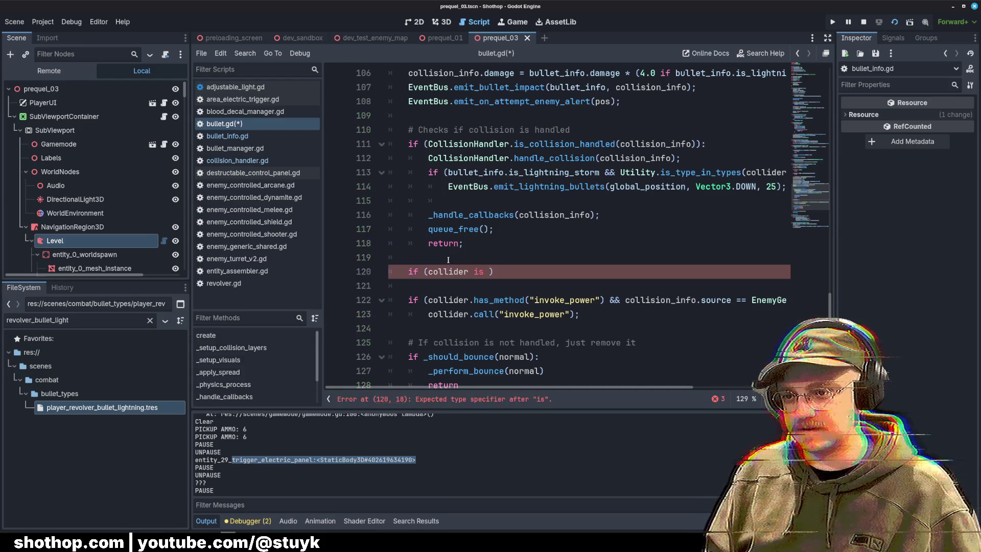
pyautogui.write('C')
pyautogui.press('BackSpace')
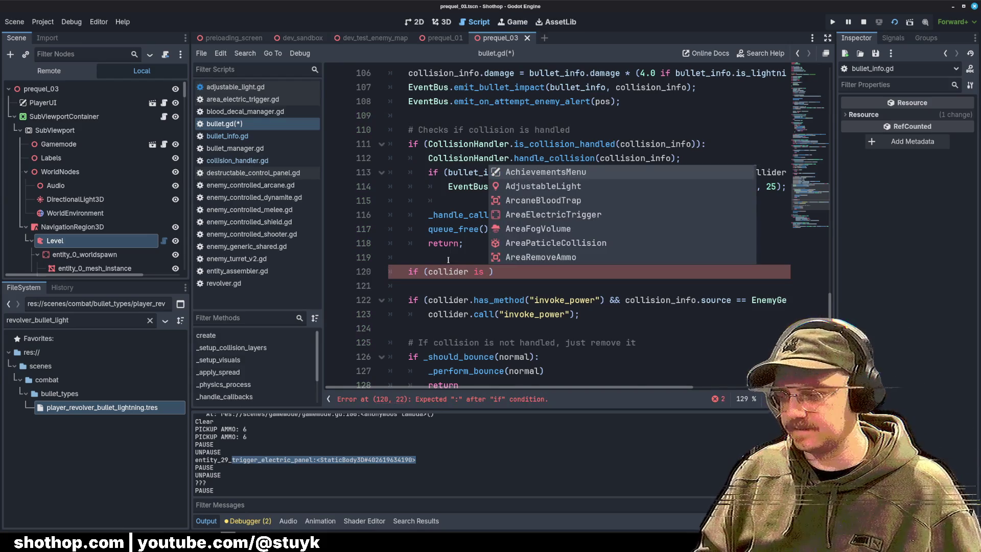
pyautogui.write('Electric')
pyautogui.press('Return')
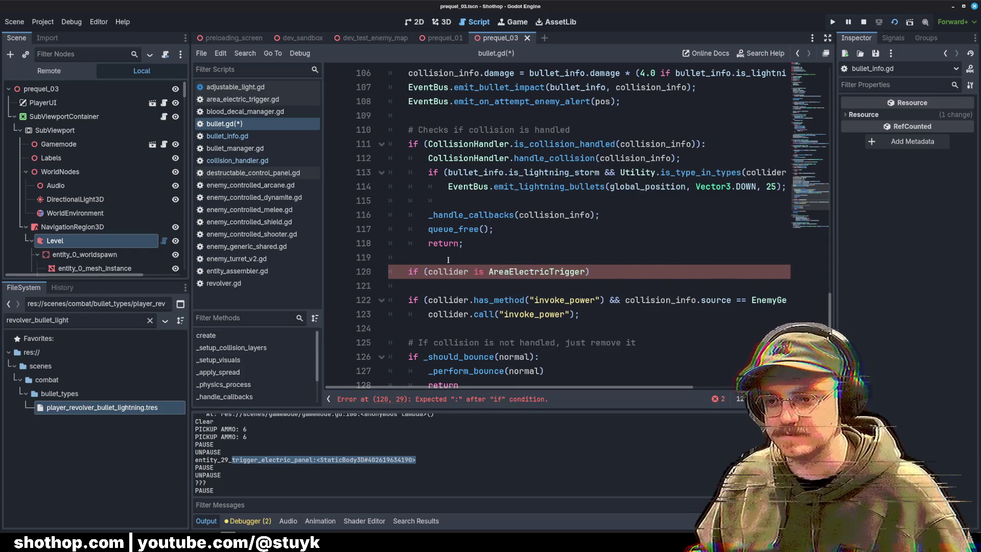
pyautogui.write('&&')
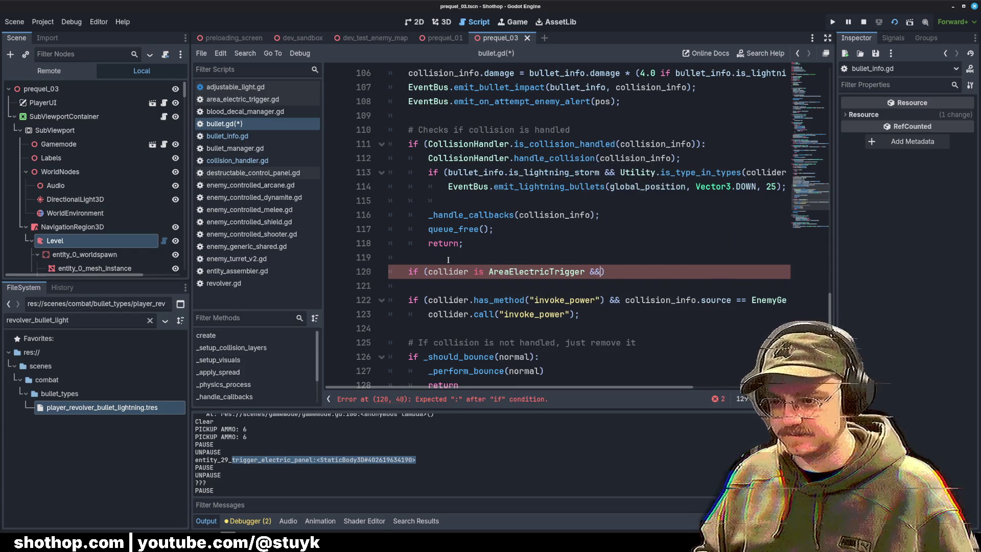
pyautogui.hscroll(5, 654, 388)
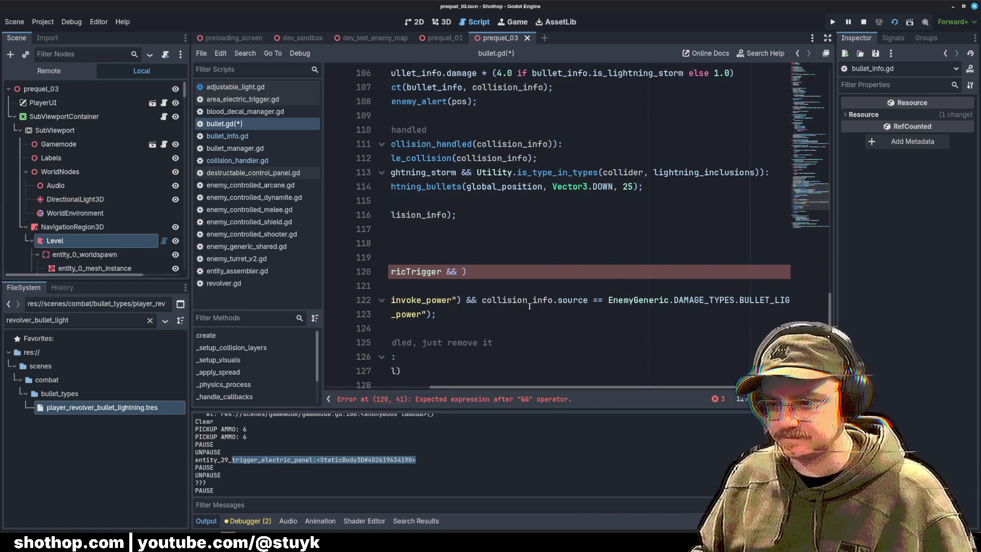
# Finish the condition with 'bullet_info.source == BulletInfo.BulletSource.PLAYER_REVOLVER_LIGHTNING_SHOT):'.
pyautogui.write('bullet')
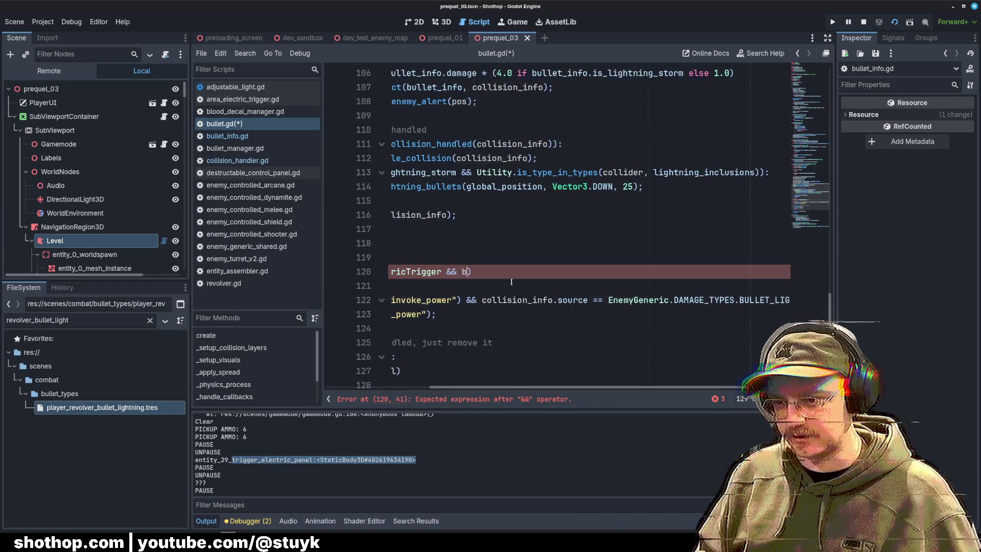
pyautogui.write('_info.li')
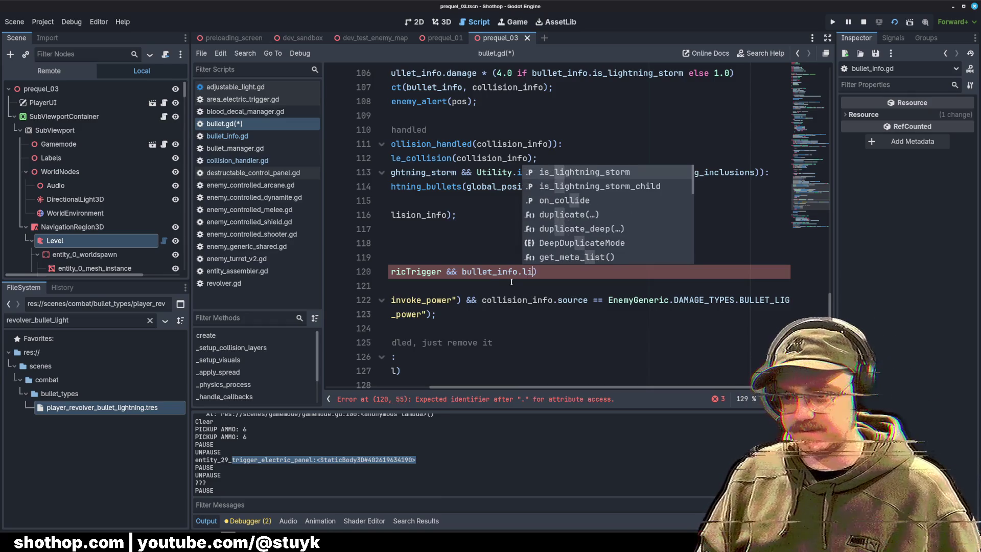
pyautogui.press('BackSpace')
pyautogui.press('BackSpace')
pyautogui.press('BackSpace')
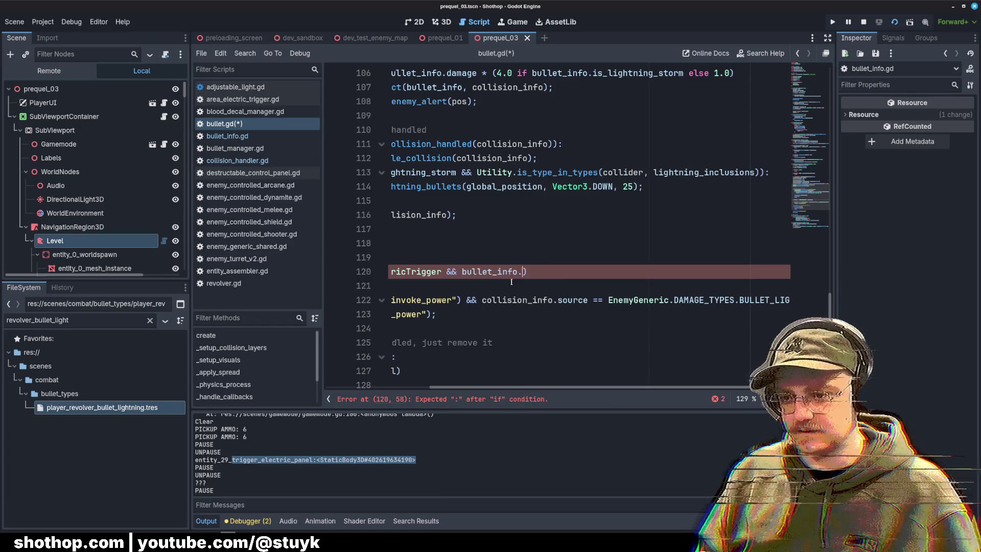
pyautogui.write('.source == ')
pyautogui.write('BulletInfo.')
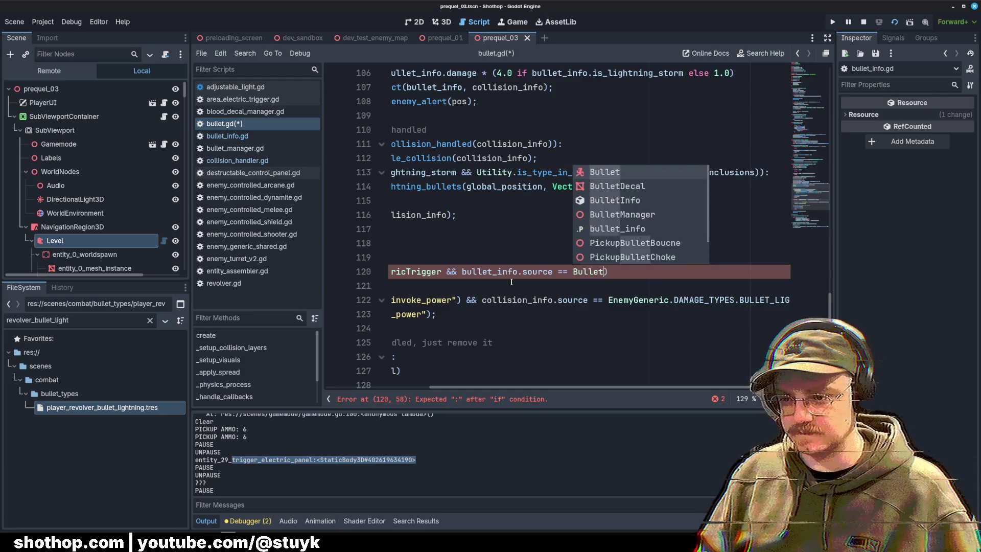
pyautogui.write('B')
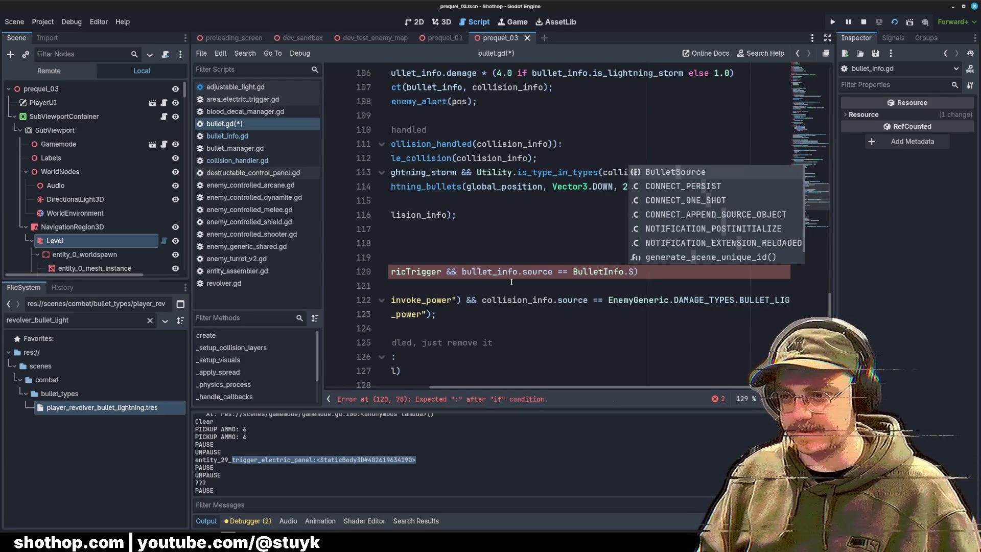
pyautogui.press('Return')
pyautogui.write('.lig')
pyautogui.press('Return')
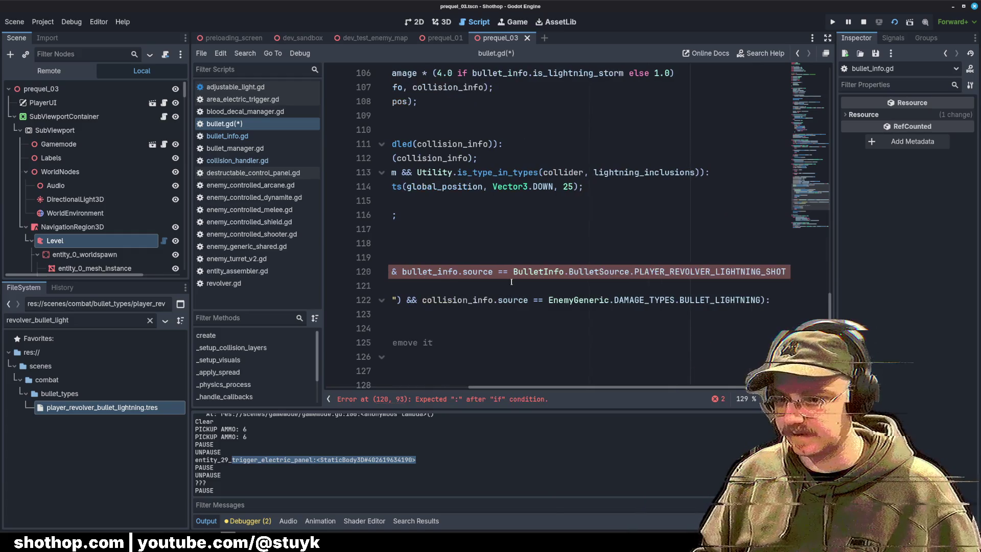
pyautogui.press('End')
pyautogui.write(':')
pyautogui.press('Return')
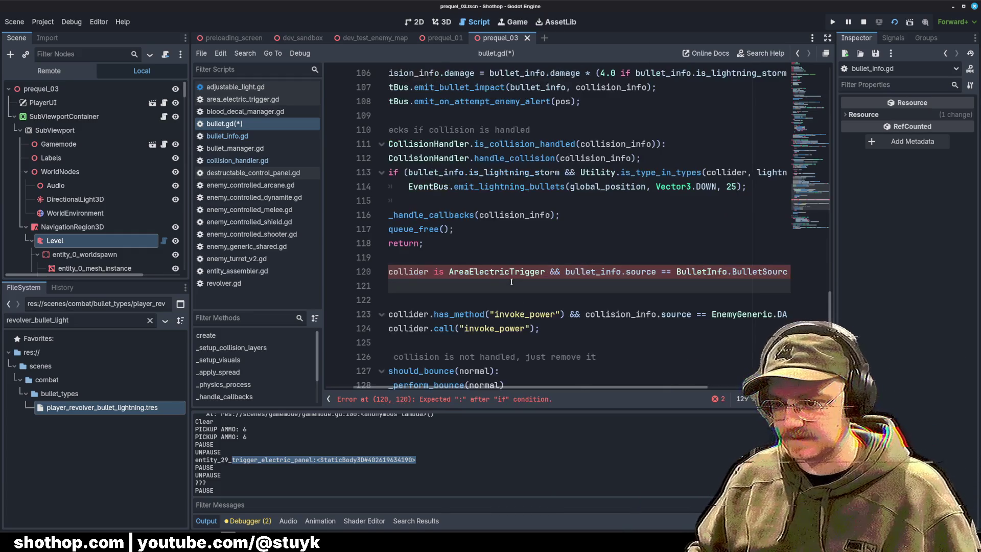
pyautogui.press('Down')
# Delete the old has_method check, nest collider.call under line 120, save bullet.gd, and run the game.
pyautogui.hscroll(5, 544, 396)
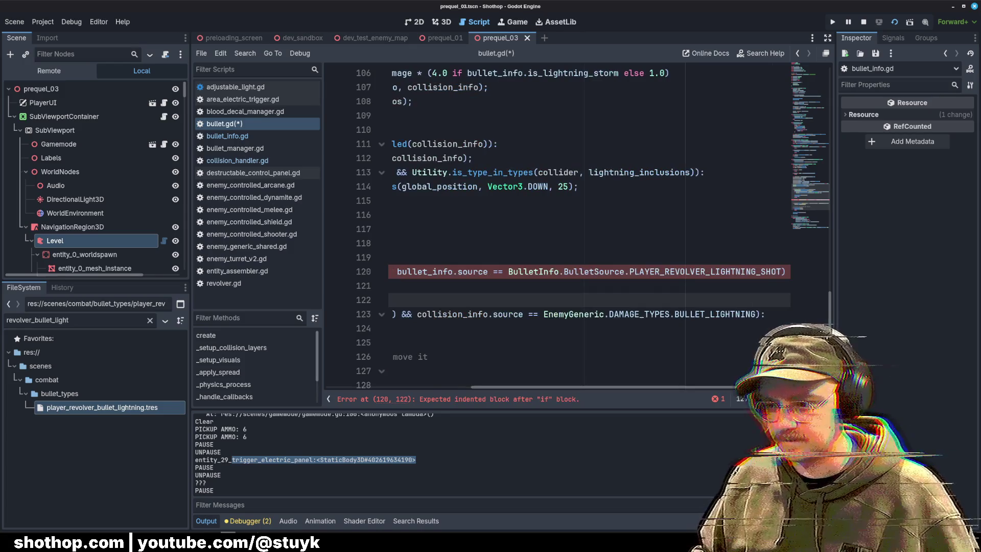
pyautogui.click(676, 291)
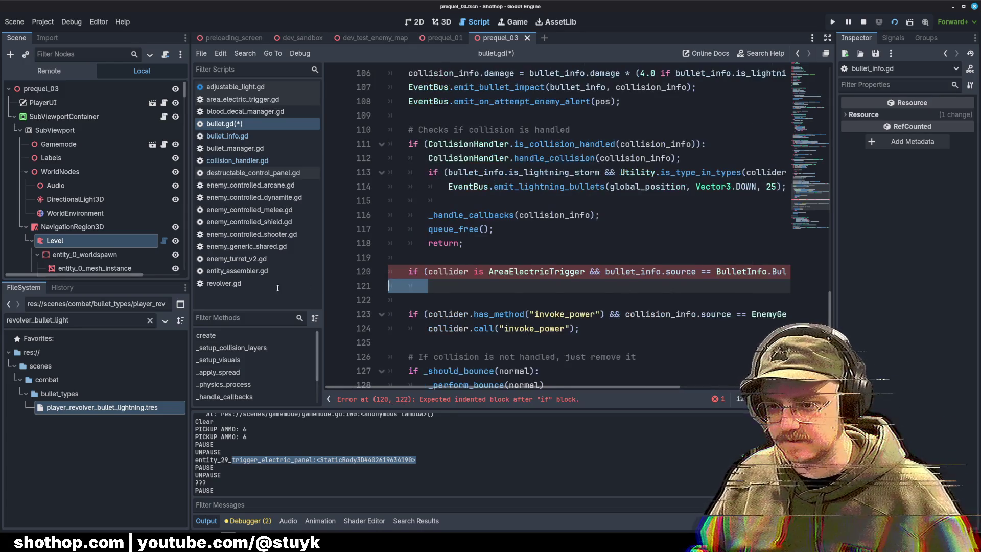
pyautogui.click(432, 328)
pyautogui.hotkey('alt', 'Up')
pyautogui.hotkey('alt', 'Up')
pyautogui.hotkey('alt', 'Up')
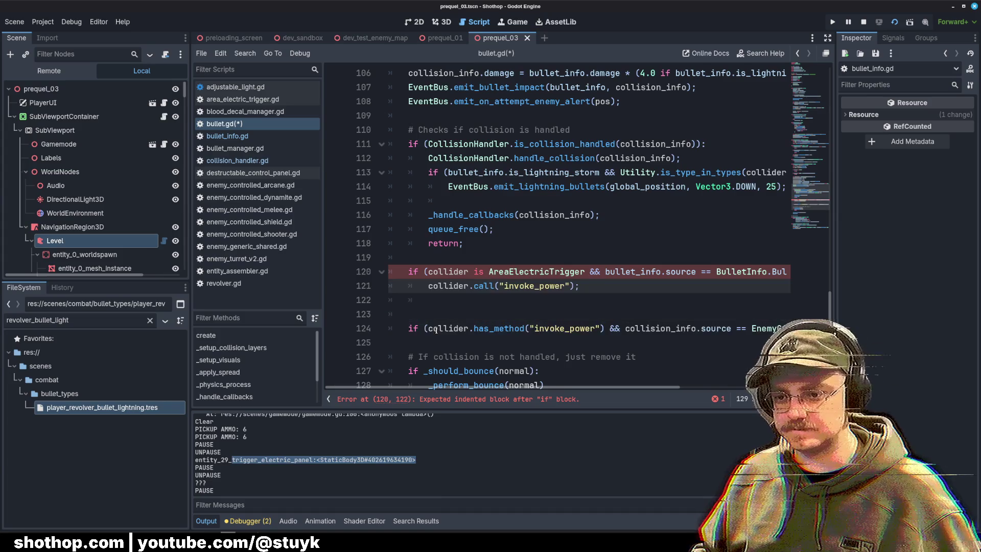
pyautogui.press('Down')
pyautogui.press('Down')
pyautogui.press('Down')
pyautogui.hotkey('shift', 'End')
pyautogui.hotkey('shift', 'Up')
pyautogui.press('Delete')
pyautogui.press('Up')
pyautogui.press('Up')
pyautogui.press('Up')
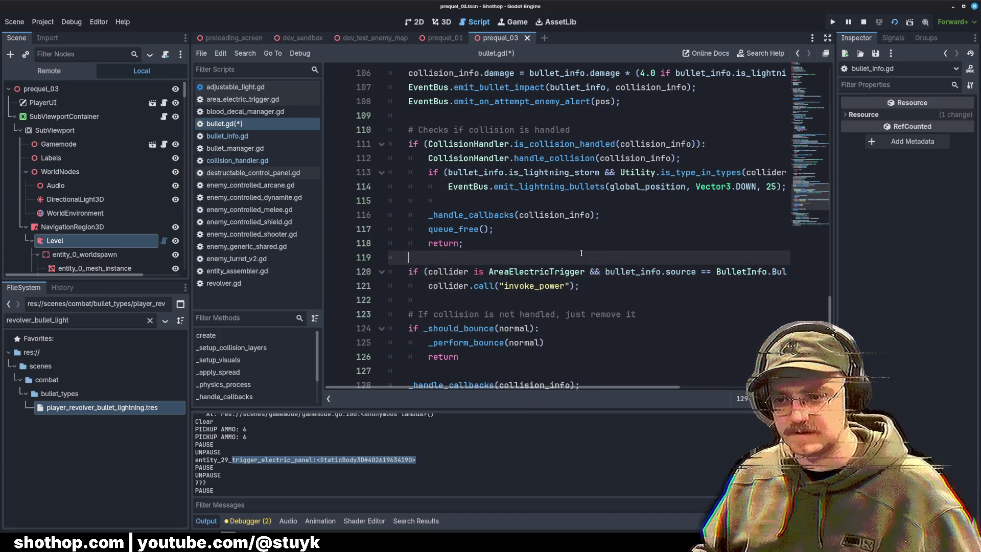
pyautogui.hotkey('ctrl', 's')
pyautogui.press('F5')
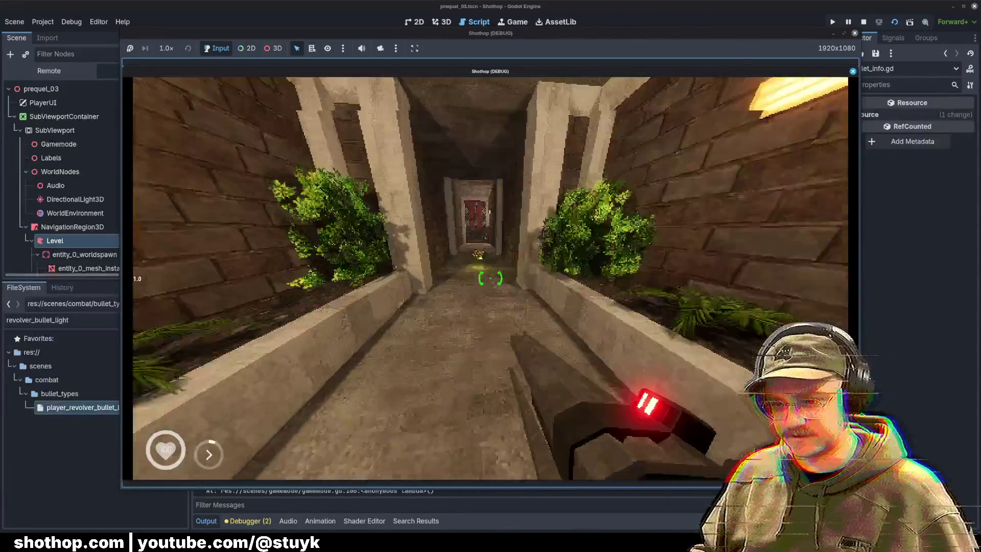
# Walk the corridor firing shots and grab the gold revolver, then pause and stop the game.
pyautogui.press('w')
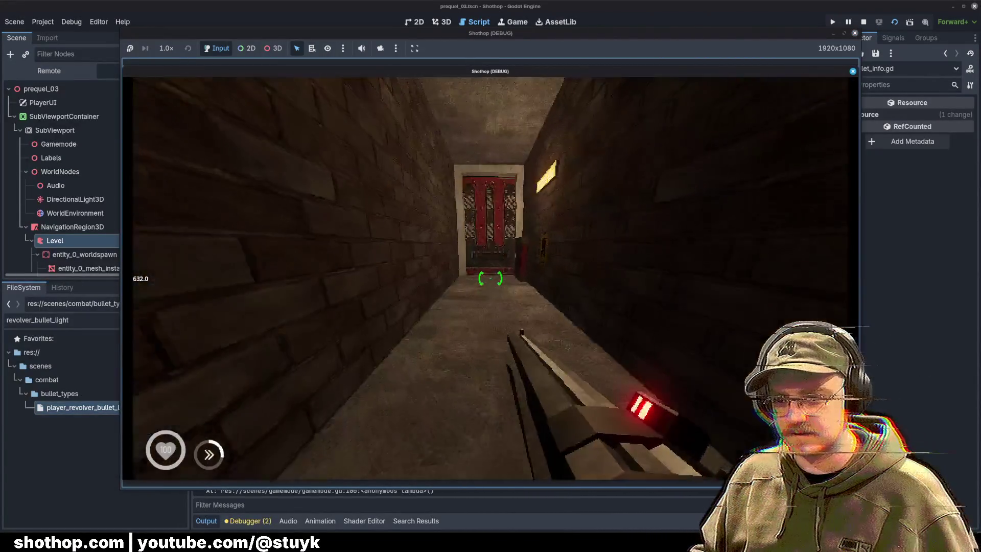
pyautogui.click(490, 278)
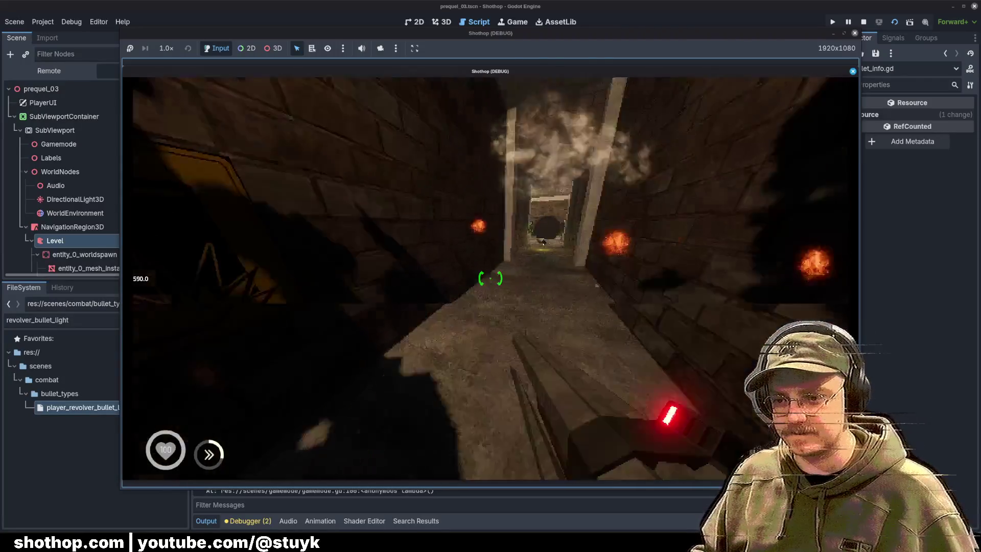
pyautogui.press('w')
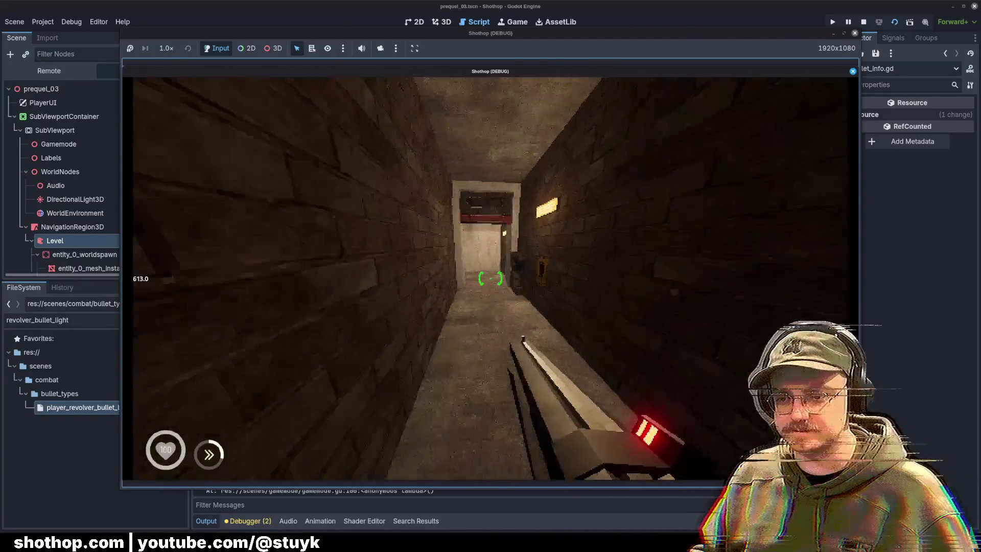
pyautogui.press('w')
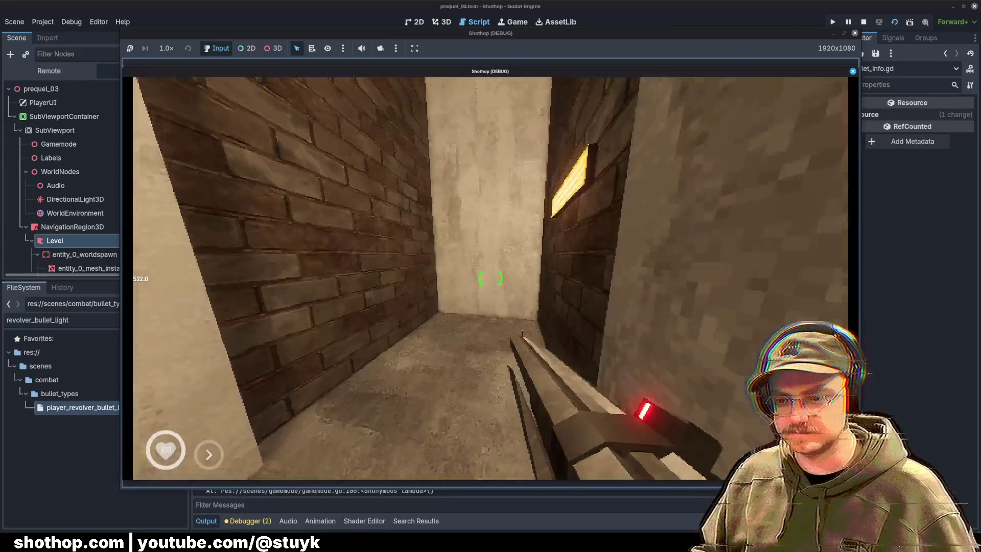
pyautogui.press('w')
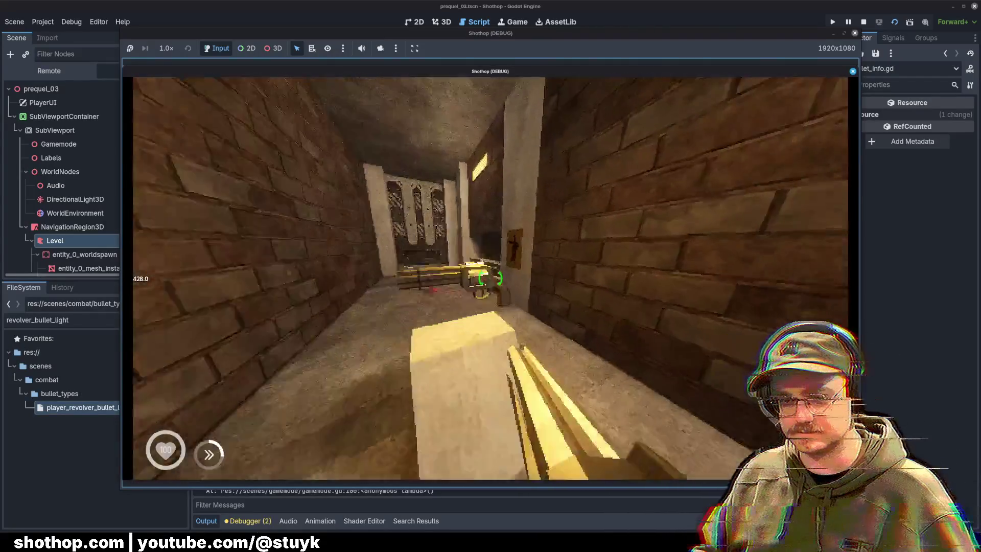
pyautogui.press('w')
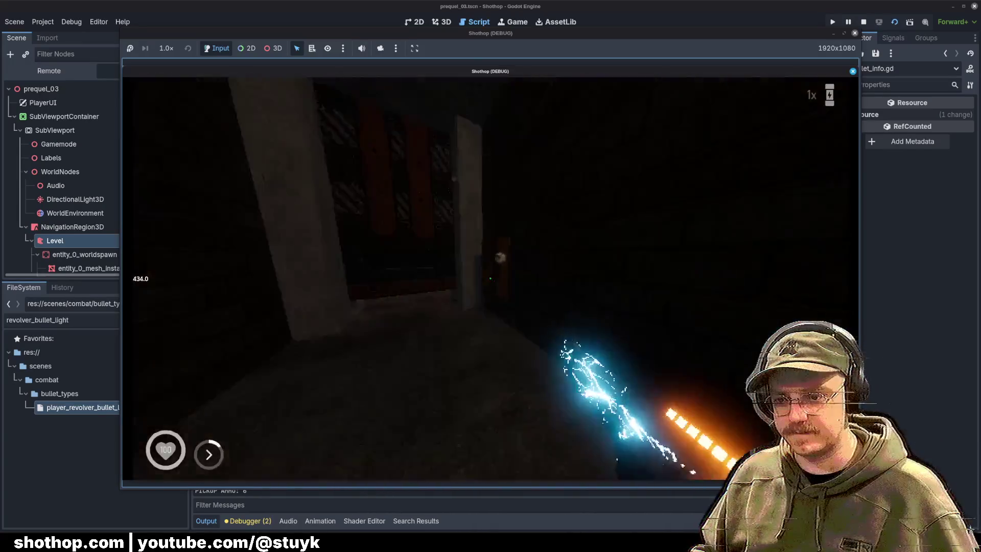
pyautogui.press('Escape')
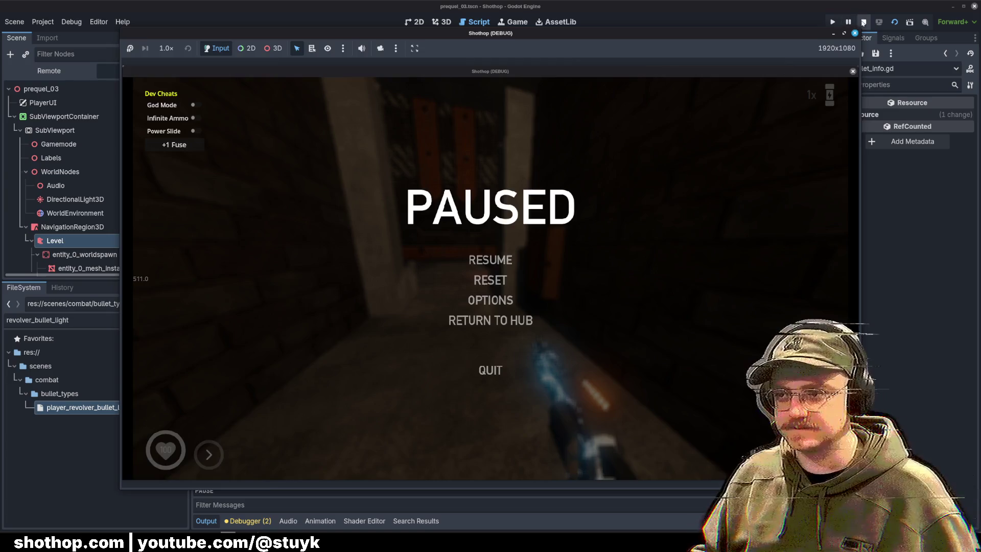
pyautogui.click(864, 22)
pyautogui.hotkey('alt', 'Tab')
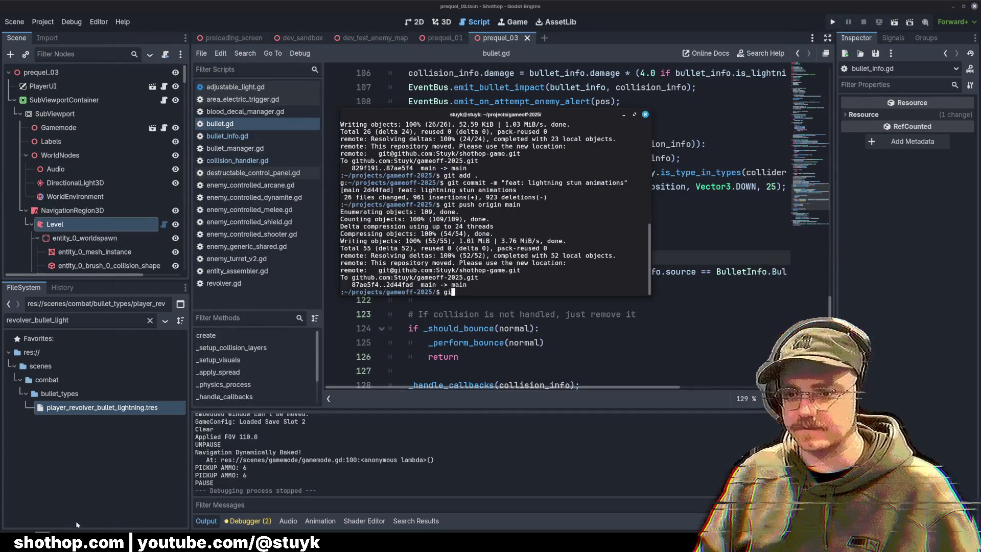
# Stage all changes, commit as 'fix: electric control panel', push to origin main, then bring up Trello.
pyautogui.write('t add .')
pyautogui.press('Return')
pyautogui.write('git commit -m "fix: electri')
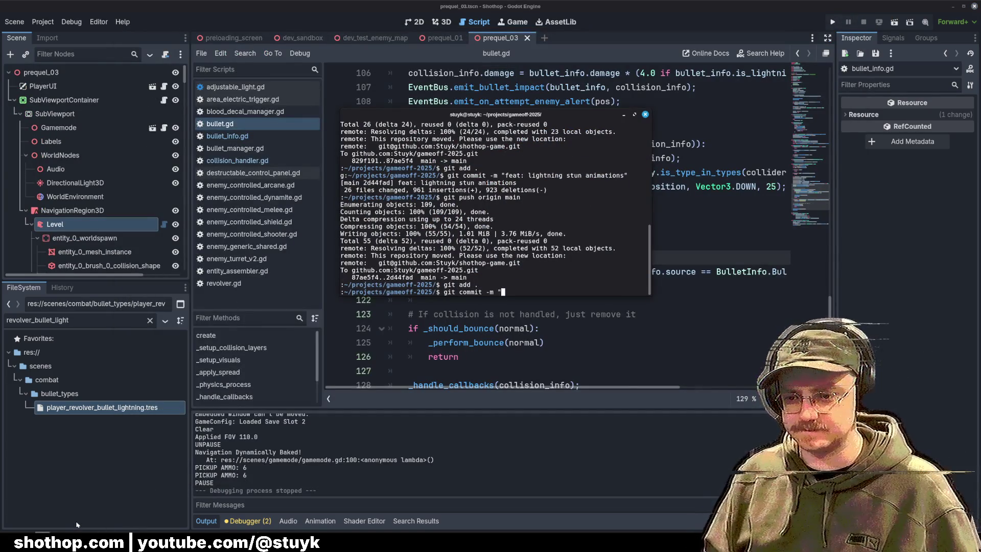
pyautogui.write('c control panel"')
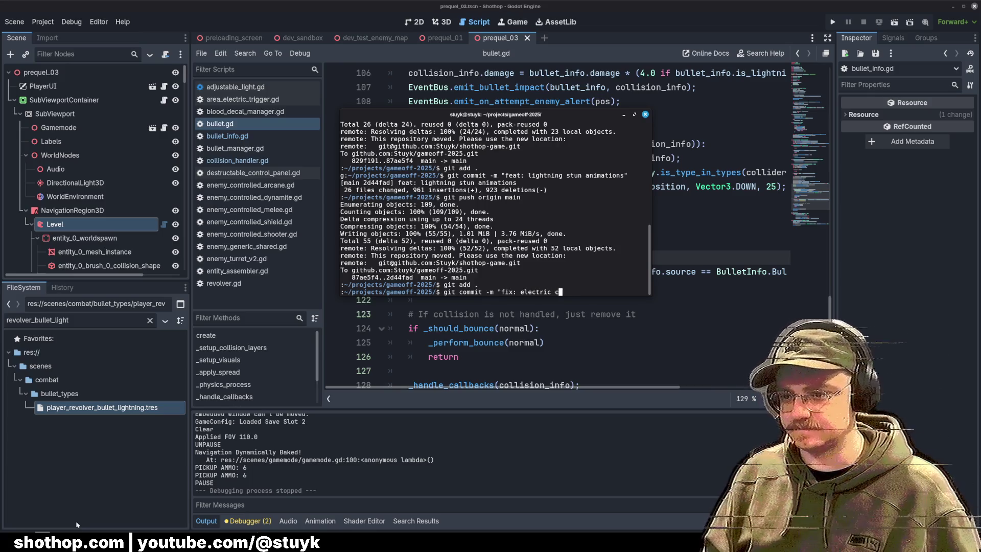
pyautogui.press('Return')
pyautogui.write('git push origin main')
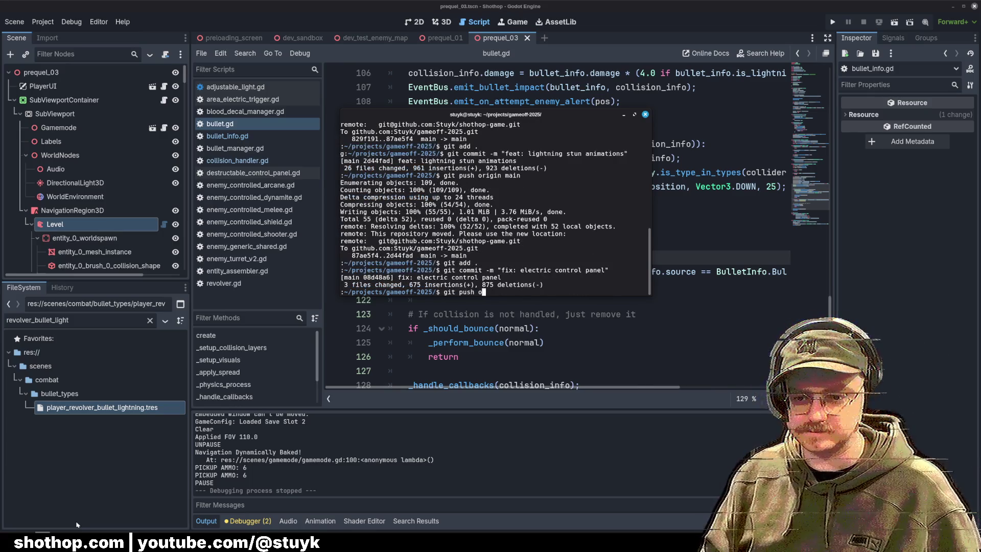
pyautogui.press('Return')
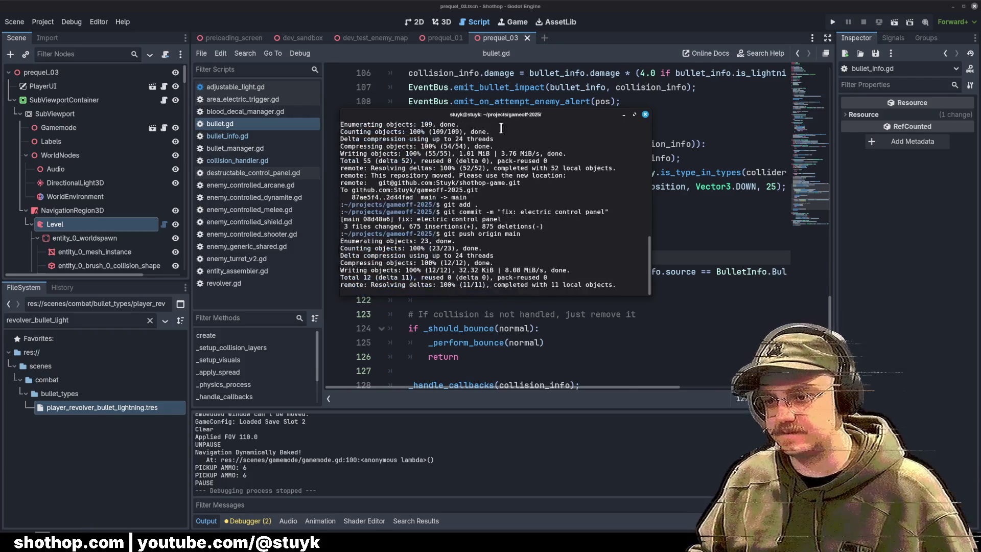
pyautogui.click(623, 115)
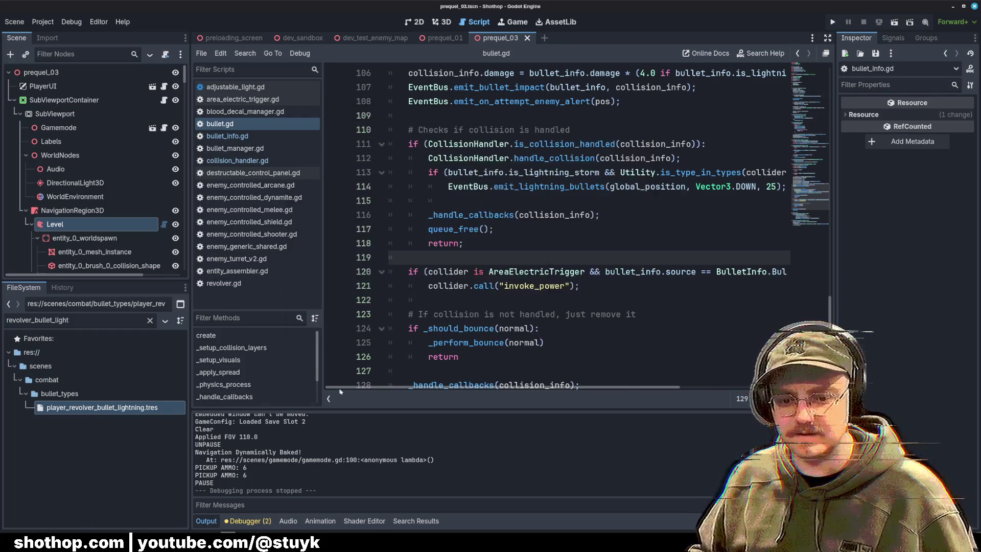
pyautogui.hotkey('alt', 'Tab')
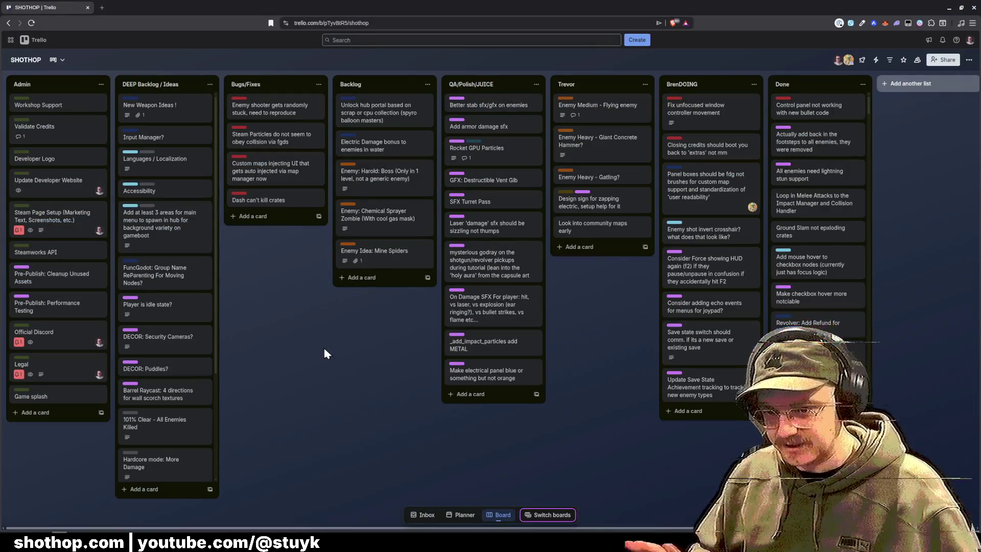